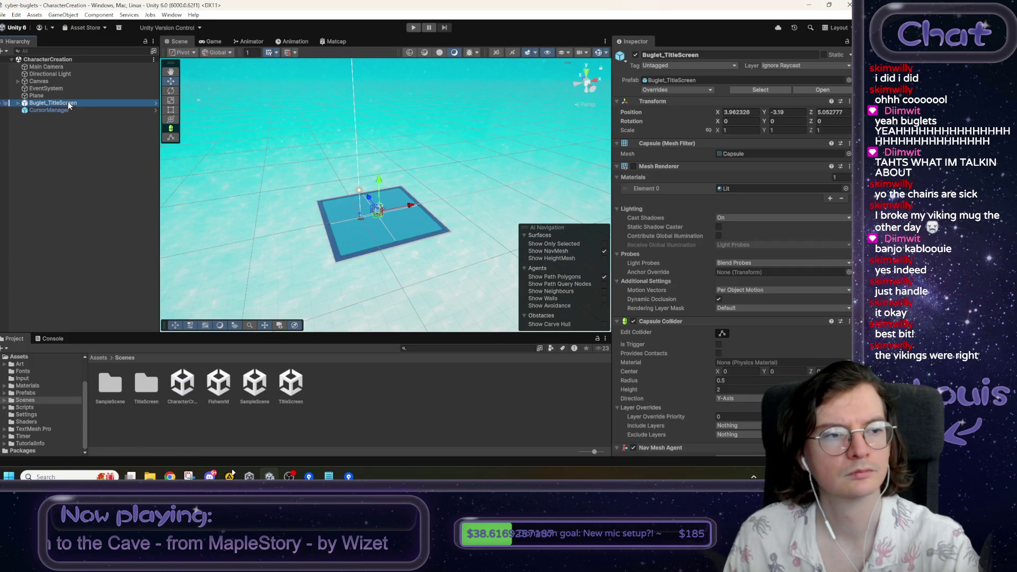
# - Delete the Buglet_TitleScreen and Plane objects, then frame the scene view on img_Title
pyautogui.press('Delete')
pyautogui.click(61, 95)
pyautogui.press('Delete')
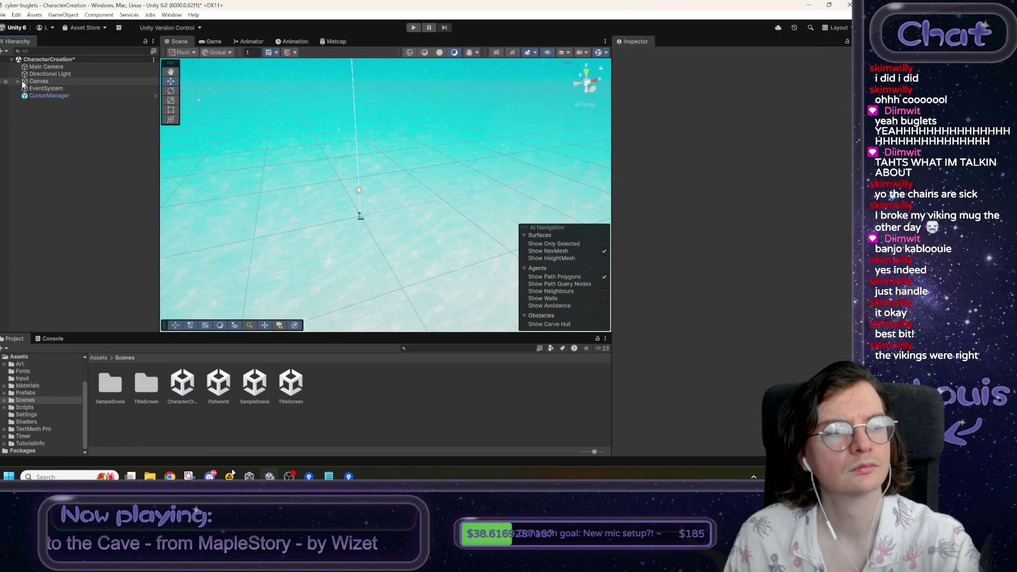
pyautogui.click(18, 81)
pyautogui.click(47, 89)
pyautogui.press('f')
pyautogui.moveTo(317, 180)
pyautogui.mouseDown()
pyautogui.moveTo(336, 187)
pyautogui.moveTo(288, 165)
pyautogui.mouseUp()
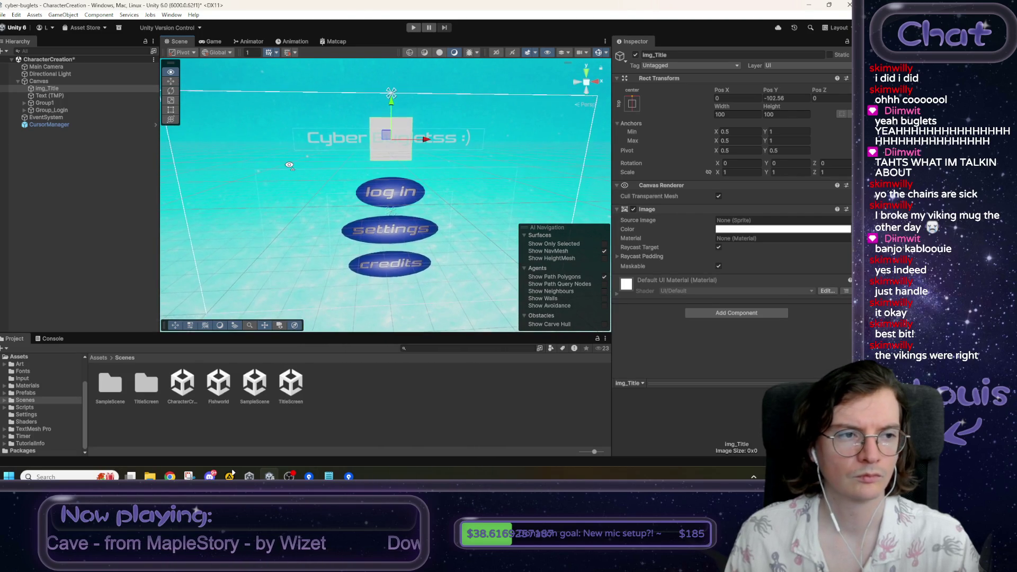
# - Remove the Title Screen UI Behaviour component from the Canvas
pyautogui.click(39, 81)
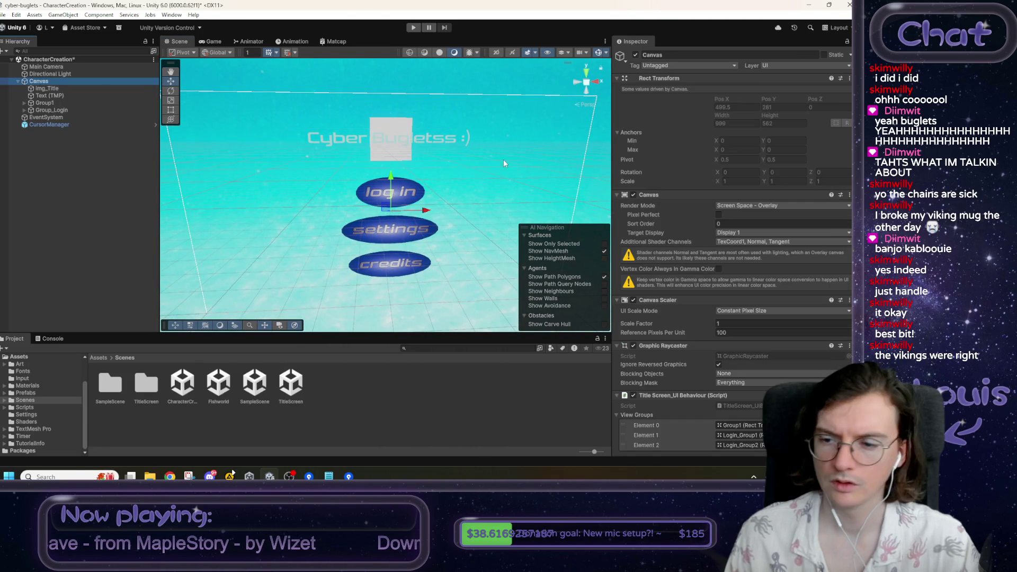
pyautogui.scroll(-1, 697, 310)
pyautogui.rightClick(675, 370)
pyautogui.click(711, 274)
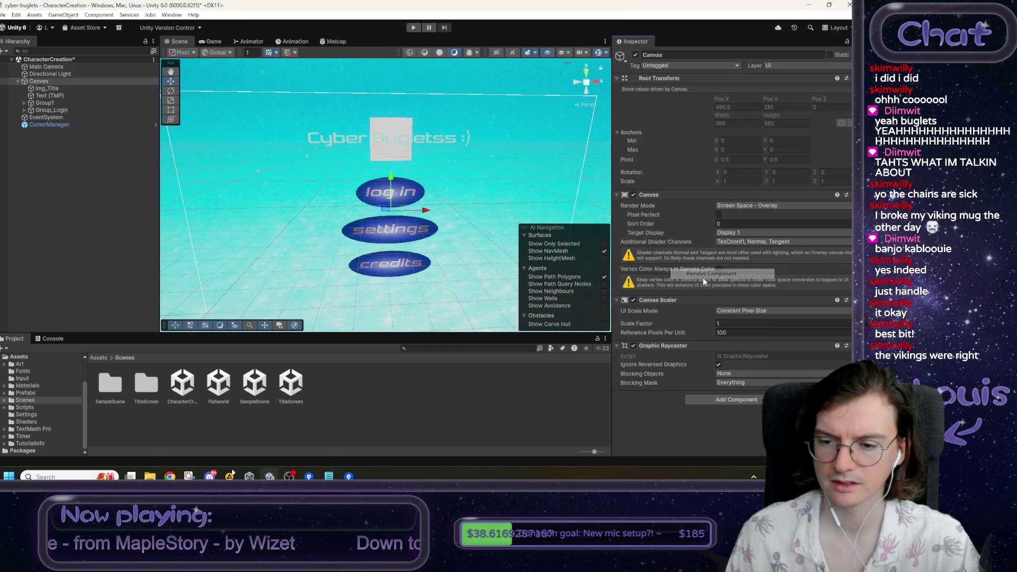
pyautogui.click(101, 358)
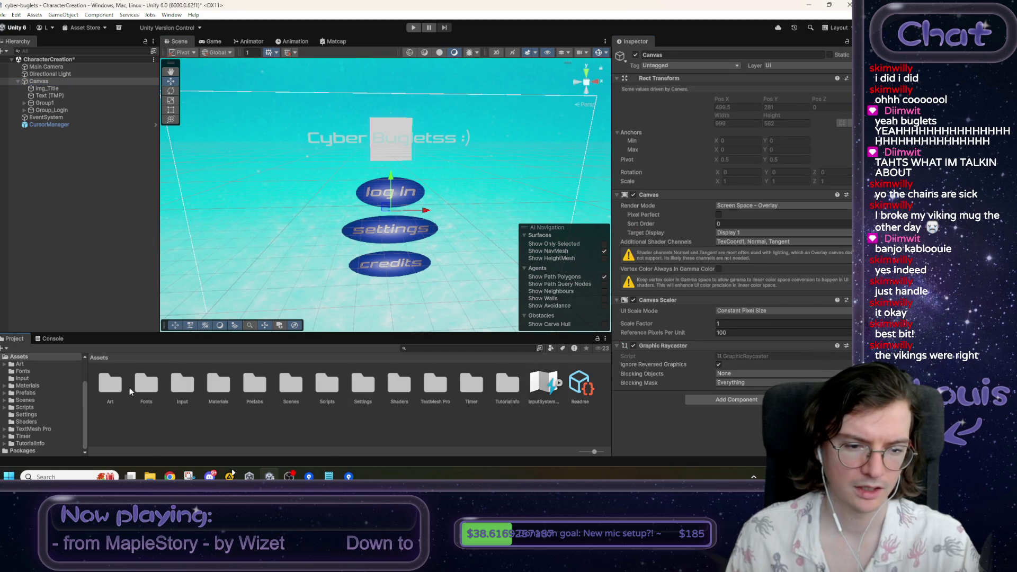
# - Create a folder named CharacterCreation inside the Scripts folder
pyautogui.doubleClick(331, 392)
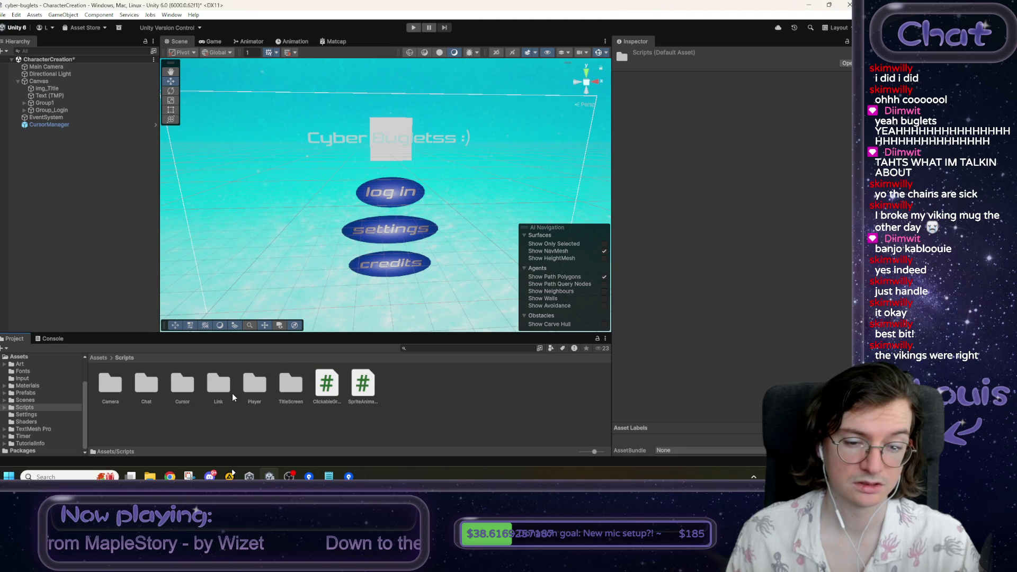
pyautogui.rightClick(437, 388)
pyautogui.moveTo(488, 136)
pyautogui.click(597, 133)
pyautogui.write('Chan')
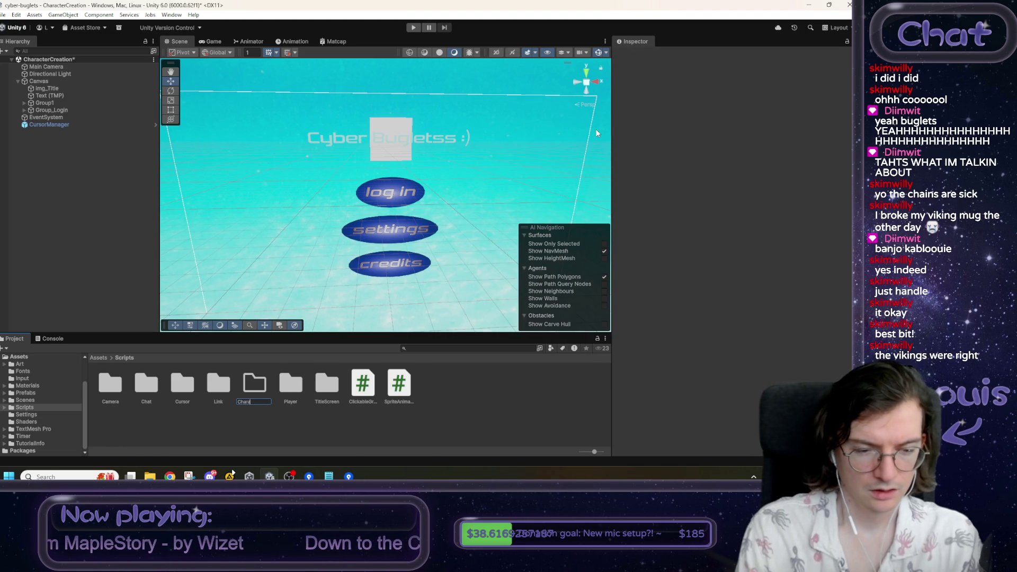
pyautogui.write('acter')
pyautogui.write('tion')
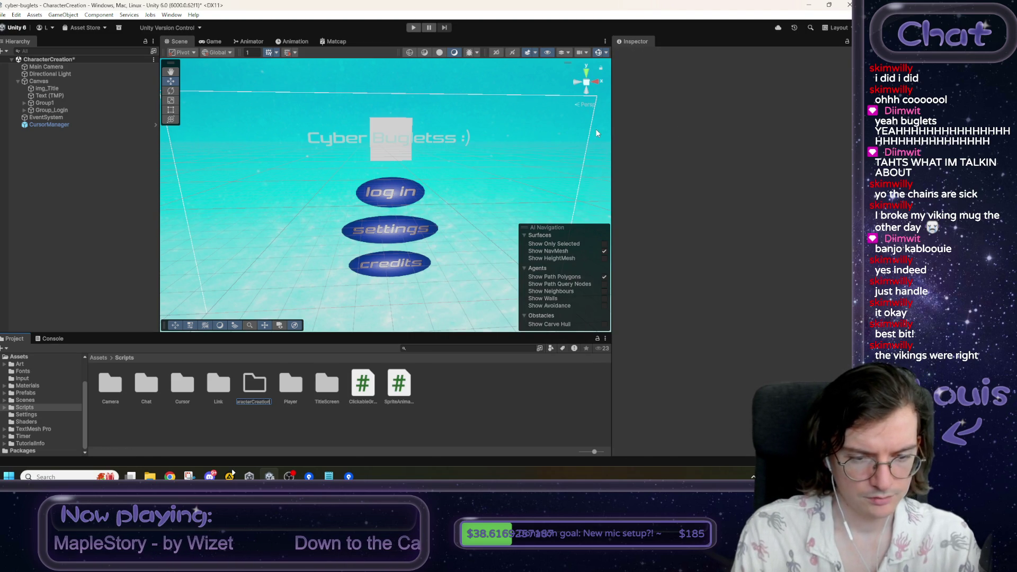
pyautogui.press('Return')
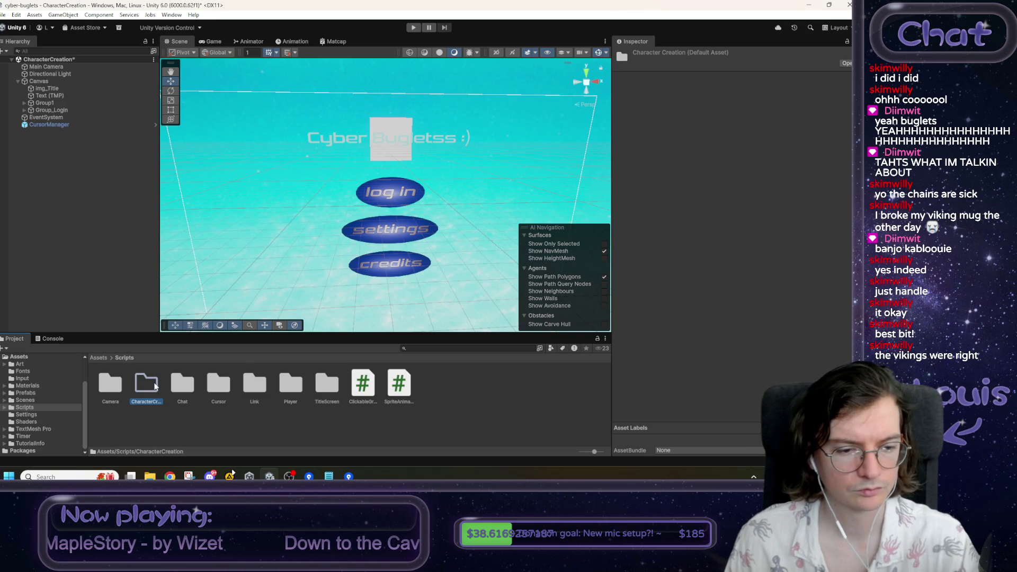
# - Inside it, create a MonoBehaviour script named UI_CharacterCreation and open it in the code editor
pyautogui.doubleClick(154, 382)
pyautogui.rightClick(155, 382)
pyautogui.moveTo(192, 129)
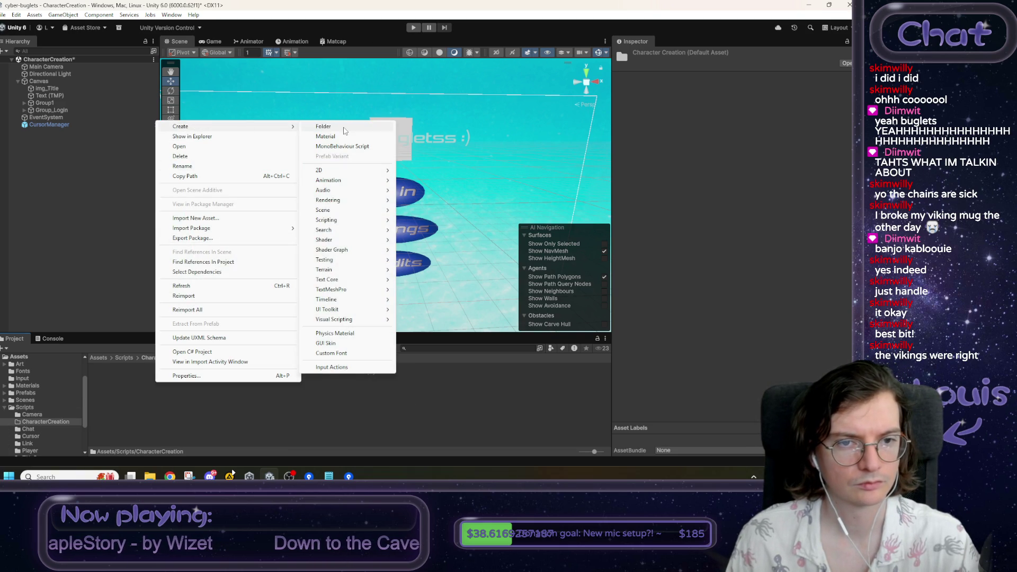
pyautogui.click(342, 147)
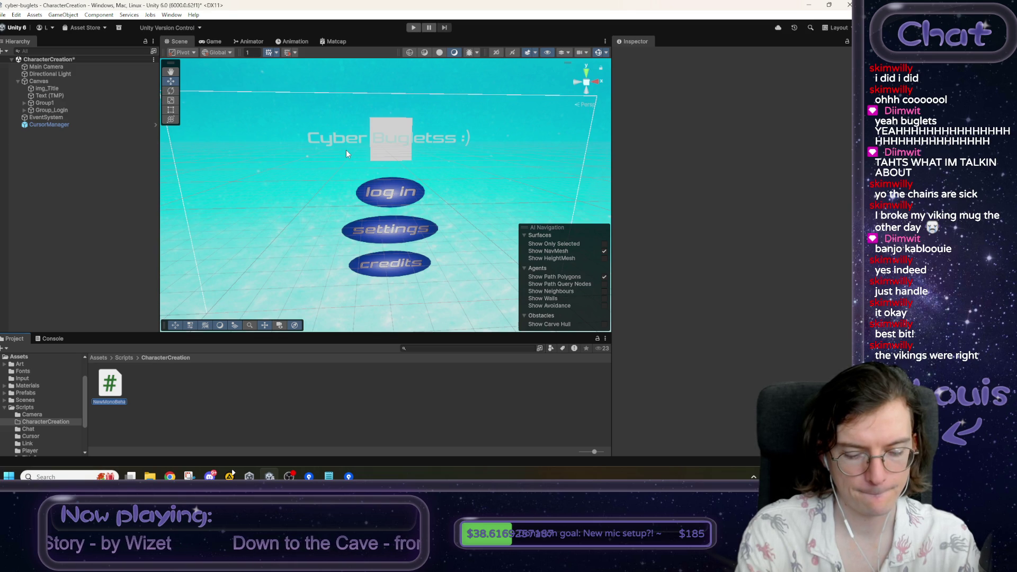
pyautogui.write('racterCreation')
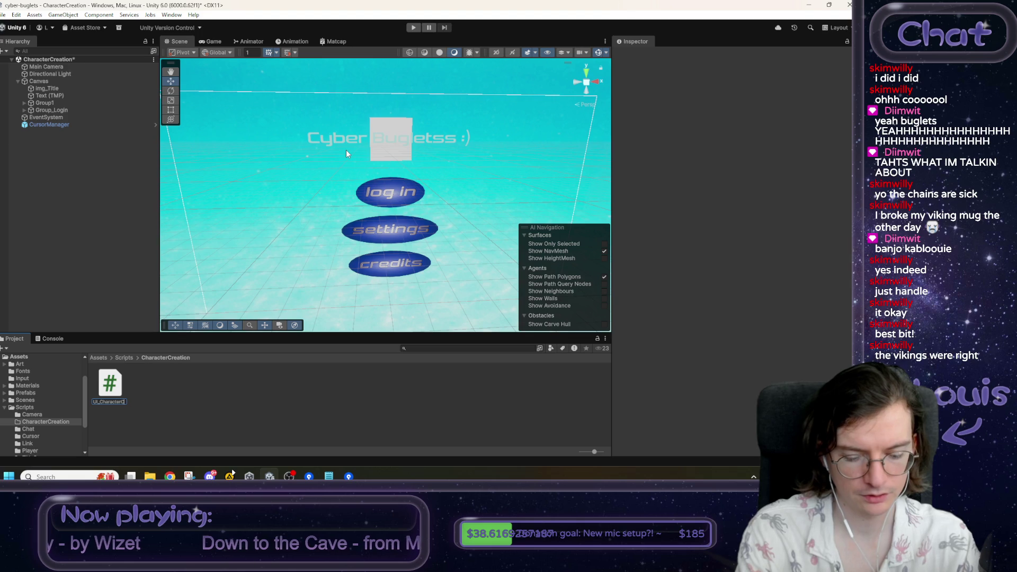
pyautogui.press('Return')
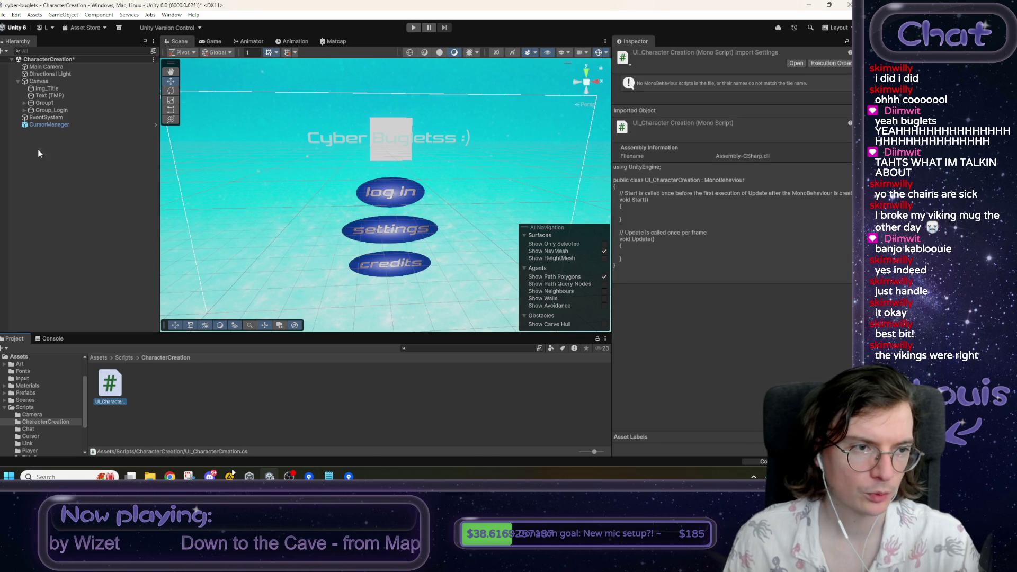
pyautogui.doubleClick(107, 393)
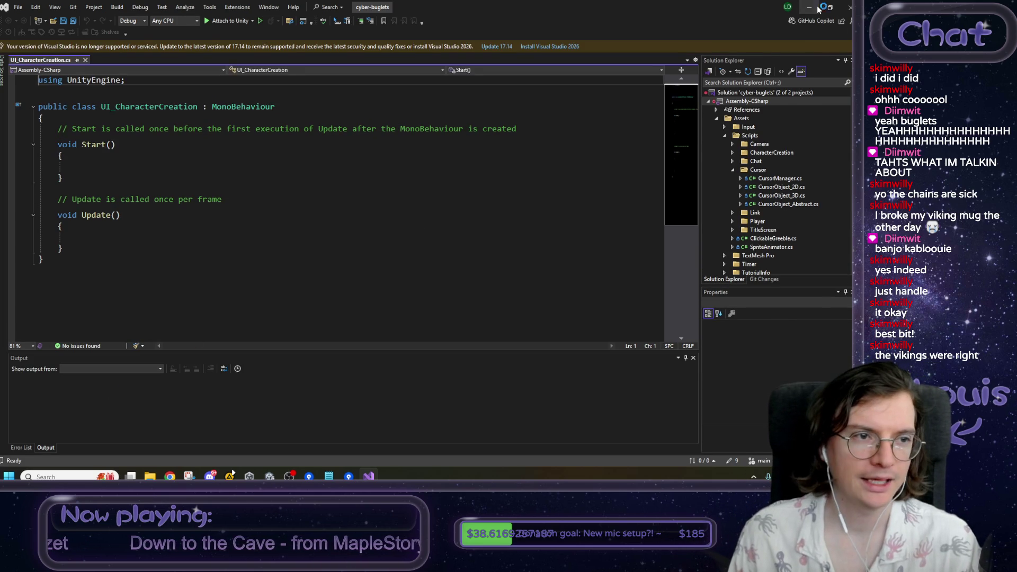
# - Return to Unity after reviewing the default UI_CharacterCreation template with empty Start and Update
pyautogui.hotkey('alt', 'Tab')
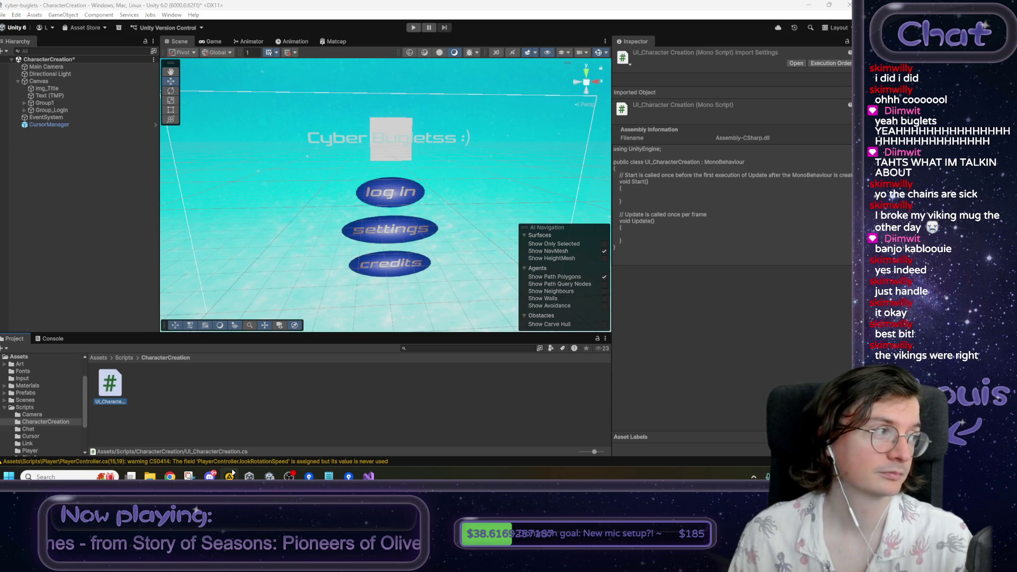
# - Delete the Group_Login and Group1 button groups from the scene
pyautogui.moveTo(320, 260); pyautogui.dragTo(327, 242)
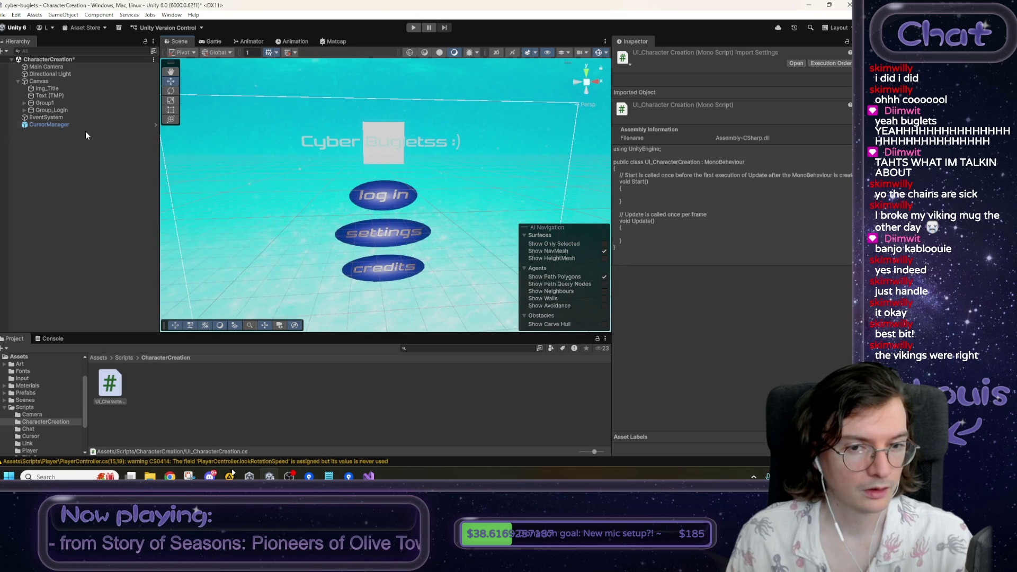
pyautogui.click(76, 108)
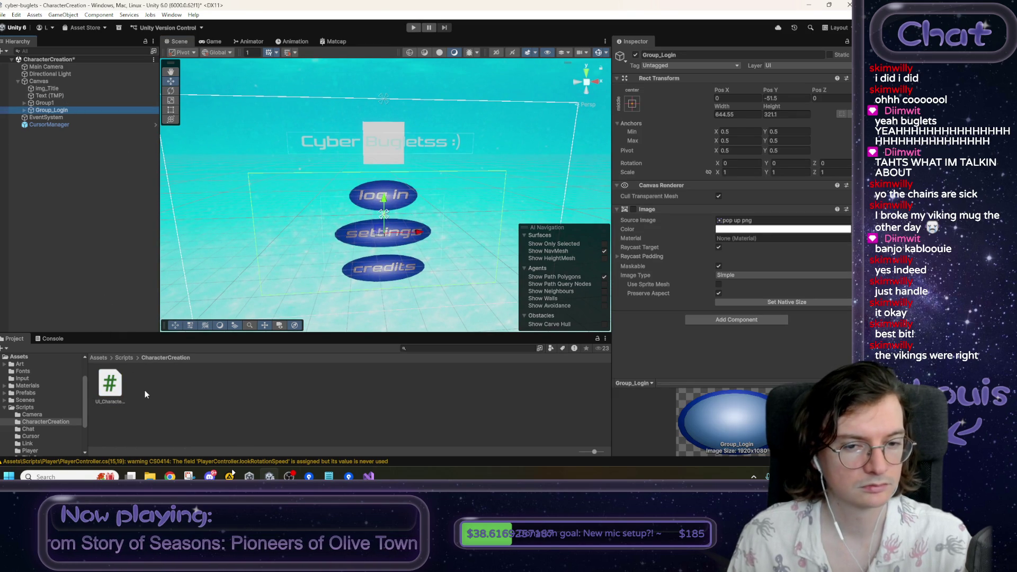
pyautogui.keyDown('ctrl'); pyautogui.click(55, 103); pyautogui.keyUp('ctrl')
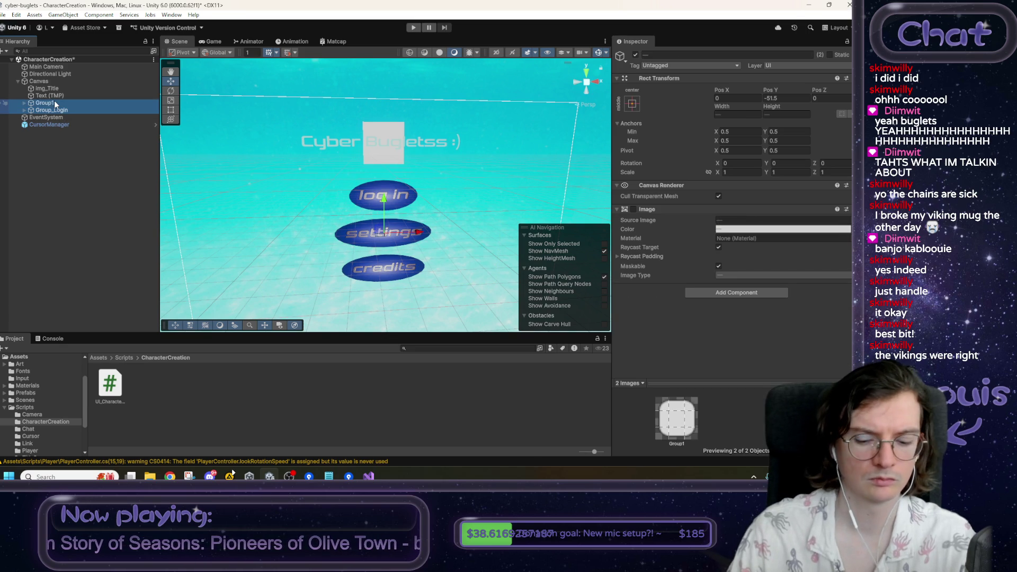
pyautogui.press('Delete')
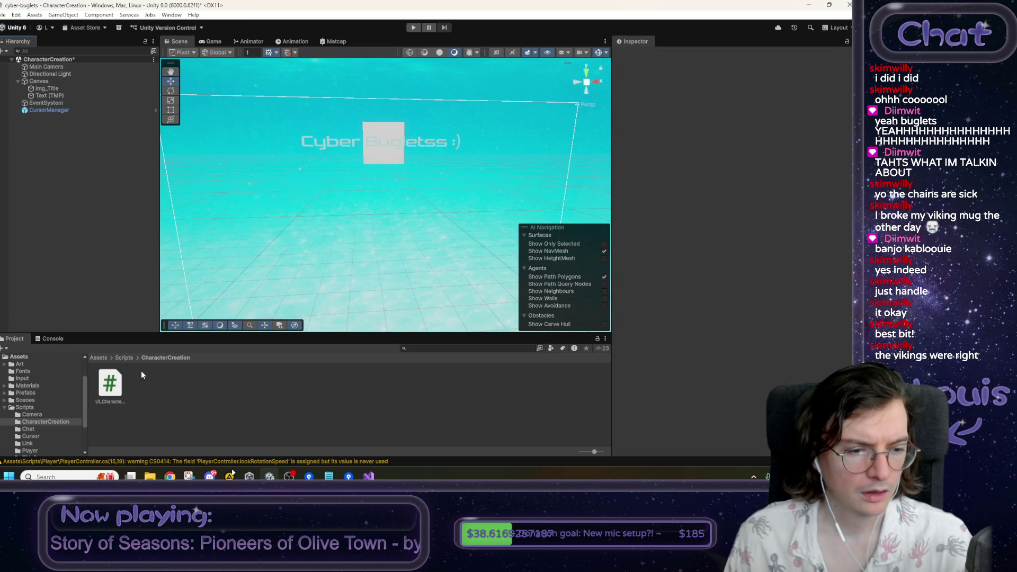
# - Browse the Project window to the Assets/Art/UI/Menus folder
pyautogui.click(98, 358)
pyautogui.doubleClick(106, 386)
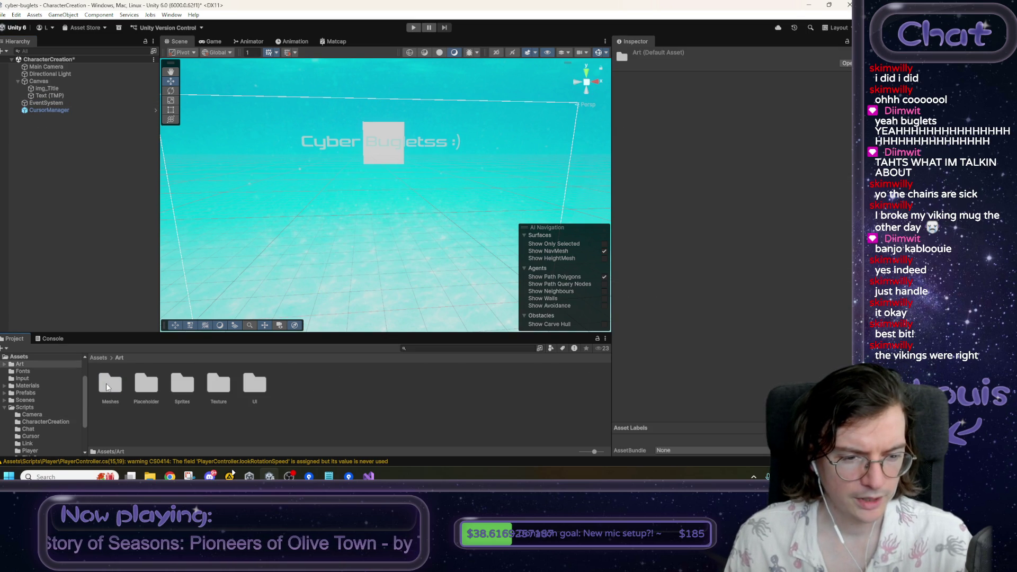
pyautogui.doubleClick(252, 384)
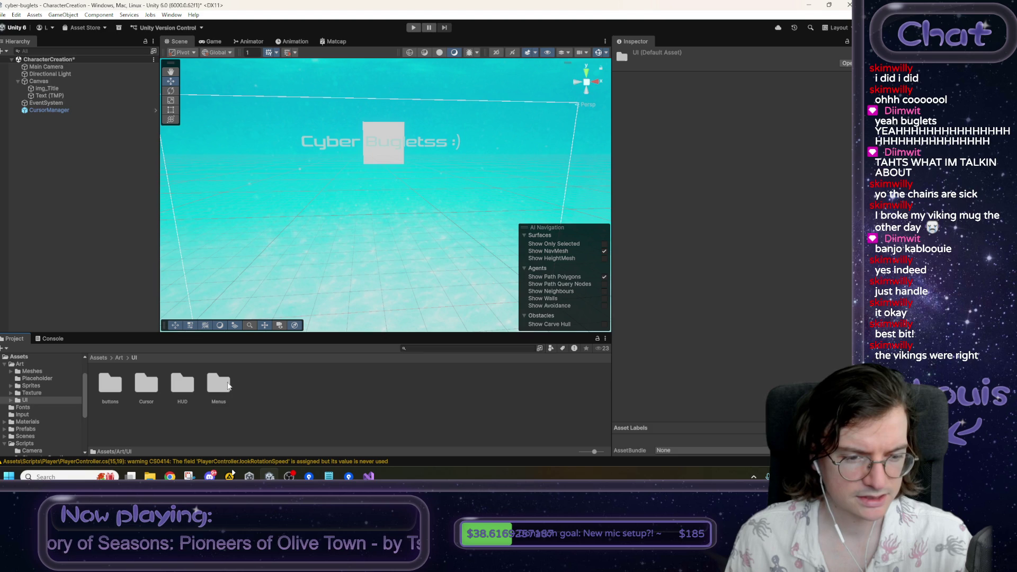
pyautogui.doubleClick(212, 384)
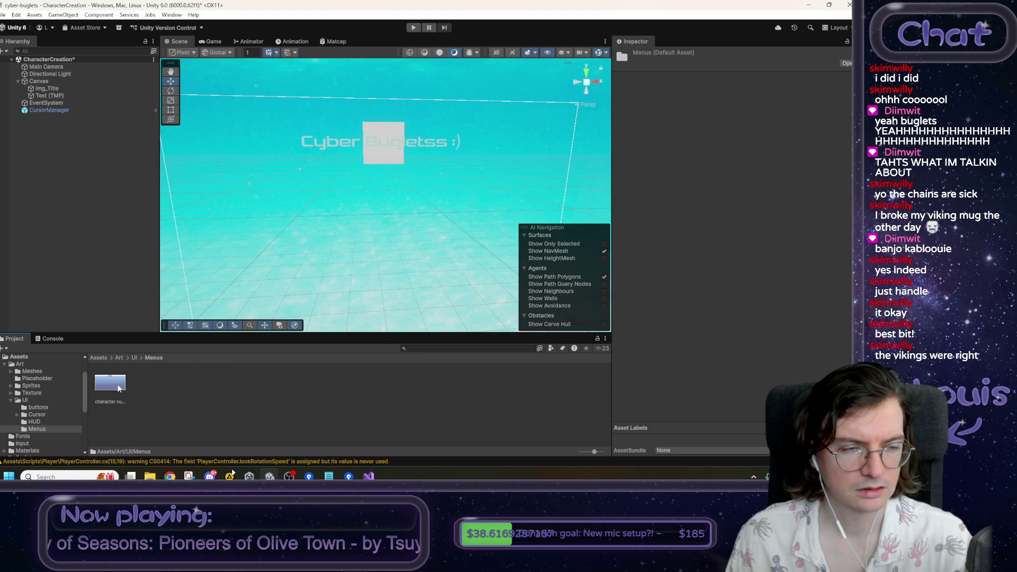
# - Copy and paste img_Title, then delete the img_Title (1) duplicate
pyautogui.click(58, 89)
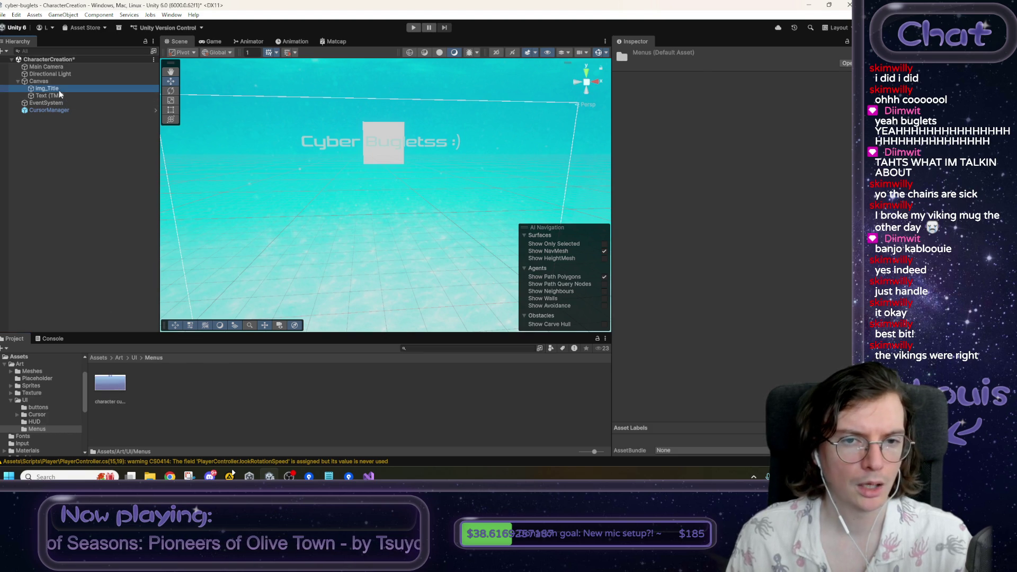
pyautogui.rightClick(60, 93)
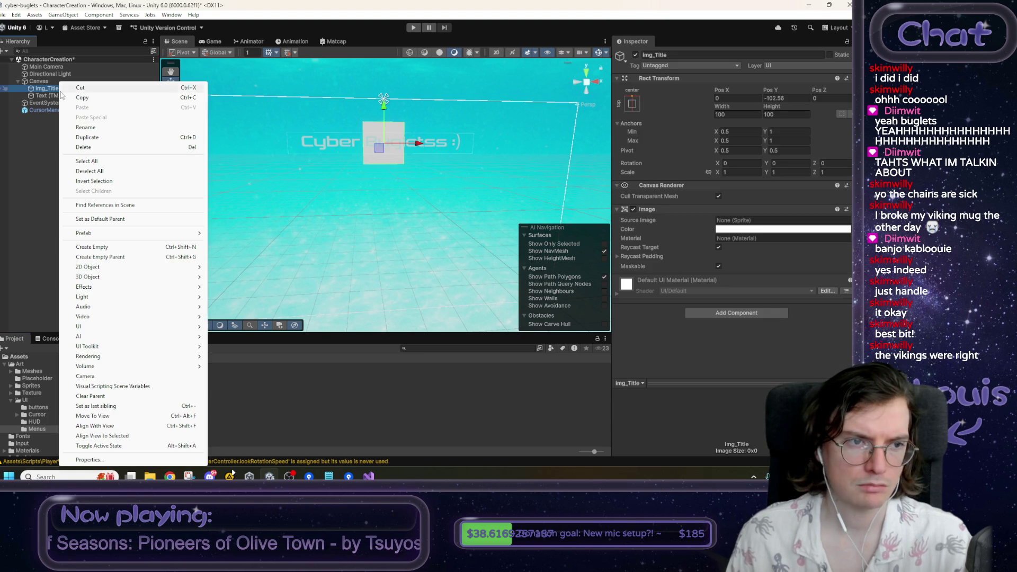
pyautogui.click(76, 97)
pyautogui.rightClick(59, 92)
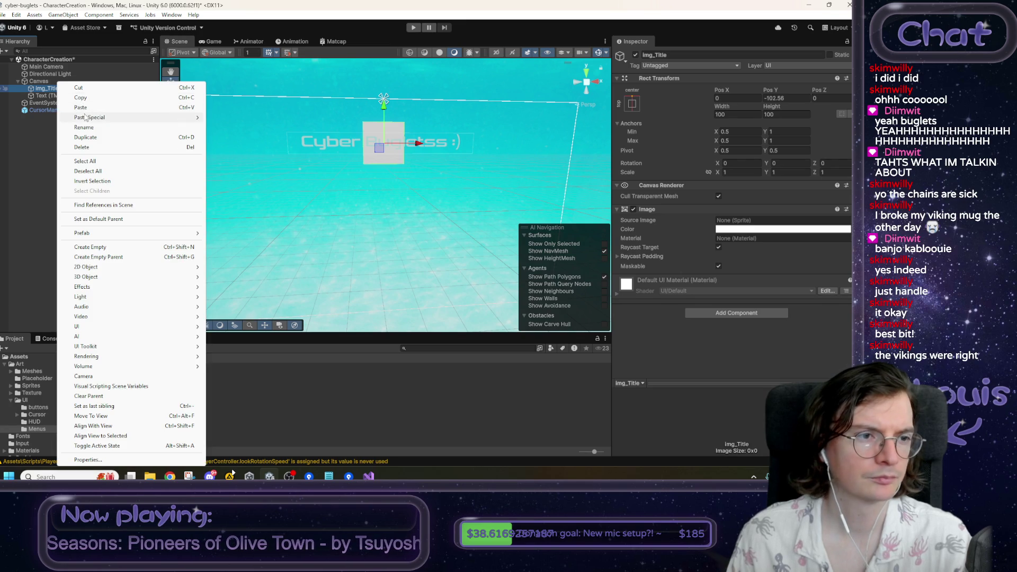
pyautogui.click(80, 107)
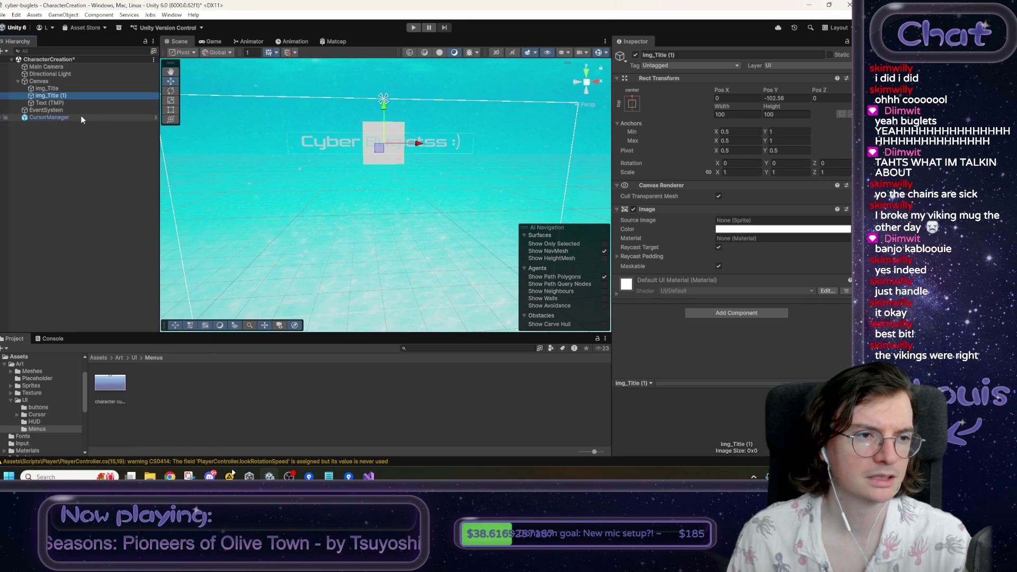
pyautogui.click(671, 55)
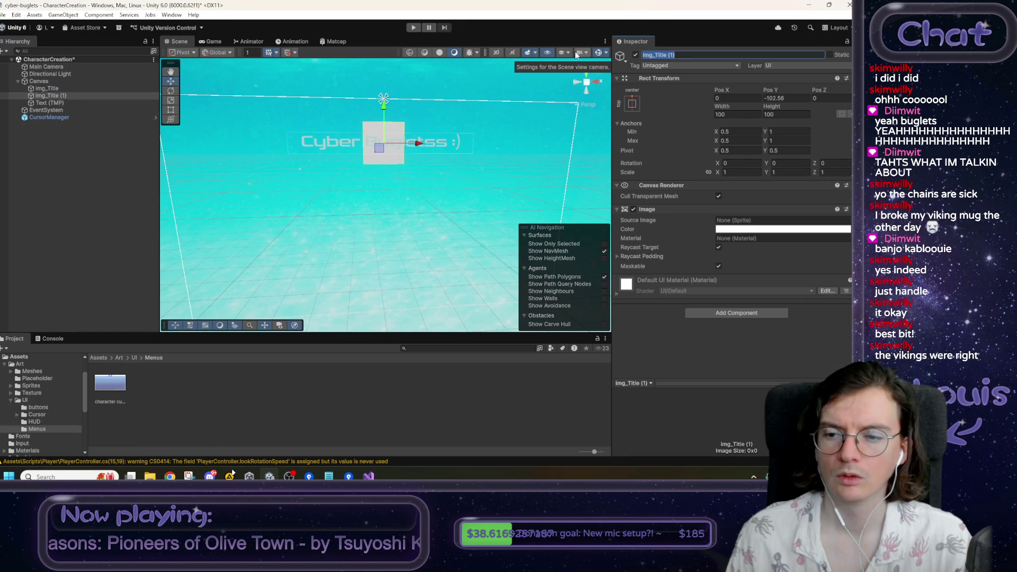
pyautogui.click(70, 95)
pyautogui.press('Delete')
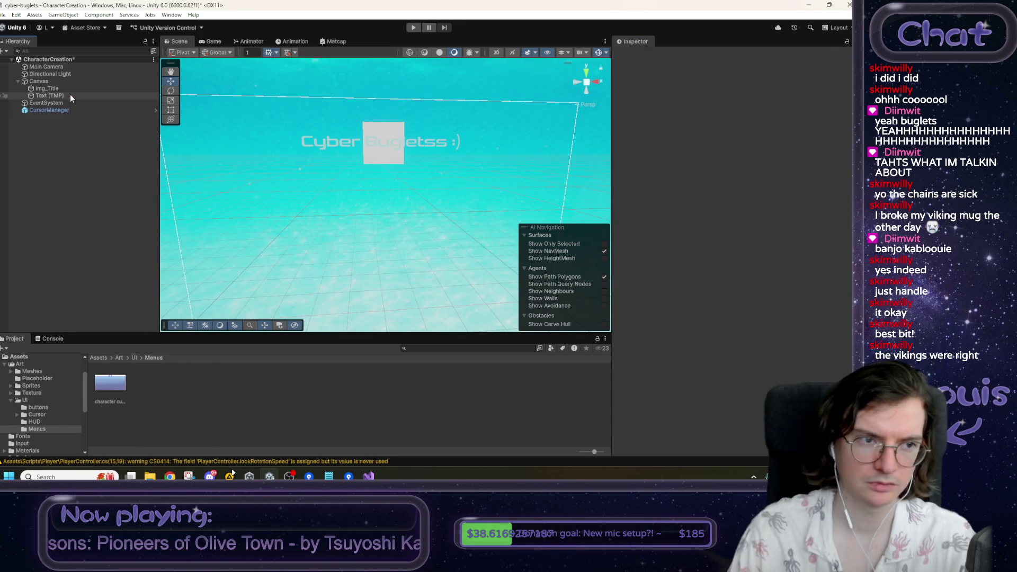
# - Select Text (TMP), then the Canvas, and bring up the Canvas context menu
pyautogui.click(70, 94)
pyautogui.click(52, 81)
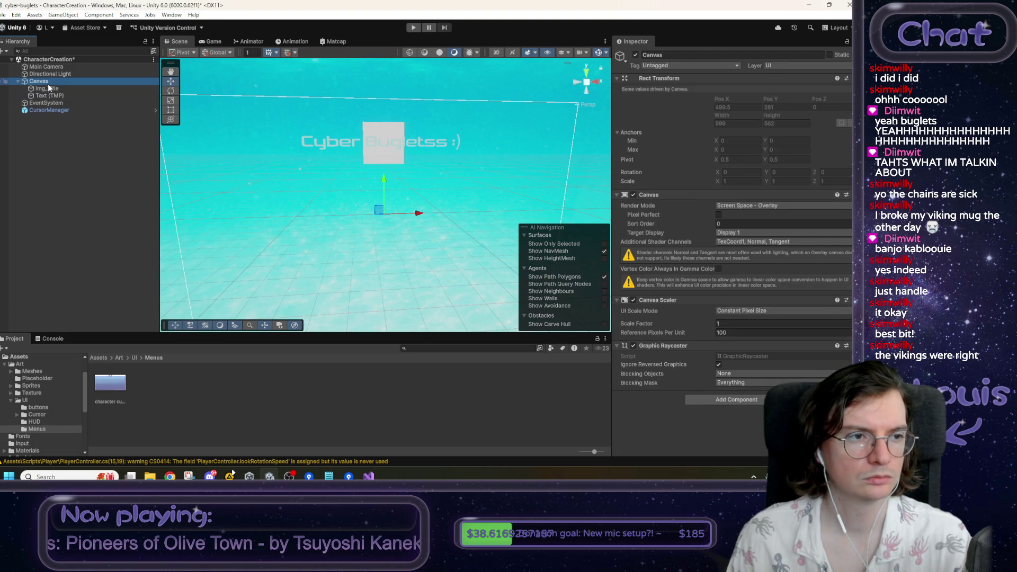
pyautogui.rightClick(48, 83)
# - Add a UI Panel under Canvas named Panel_CharCust and drag the menu image onto its Source Image
pyautogui.moveTo(92, 329)
pyautogui.click(231, 358)
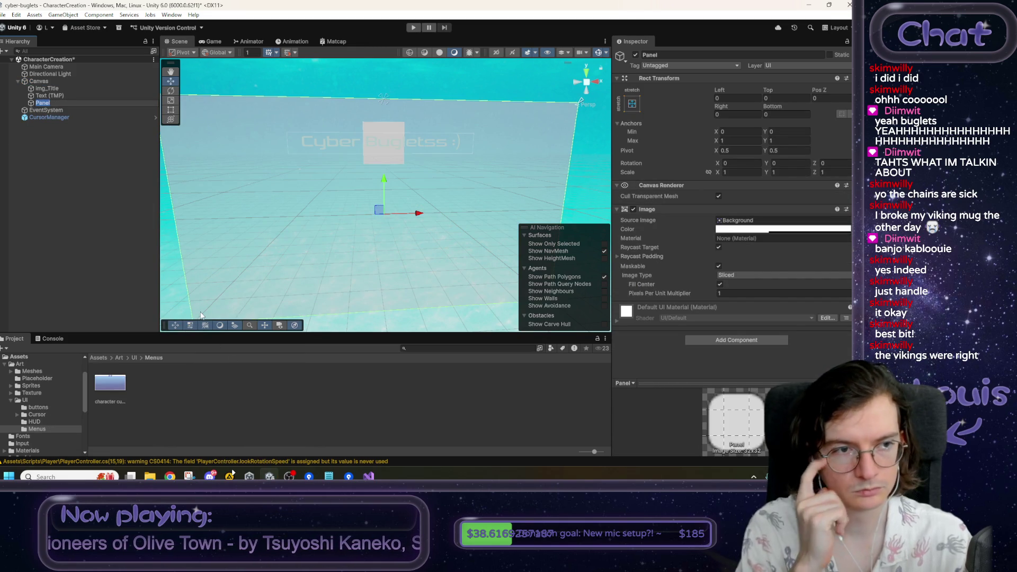
pyautogui.press('Right')
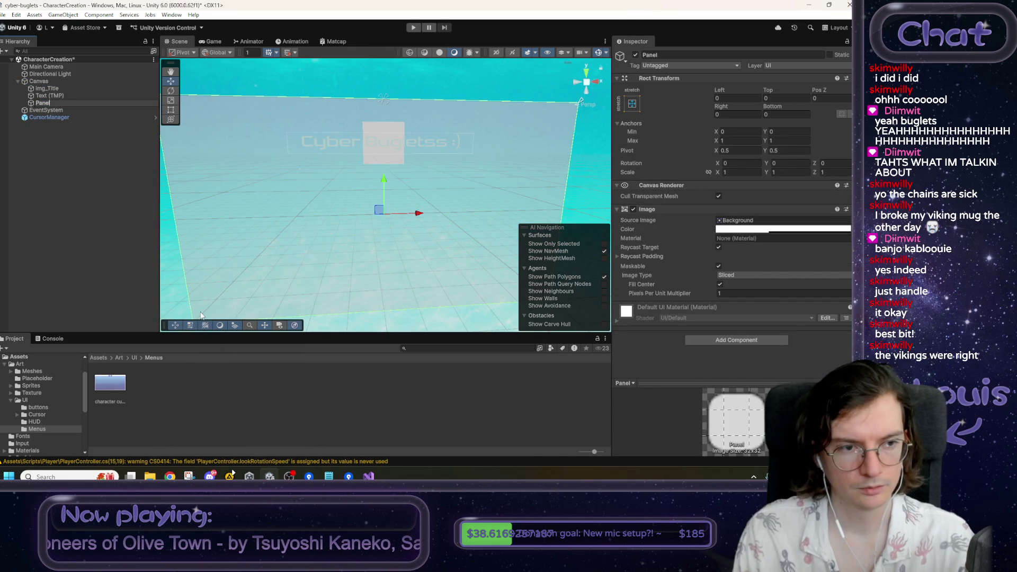
pyautogui.write('_CharCC')
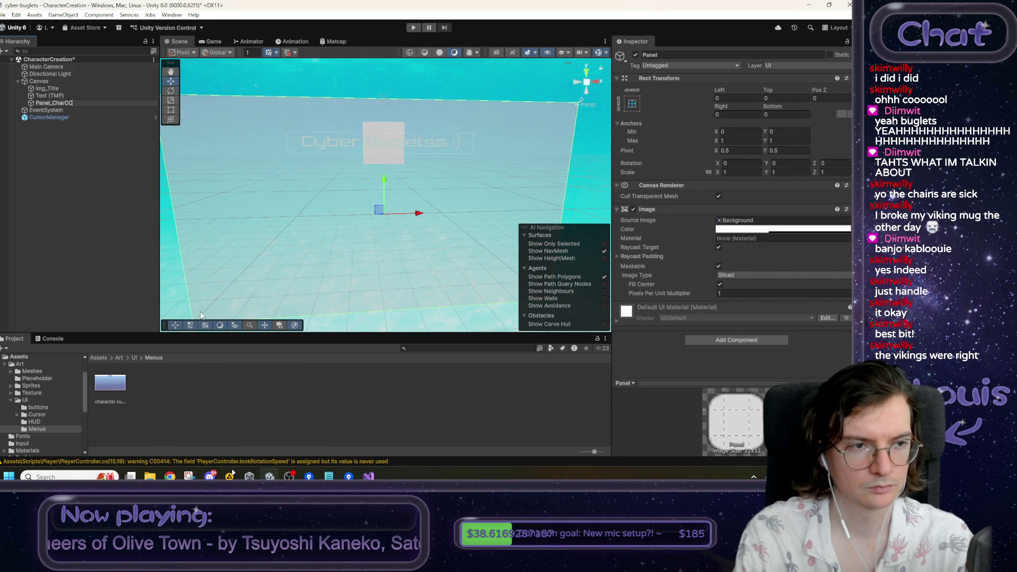
pyautogui.press('Return')
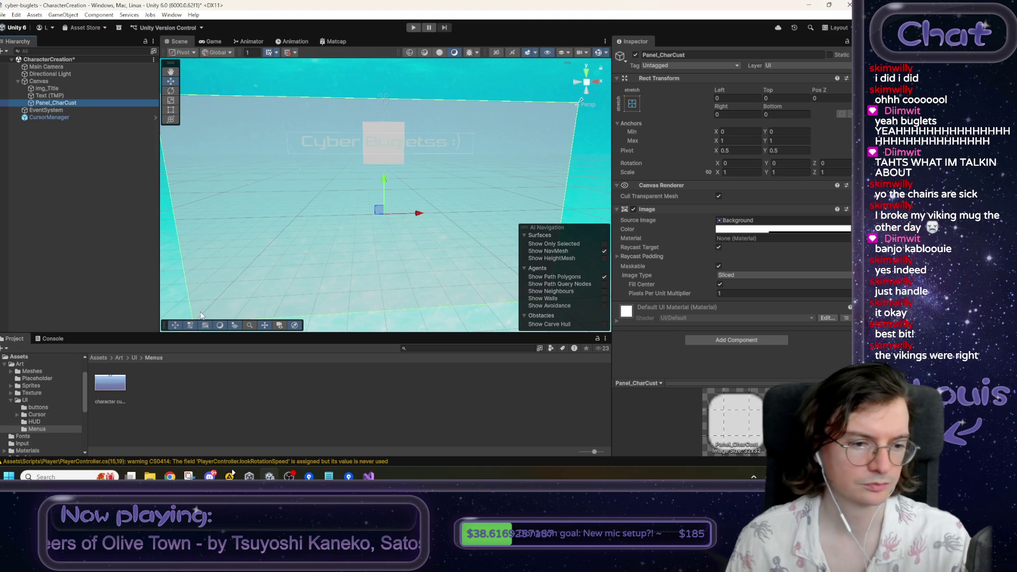
pyautogui.moveTo(109, 382); pyautogui.dragTo(749, 218)
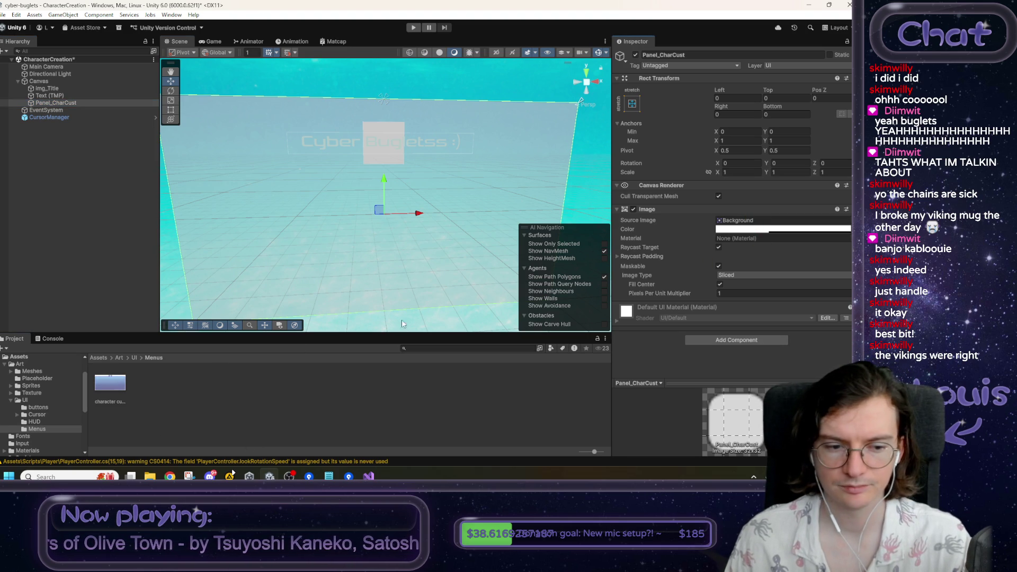
# - Set the menu image's Texture Type to Sprite (2D and UI) and drag it onto Panel_CharCust
pyautogui.click(122, 382)
pyautogui.click(741, 83)
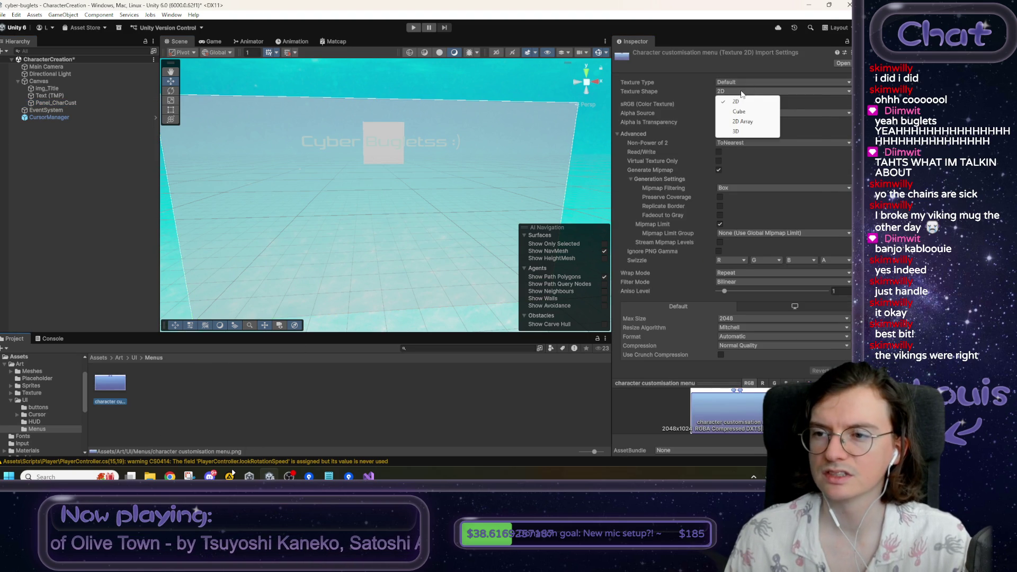
pyautogui.click(749, 123)
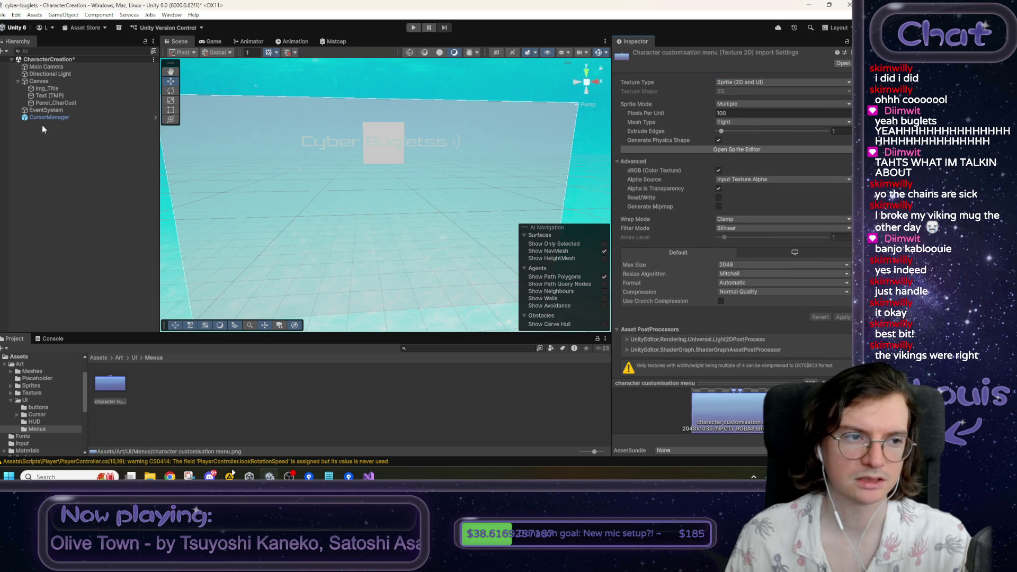
pyautogui.click(54, 102)
pyautogui.moveTo(109, 384)
pyautogui.mouseDown()
pyautogui.moveTo(423, 297)
pyautogui.moveTo(803, 217)
pyautogui.mouseUp()
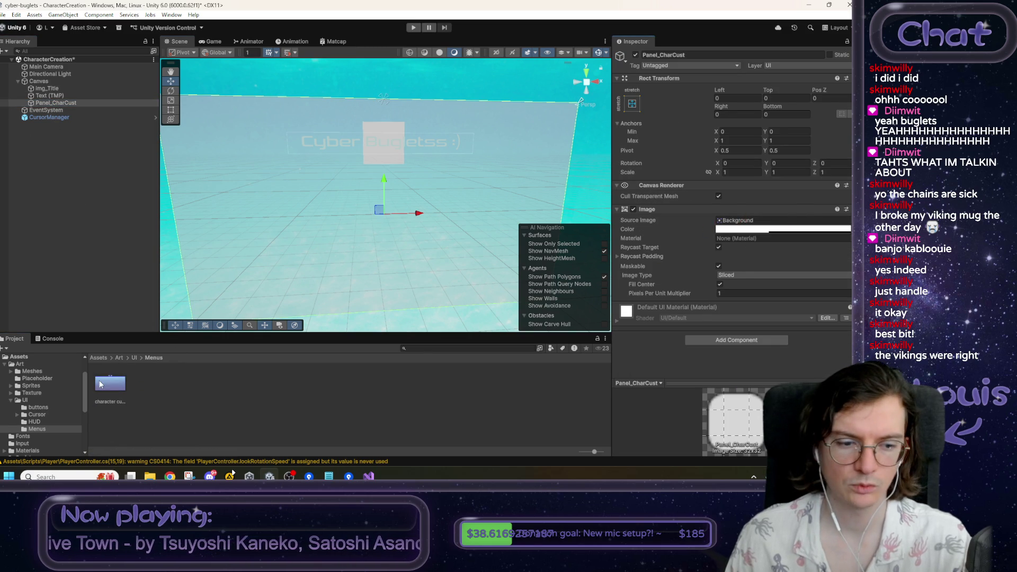
# - Set the menu image's Sprite Mode to Single, apply, and assign it as Panel_CharCust's Source Image
pyautogui.click(110, 383)
pyautogui.click(733, 104)
pyautogui.click(738, 112)
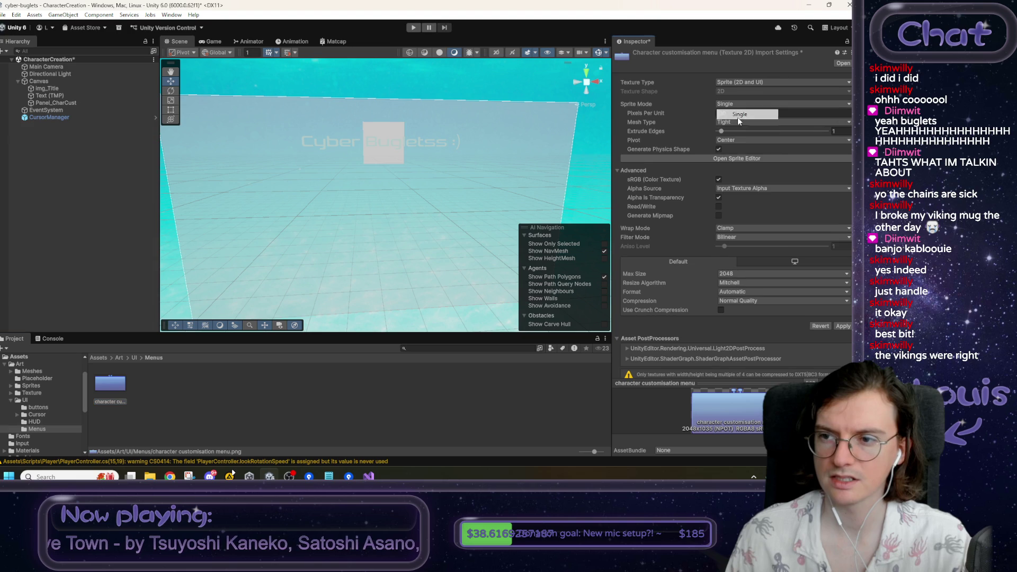
pyautogui.click(843, 326)
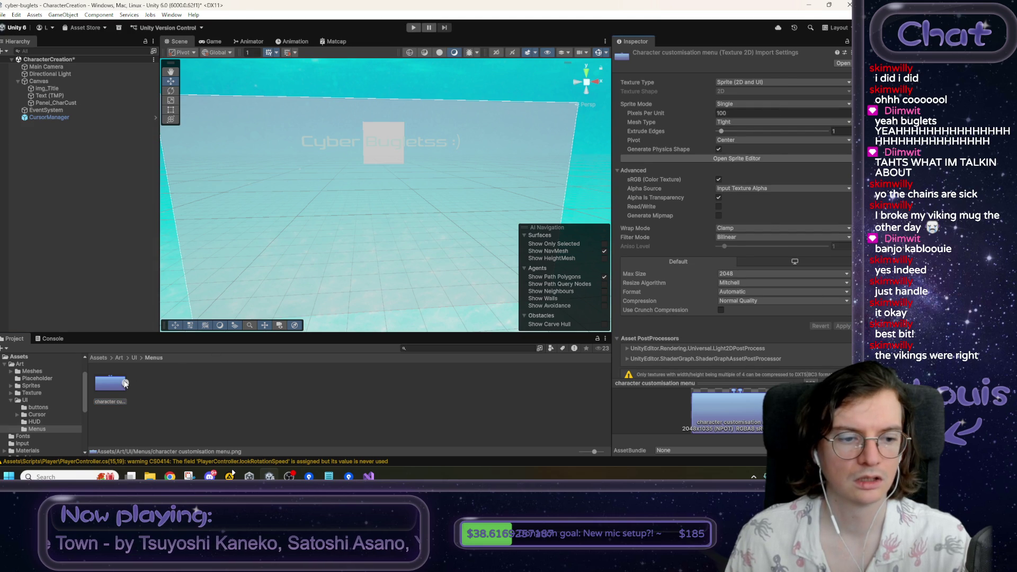
pyautogui.click(50, 104)
pyautogui.moveTo(109, 382); pyautogui.dragTo(735, 224)
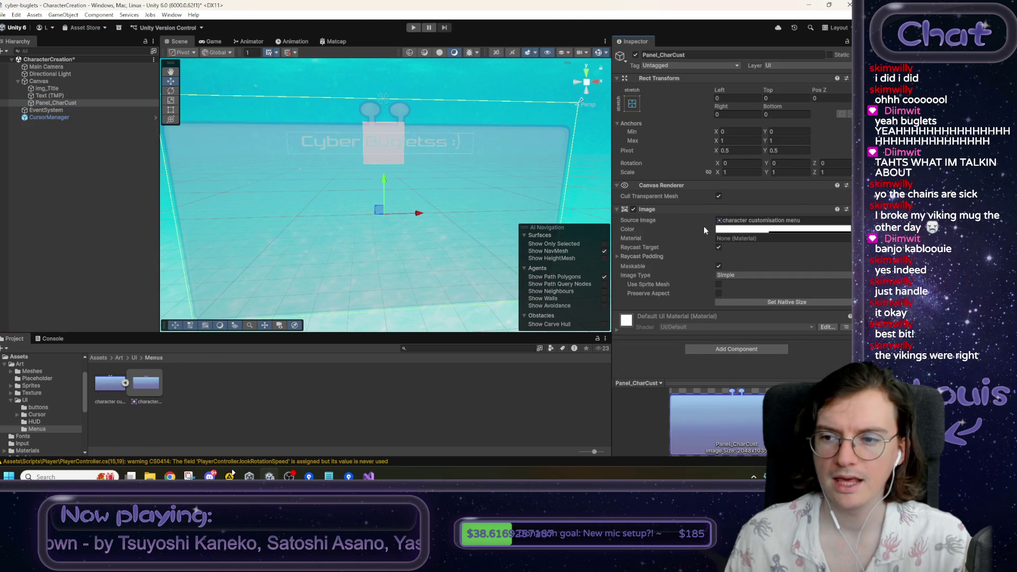
# - Raise the Panel_CharCust image colour alpha to fully opaque
pyautogui.click(737, 229)
pyautogui.moveTo(762, 406); pyautogui.dragTo(801, 406)
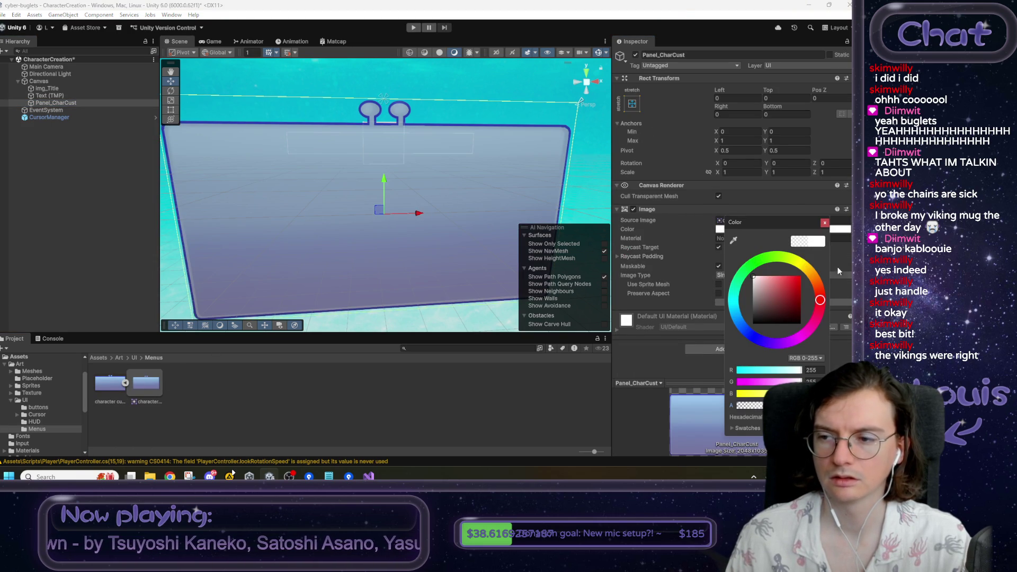
pyautogui.click(825, 222)
# - Frame the panel in the Scene view, preview it in Game view, then select img_Title and Text (TMP)
pyautogui.moveTo(411, 213)
pyautogui.mouseDown()
pyautogui.moveTo(389, 217)
pyautogui.moveTo(388, 230)
pyautogui.mouseUp()
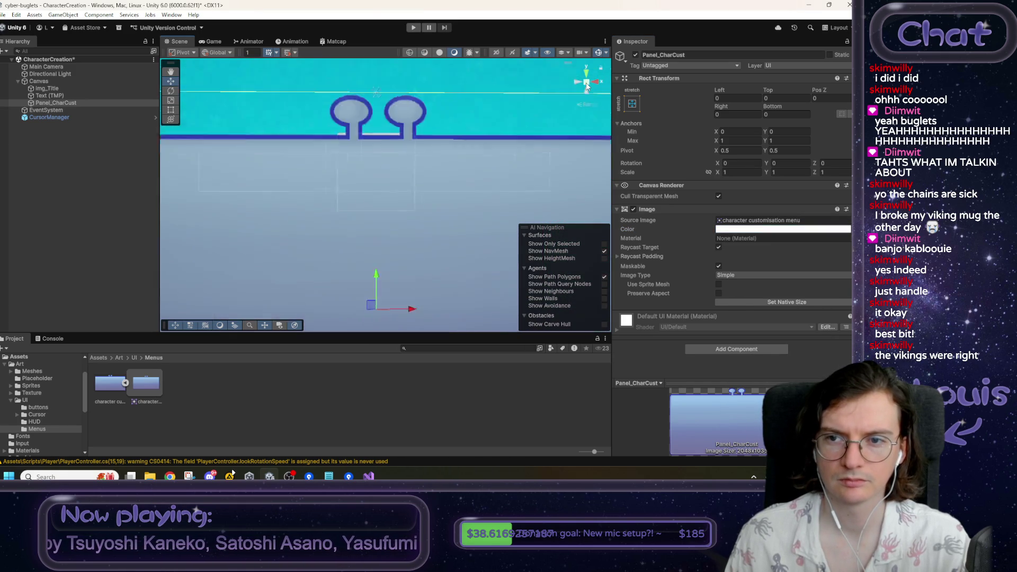
pyautogui.click(592, 85)
pyautogui.press('f')
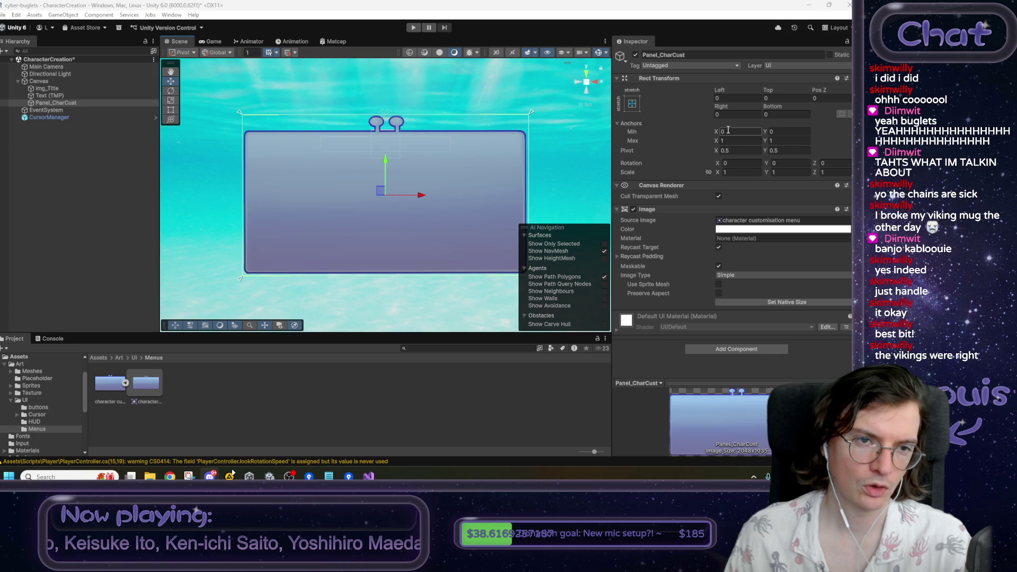
pyautogui.click(211, 42)
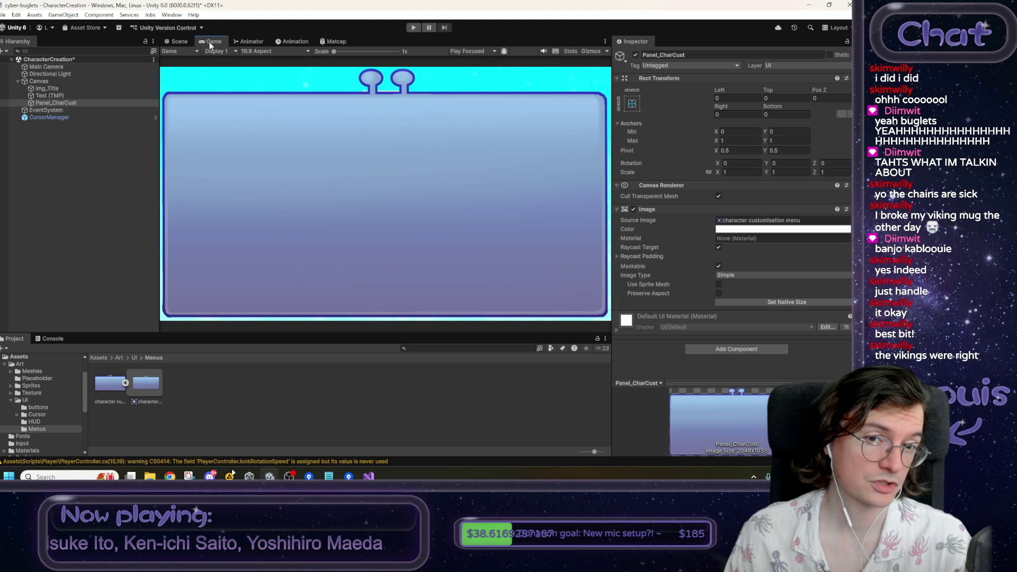
pyautogui.click(181, 43)
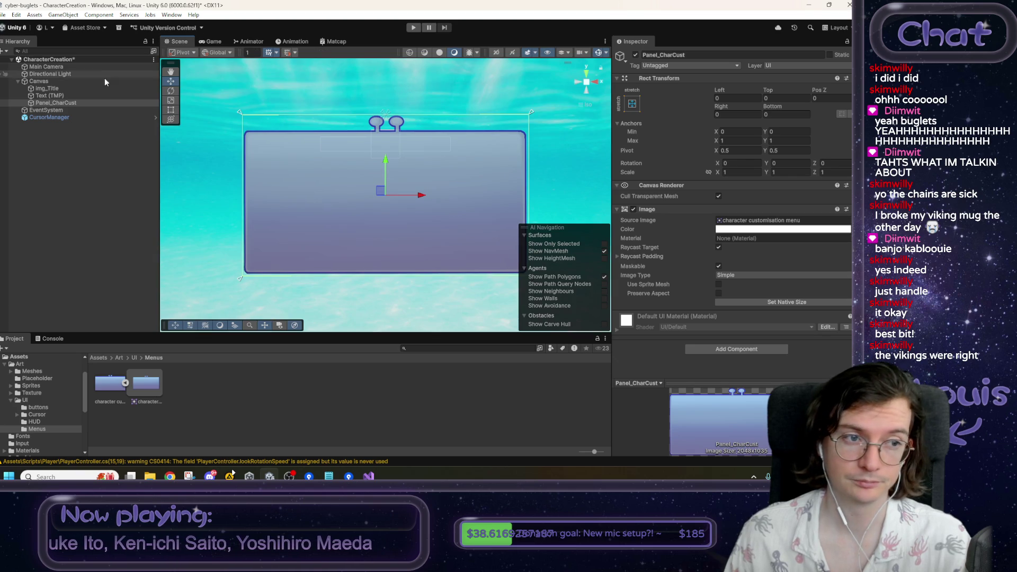
pyautogui.click(79, 95)
pyautogui.keyDown('ctrl'); pyautogui.click(67, 88); pyautogui.keyUp('ctrl')
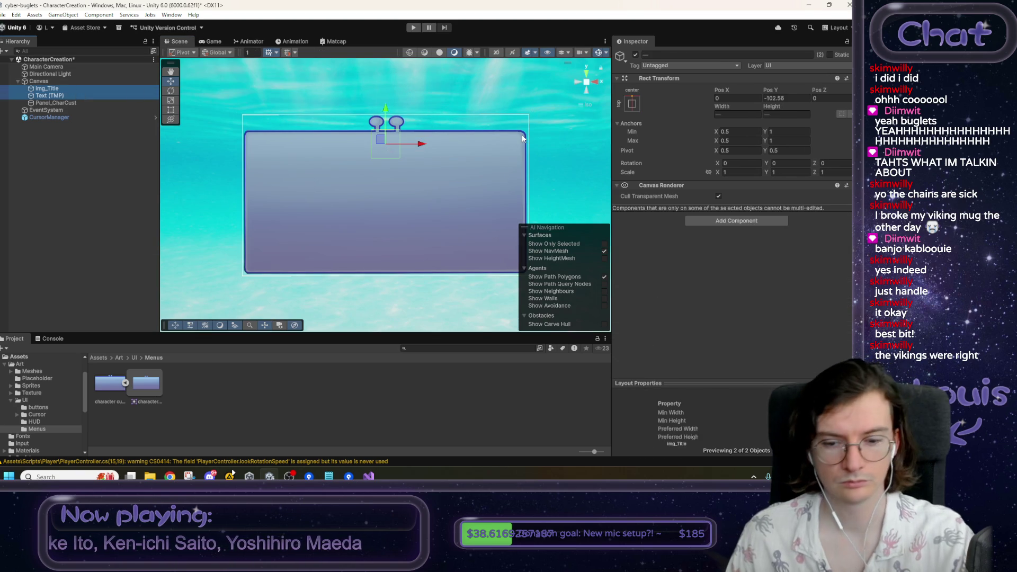
# - Delete the old title image and text, then browse the UI art folders to the buttons folder
pyautogui.press('Delete')
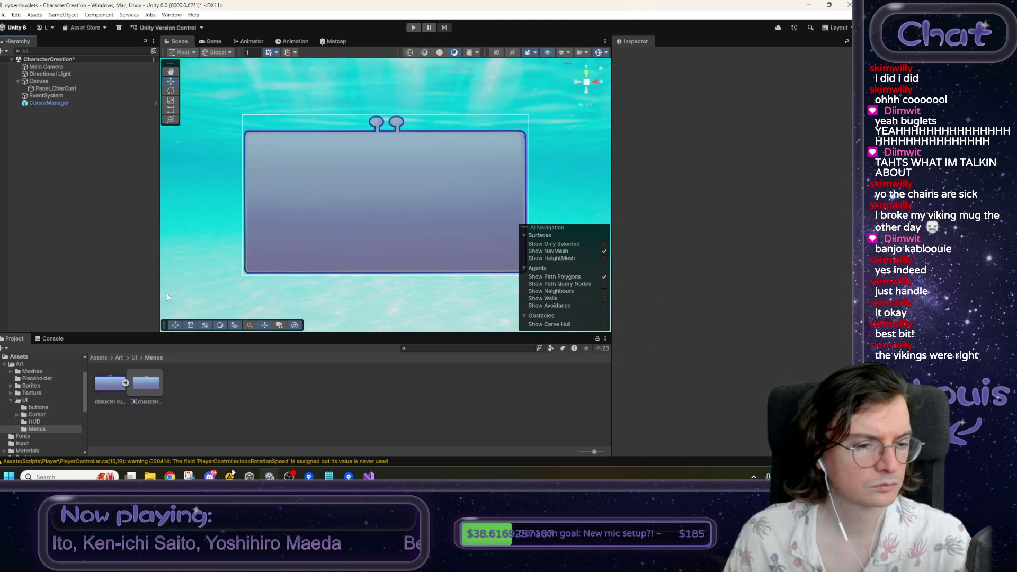
pyautogui.click(135, 358)
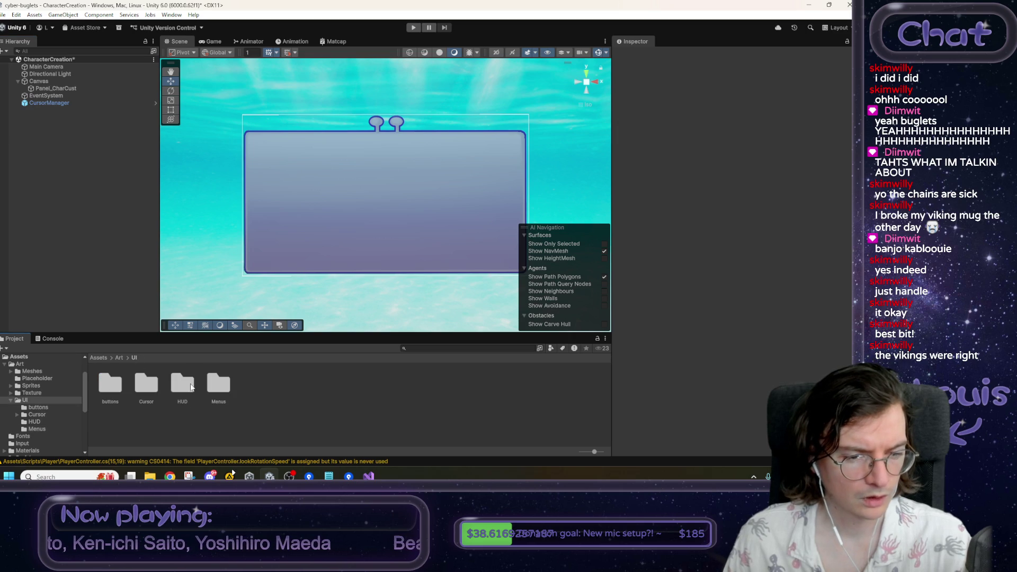
pyautogui.doubleClick(226, 391)
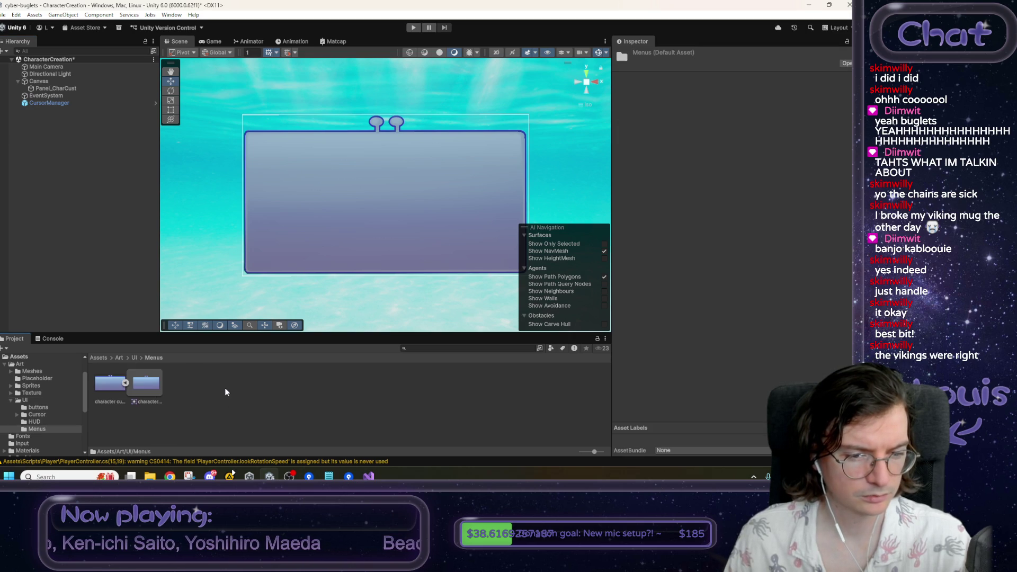
pyautogui.click(134, 358)
pyautogui.doubleClick(180, 384)
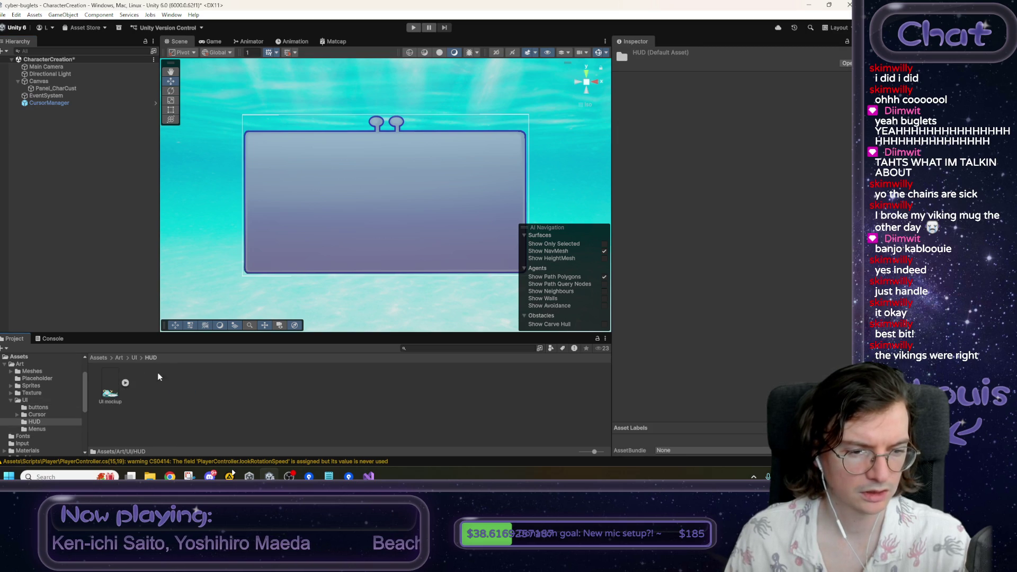
pyautogui.click(134, 359)
pyautogui.doubleClick(150, 380)
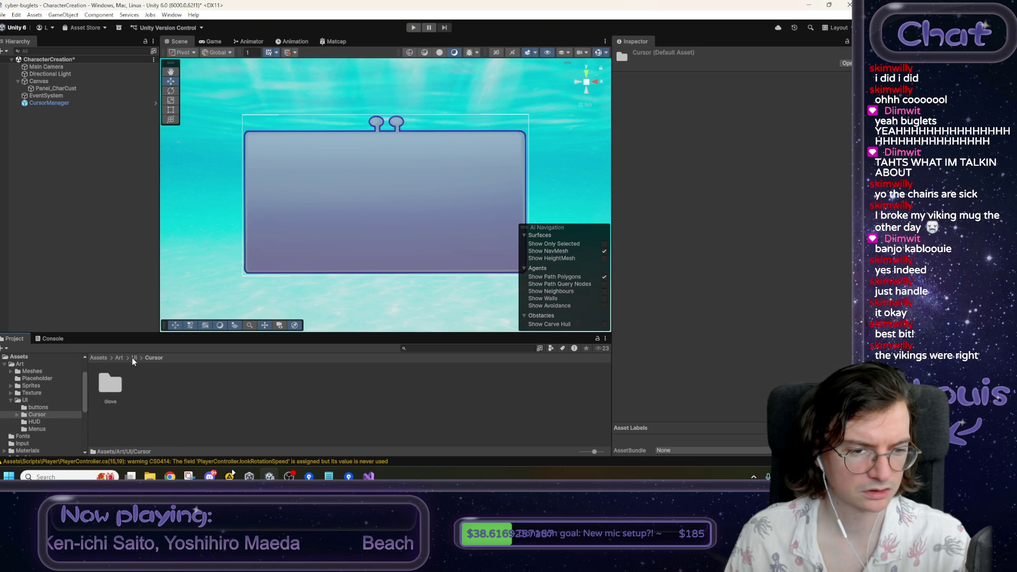
pyautogui.click(133, 358)
pyautogui.doubleClick(118, 379)
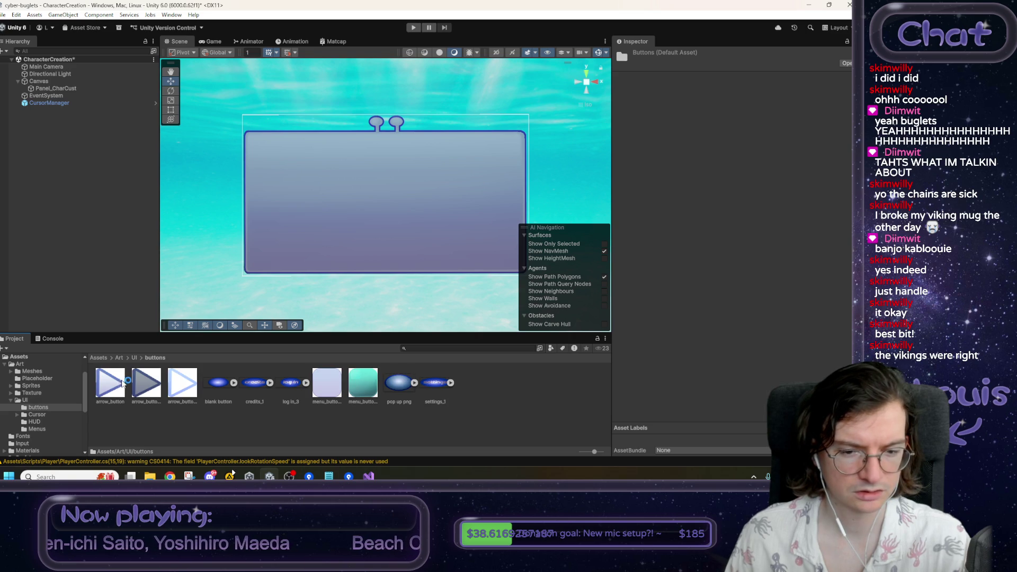
# - Inspect the menu_button_2 and menu_button_1 sprites and compare them with the character customization mockup
pyautogui.click(374, 385)
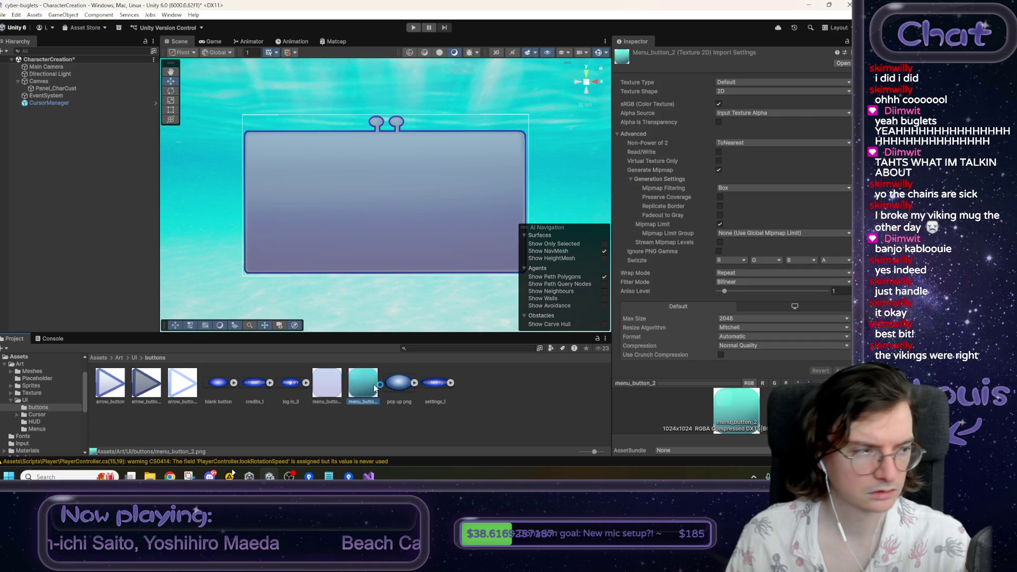
pyautogui.click(340, 387)
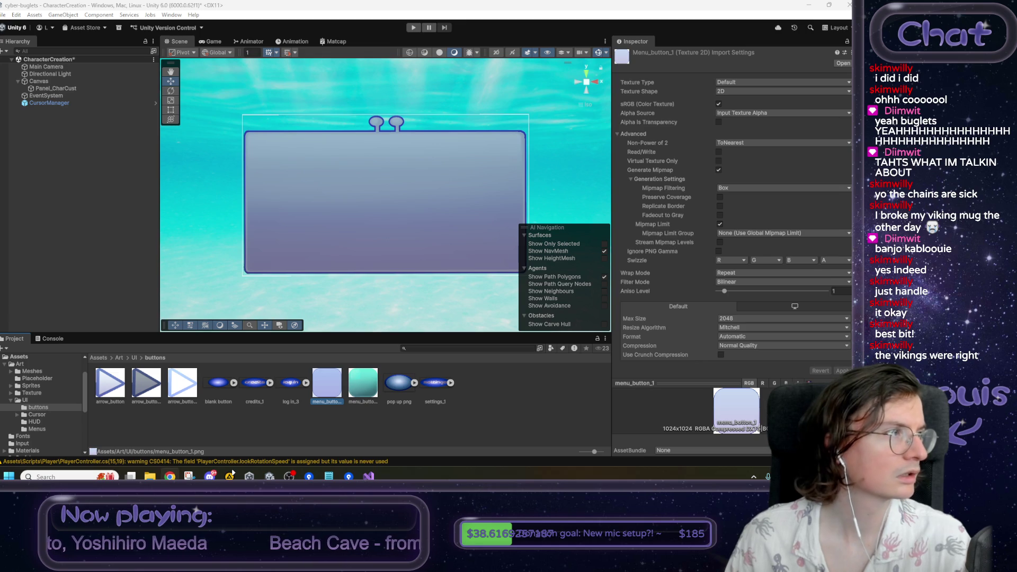
pyautogui.hotkey('alt', 'Tab')
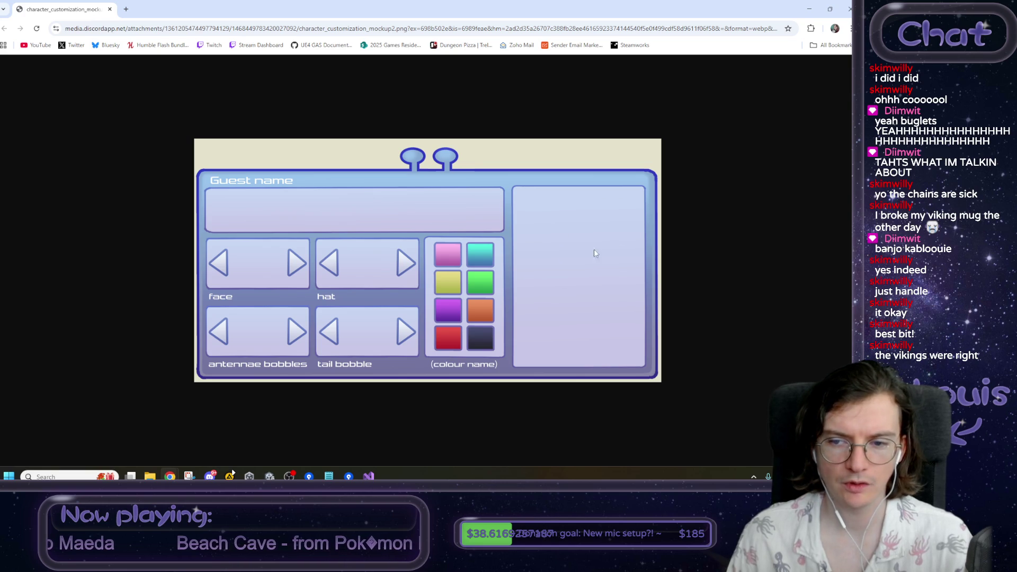
pyautogui.moveTo(88, 10); pyautogui.dragTo(3, 46)
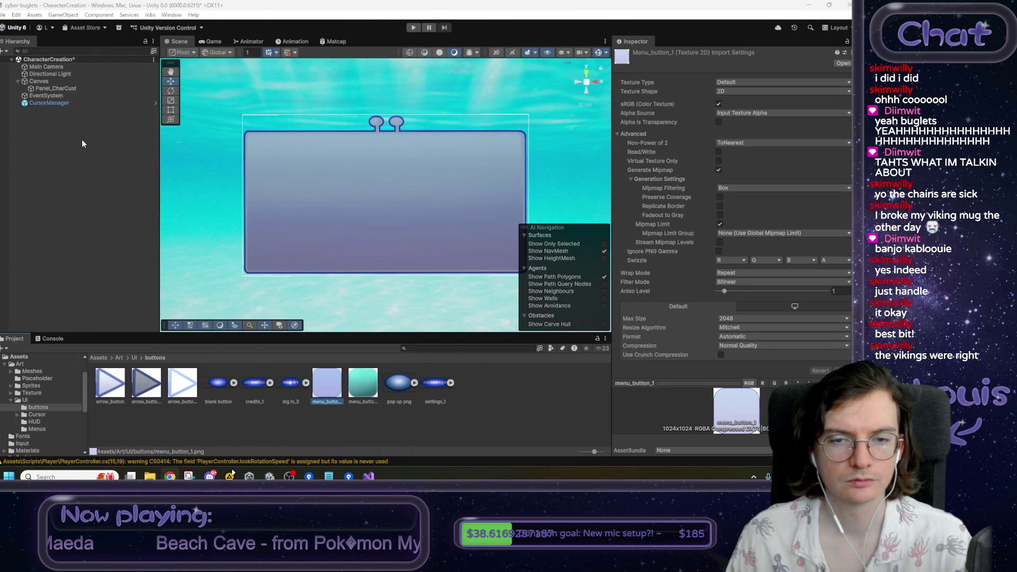
# - Create a child UI Panel named Panel under Panel_CharCust and pull its top-right anchor inward
pyautogui.click(53, 89)
pyautogui.rightClick(53, 89)
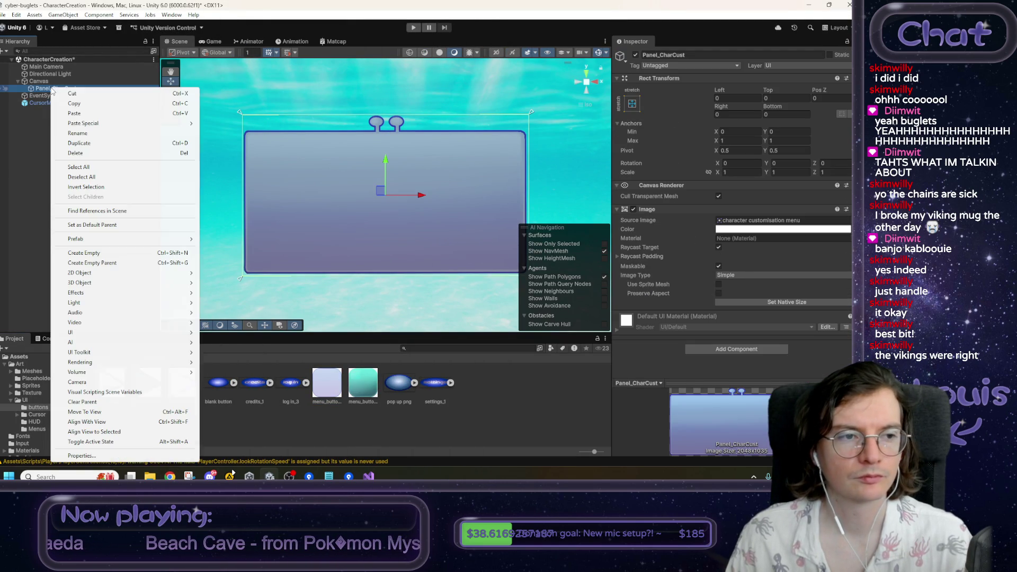
pyautogui.moveTo(104, 336)
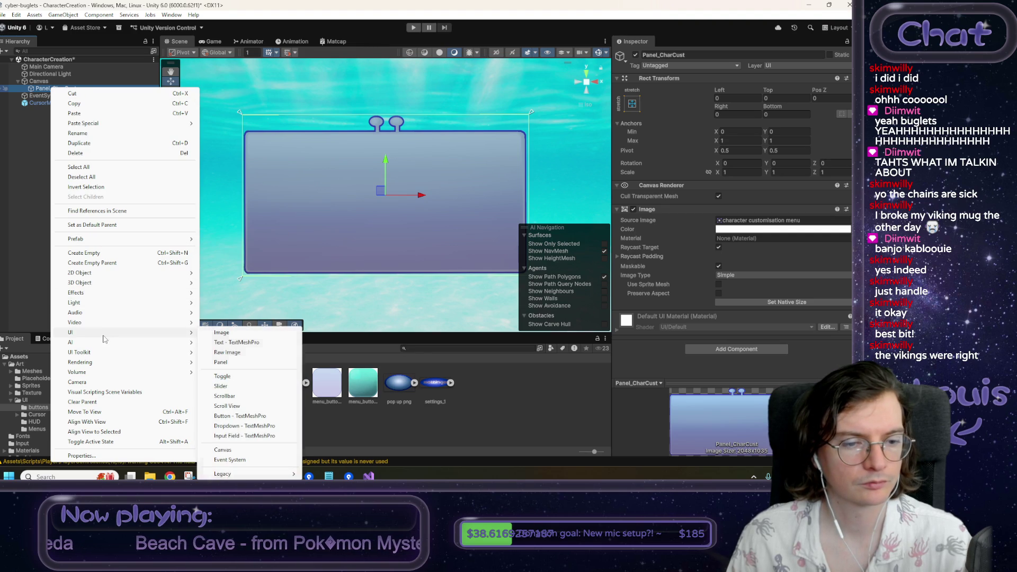
pyautogui.click(220, 363)
pyautogui.click(304, 263)
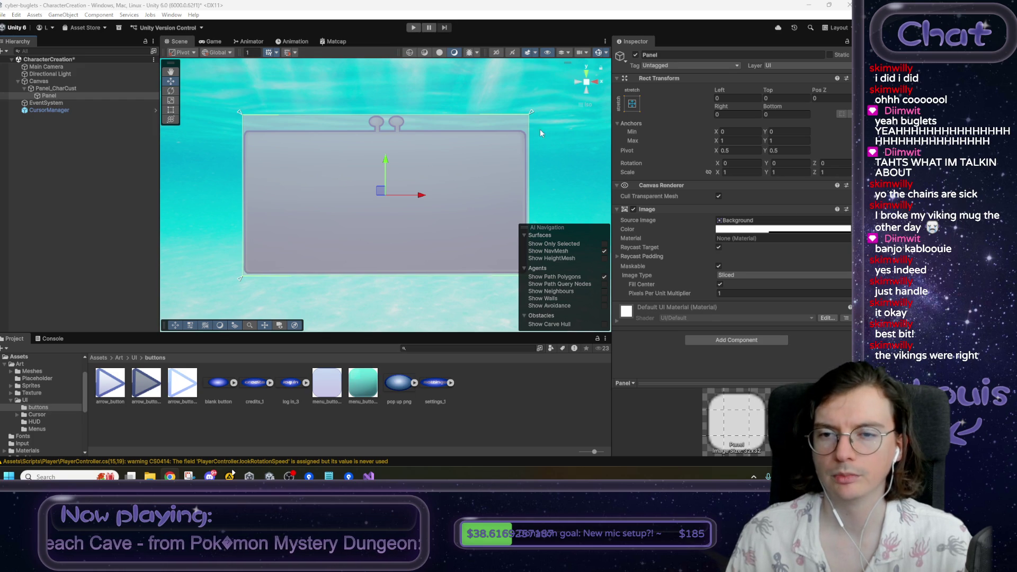
pyautogui.moveTo(531, 114); pyautogui.dragTo(518, 137)
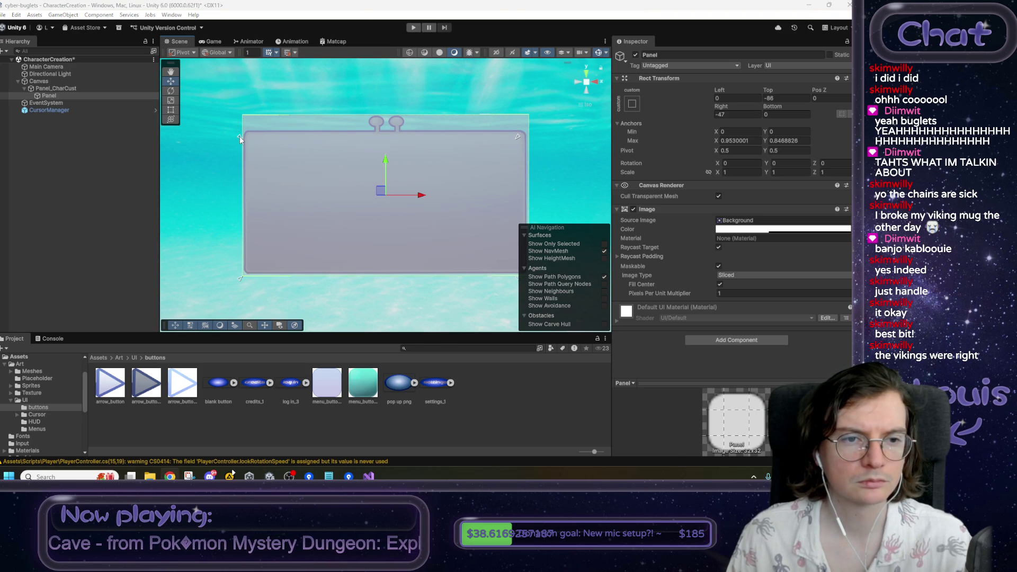
# - Drag the inner Panel's anchors inward and set its horizontal anchors to 0.05 and 0.95
pyautogui.moveTo(243, 279); pyautogui.dragTo(251, 271)
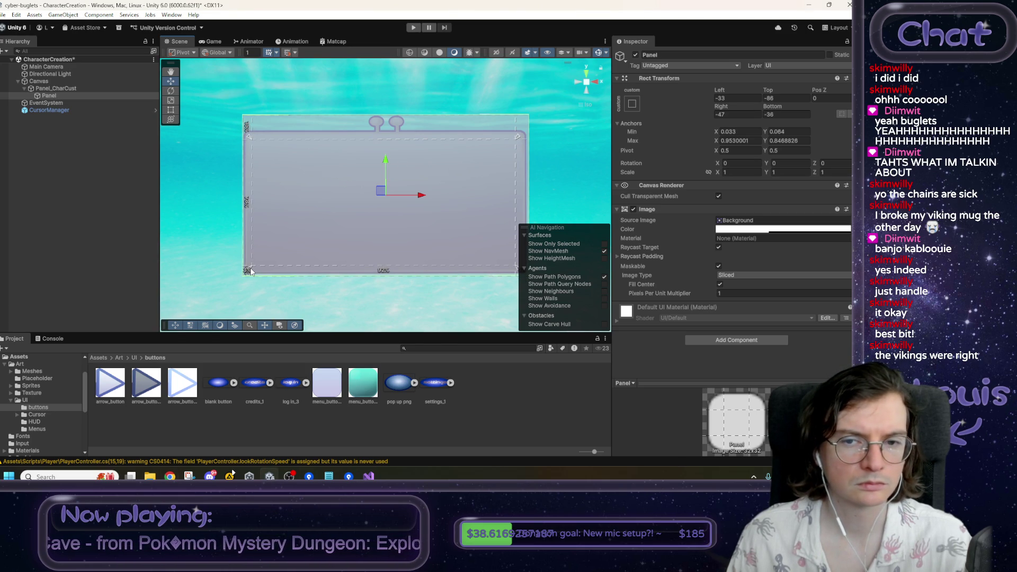
pyautogui.moveTo(519, 137); pyautogui.dragTo(529, 142)
pyautogui.click(755, 133)
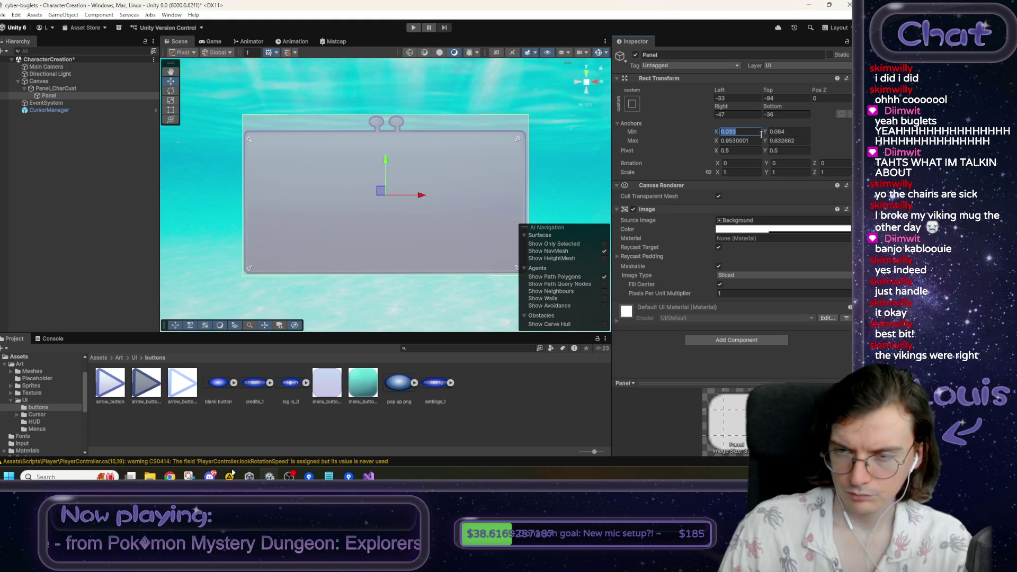
pyautogui.write('0.35')
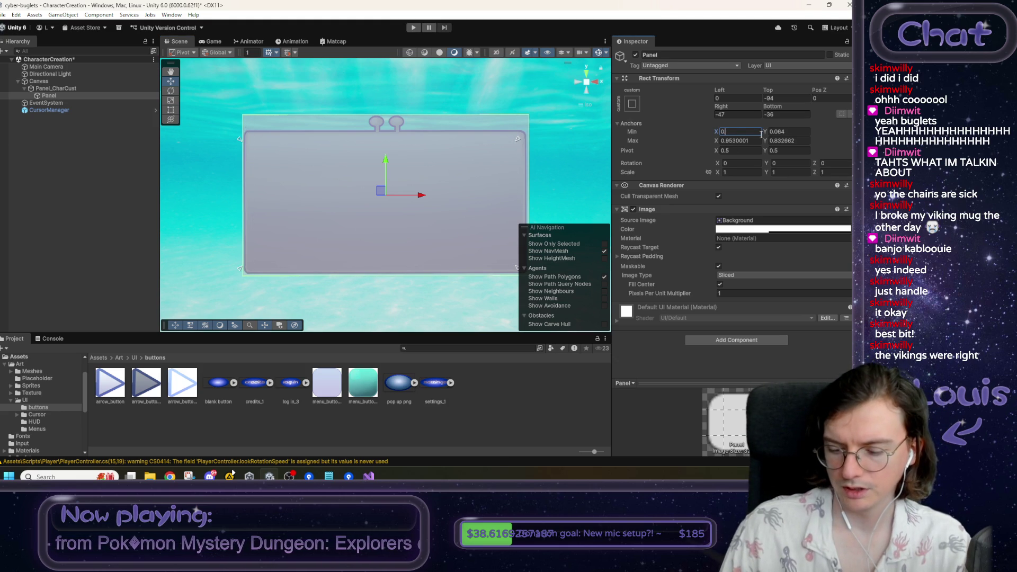
pyautogui.press('Tab')
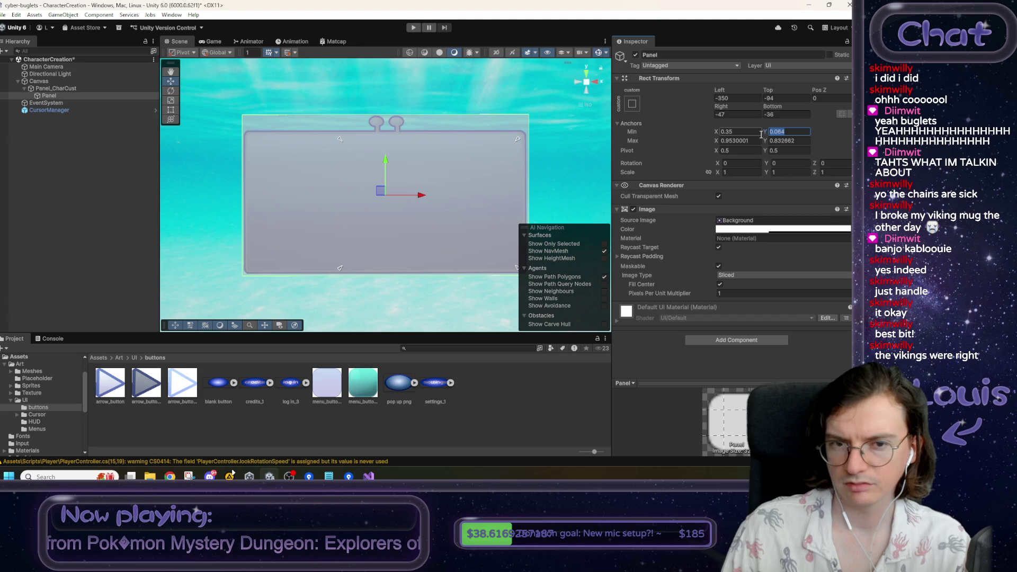
pyautogui.press('Tab')
pyautogui.hotkey('ctrl', 'z')
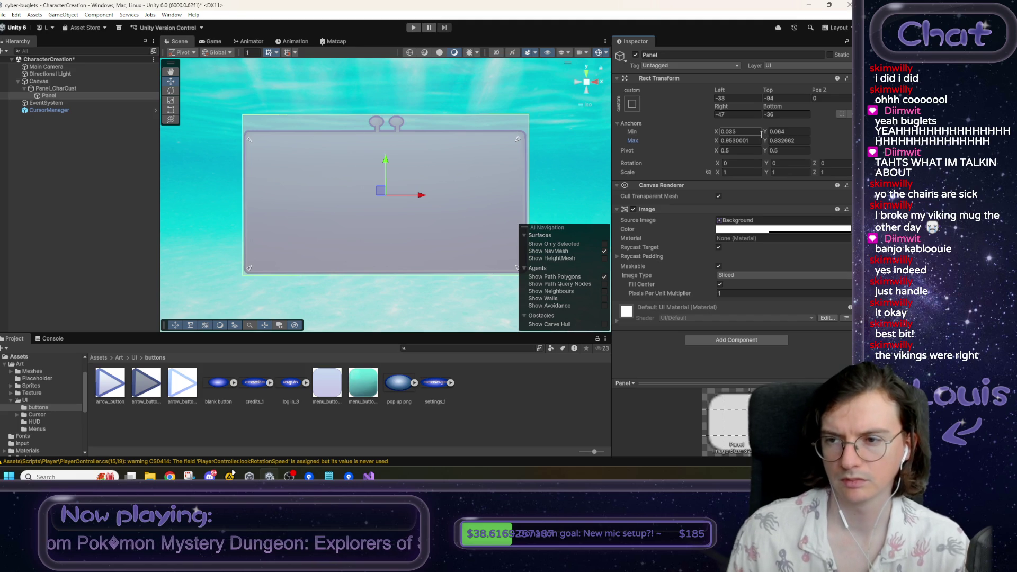
pyautogui.doubleClick(740, 131)
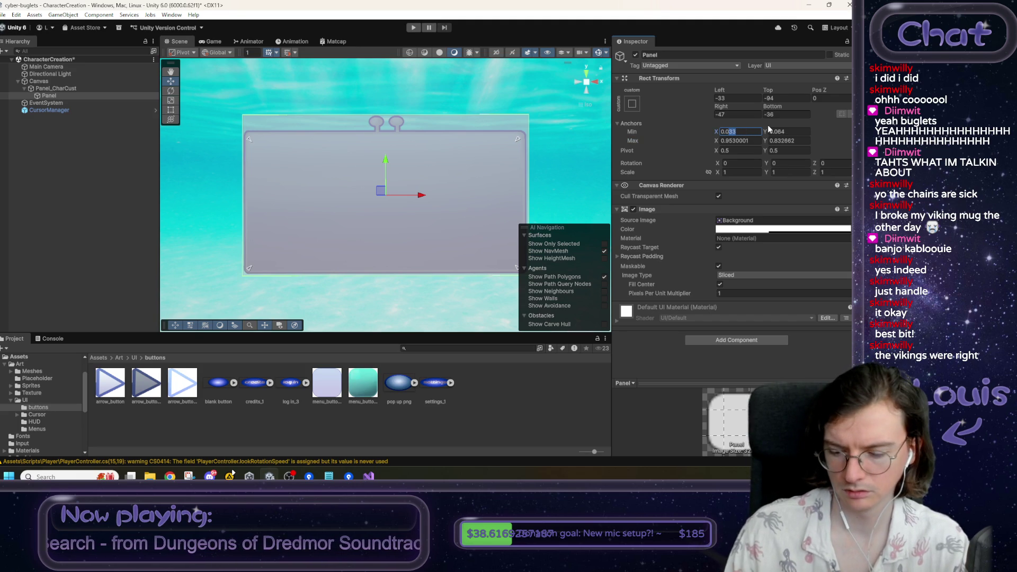
pyautogui.write('0.05')
pyautogui.press('Tab')
pyautogui.press('Tab')
pyautogui.write('0.95')
# - Set the vertical anchors to 0.075 minimum and 0.825 maximum
pyautogui.doubleClick(792, 133)
pyautogui.write('0')
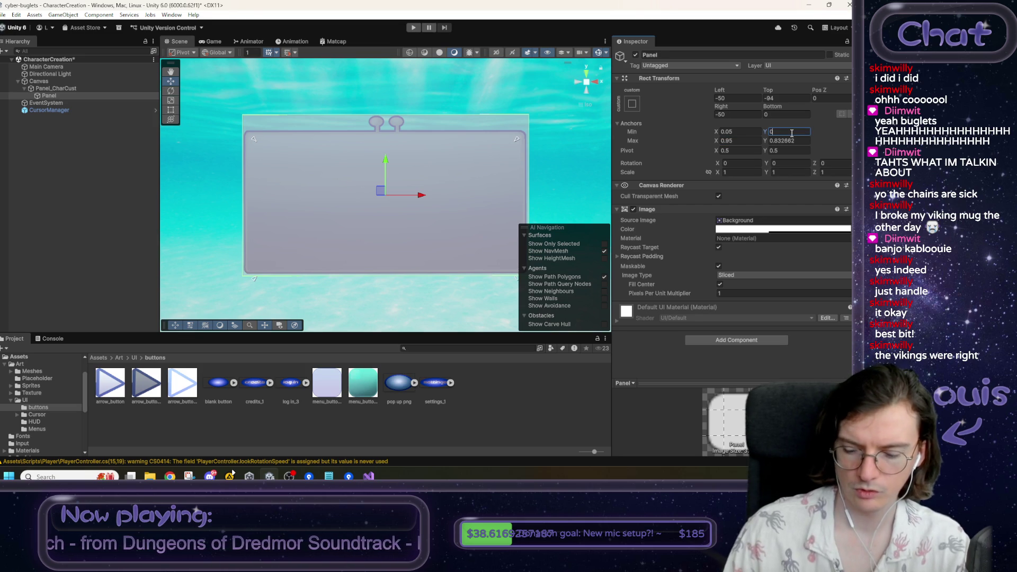
pyautogui.write('.1')
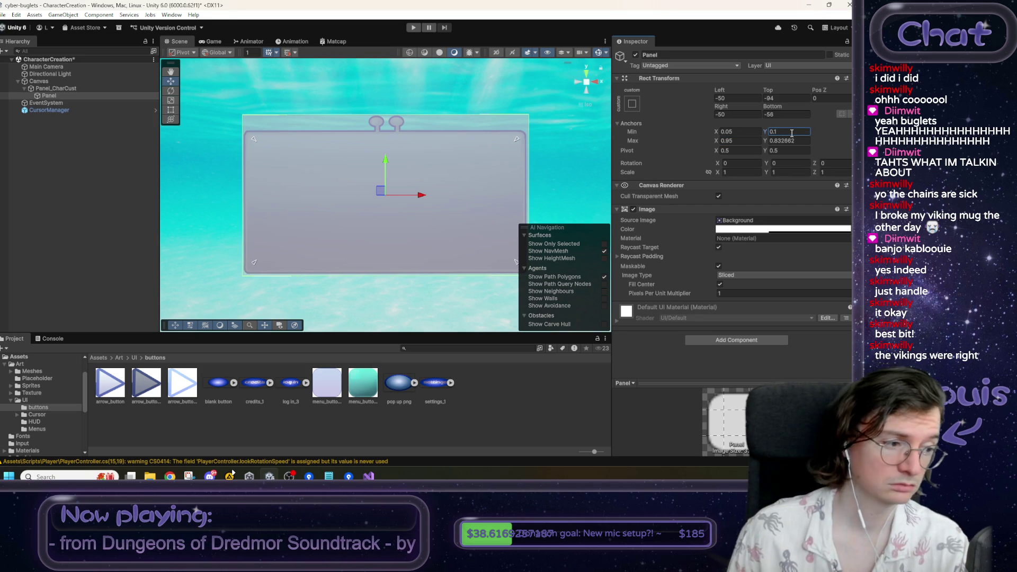
pyautogui.doubleClick(775, 133)
pyautogui.write('0.075')
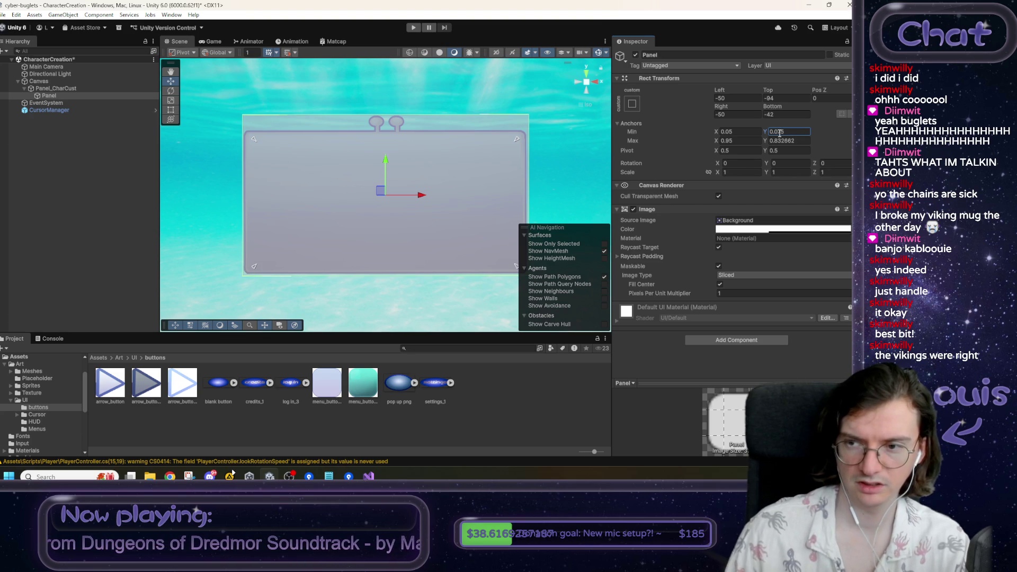
pyautogui.click(800, 139)
pyautogui.write('0.825')
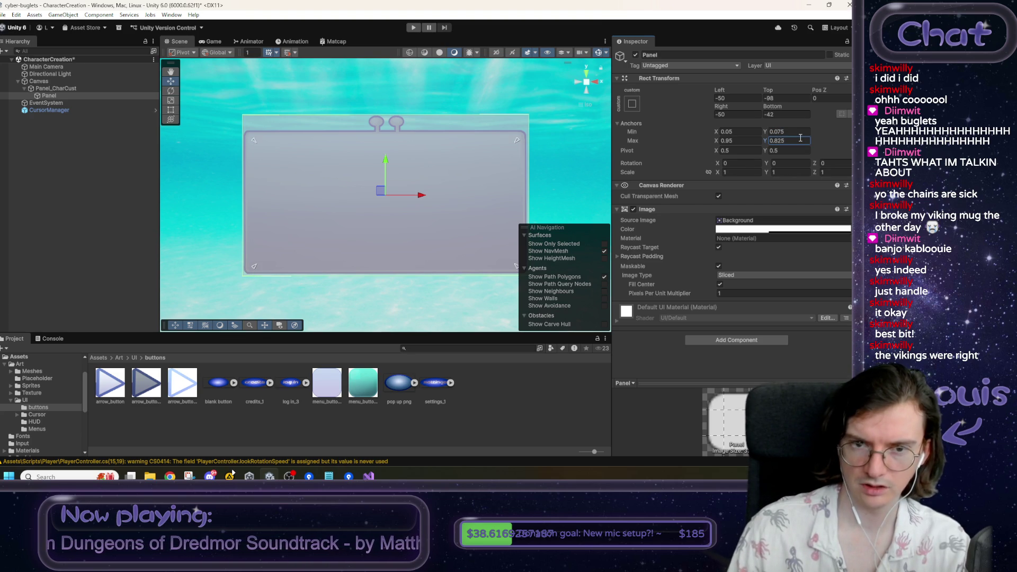
# - Zero the Left, Top, Right and Bottom offsets of the inner Panel
pyautogui.click(729, 95)
pyautogui.write('0')
pyautogui.press('Tab')
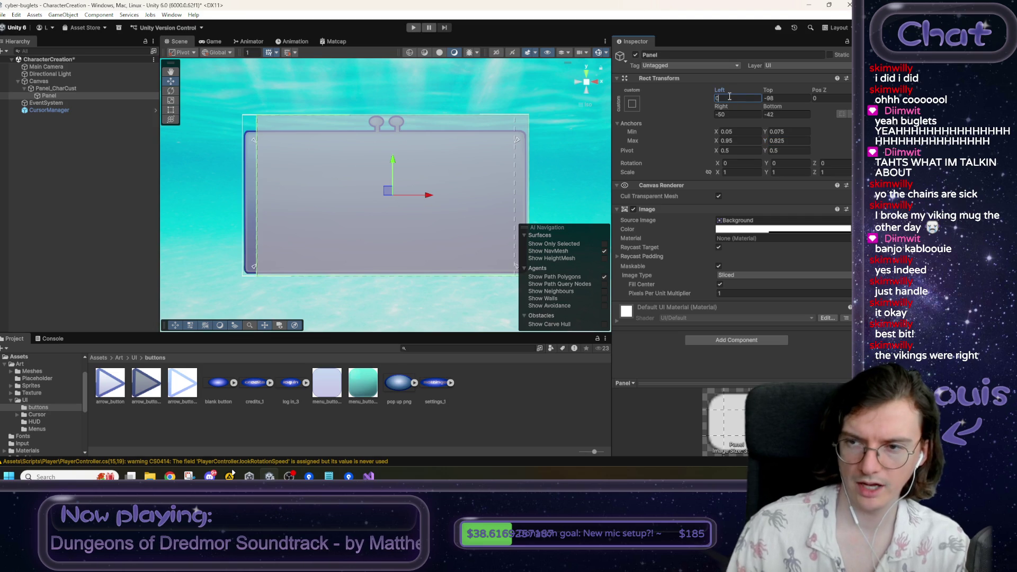
pyautogui.write('0')
pyautogui.press('Tab')
pyautogui.press('Tab')
pyautogui.write('0')
pyautogui.press('Tab')
pyautogui.write('0')
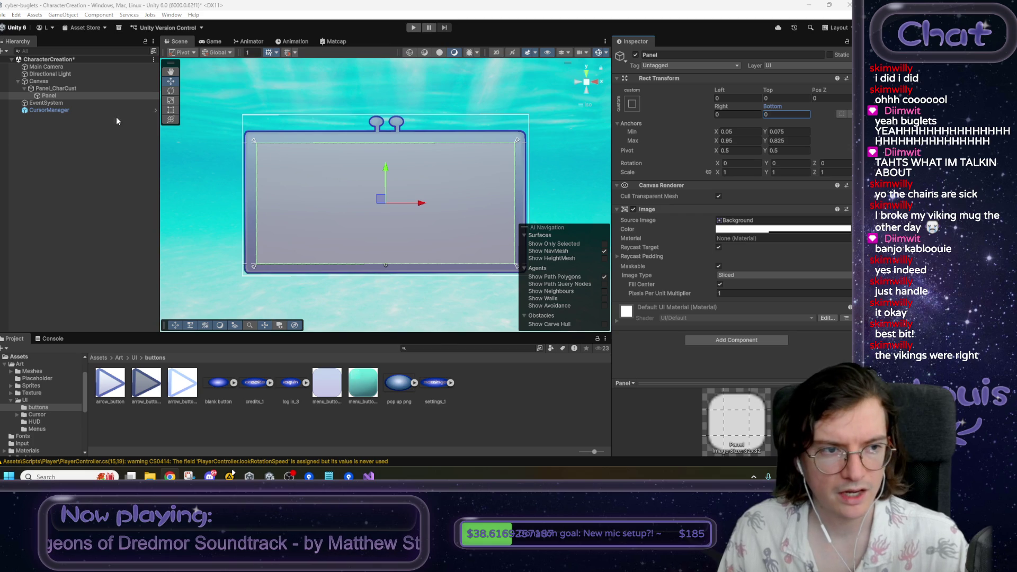
pyautogui.rightClick(58, 95)
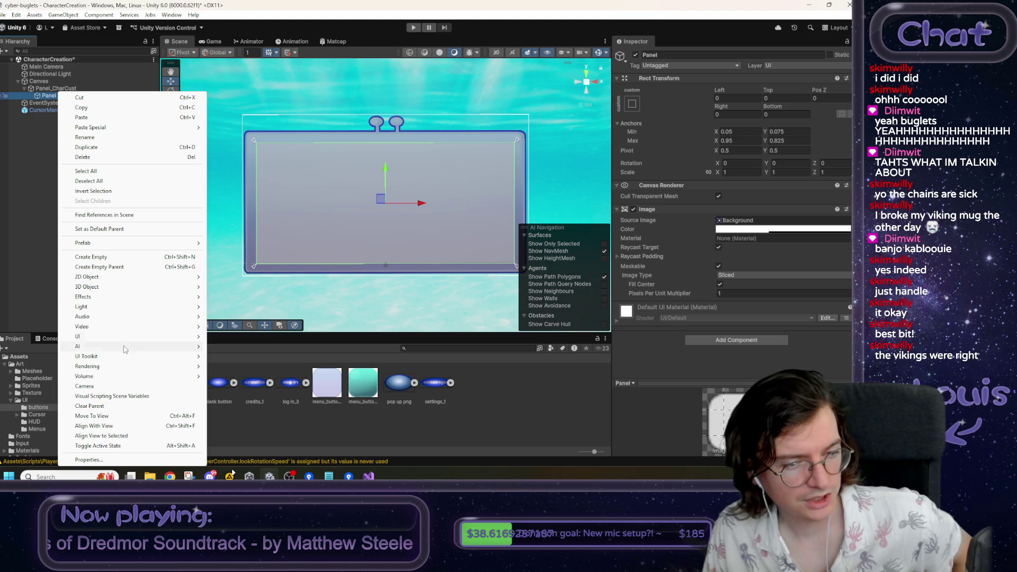
# - Search 'hori' in Add Component and add a Horizontal Layout Group to the inner Panel
pyautogui.moveTo(181, 336)
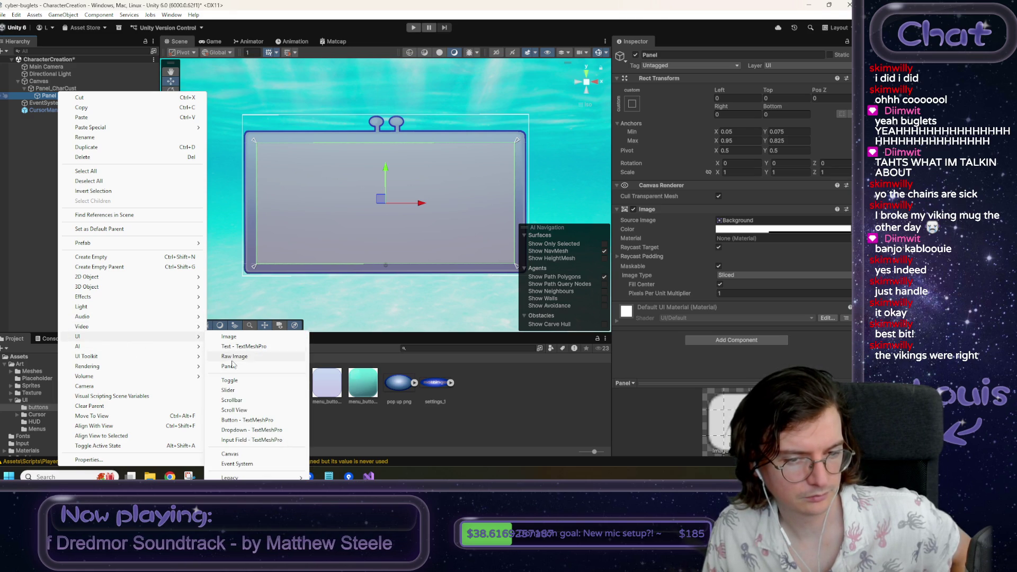
pyautogui.click(46, 131)
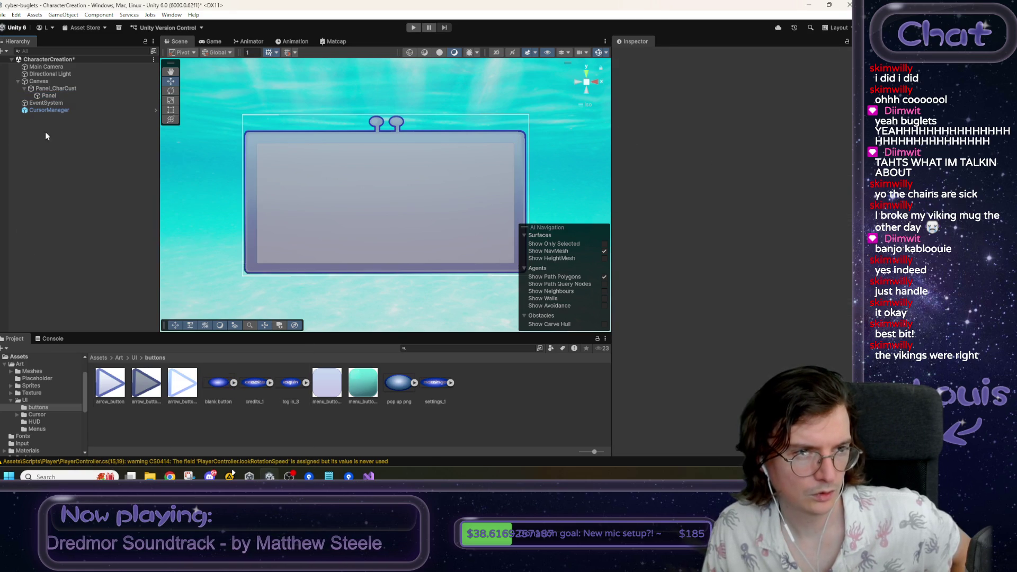
pyautogui.rightClick(52, 95)
pyautogui.click(757, 342)
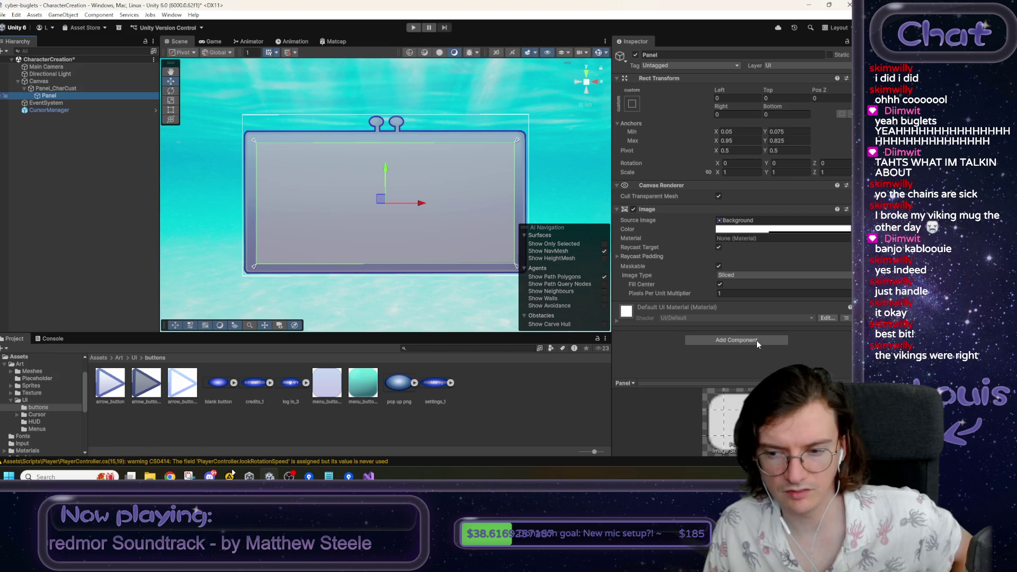
pyautogui.write('hori')
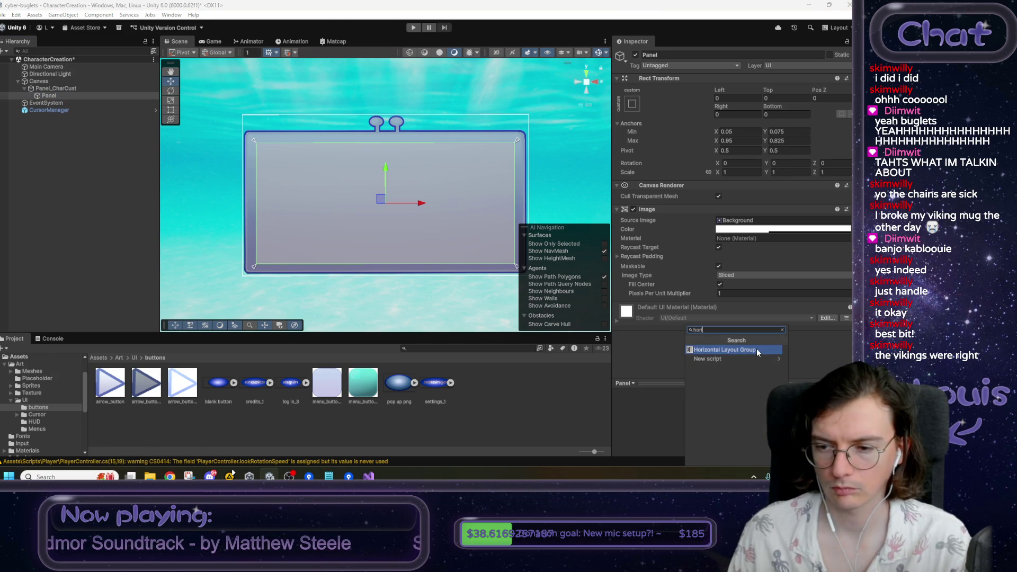
pyautogui.click(756, 349)
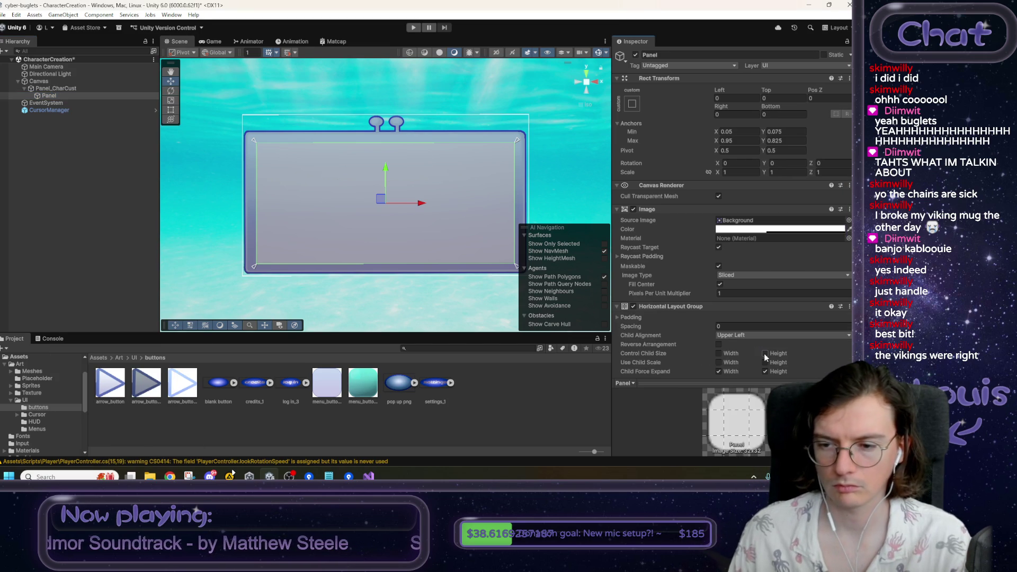
pyautogui.rightClick(60, 96)
# - Create a child Panel inside the inner Panel and duplicate it into Panel (1)
pyautogui.moveTo(100, 337)
pyautogui.click(241, 369)
pyautogui.click(52, 95)
pyautogui.click(56, 103)
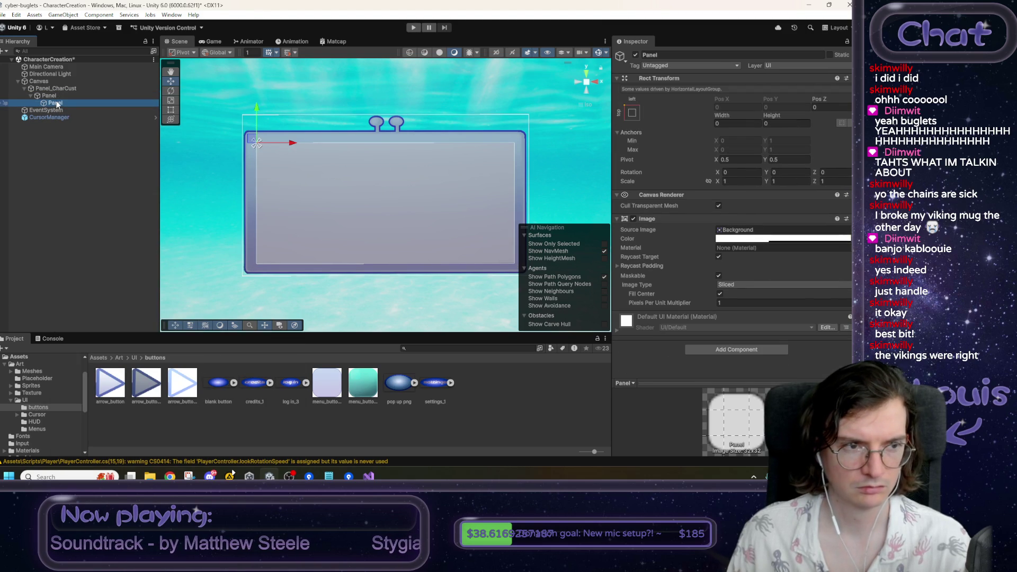
pyautogui.hotkey('ctrl', 'd')
# - Disable the inner Panel's background Image and enable Control Child Size height
pyautogui.click(50, 96)
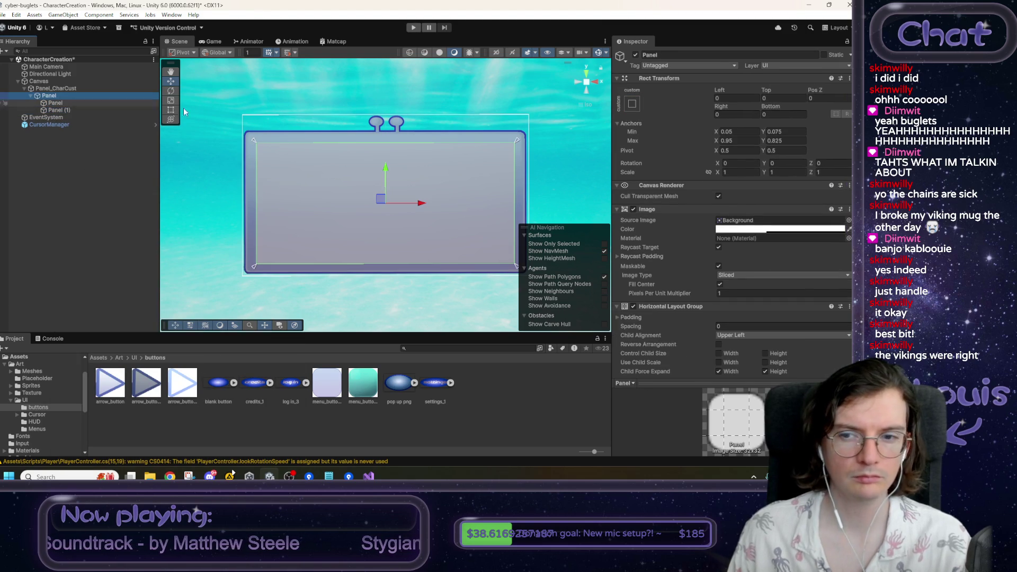
pyautogui.click(633, 209)
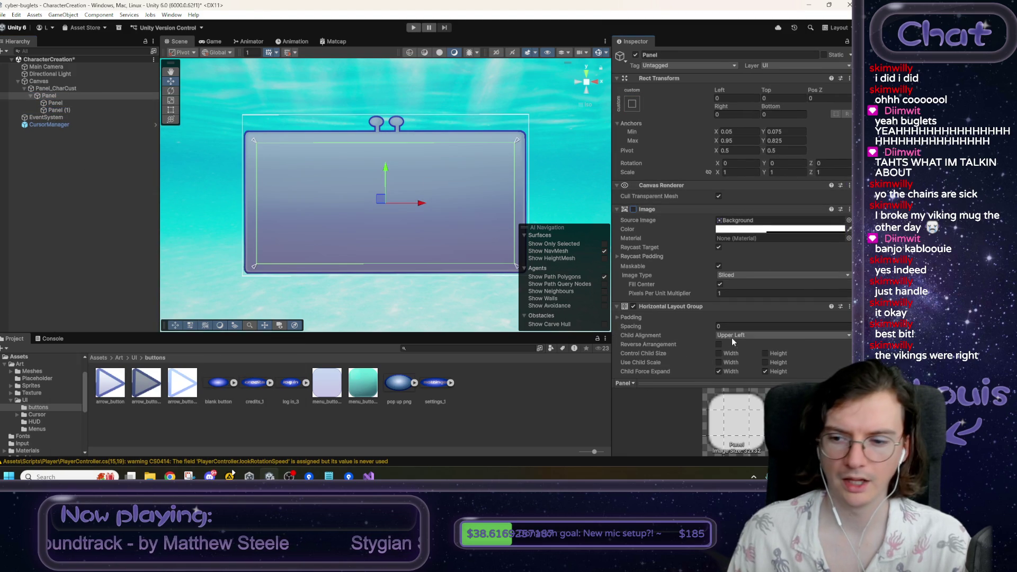
pyautogui.scroll(-1, 699, 323)
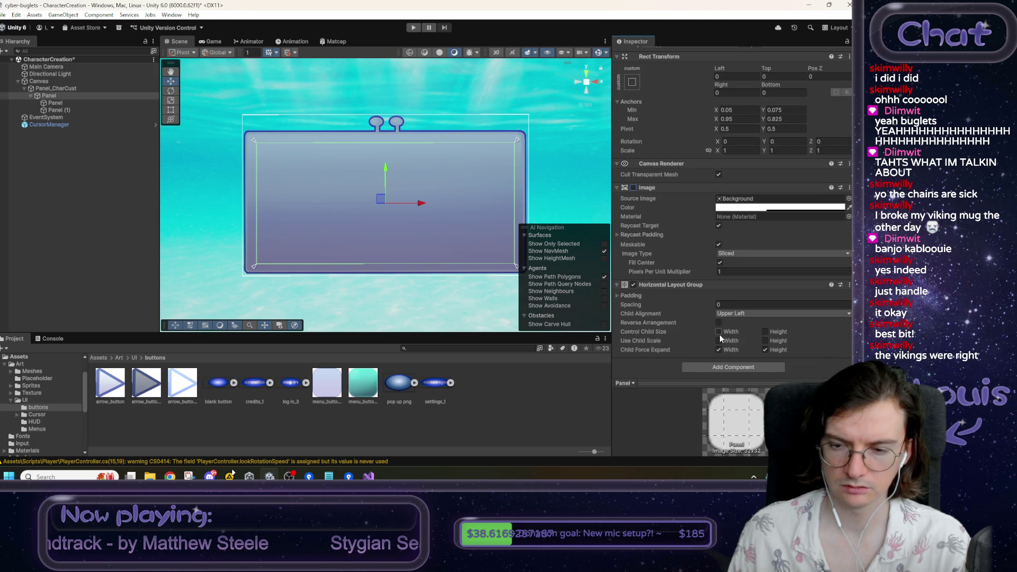
pyautogui.click(765, 332)
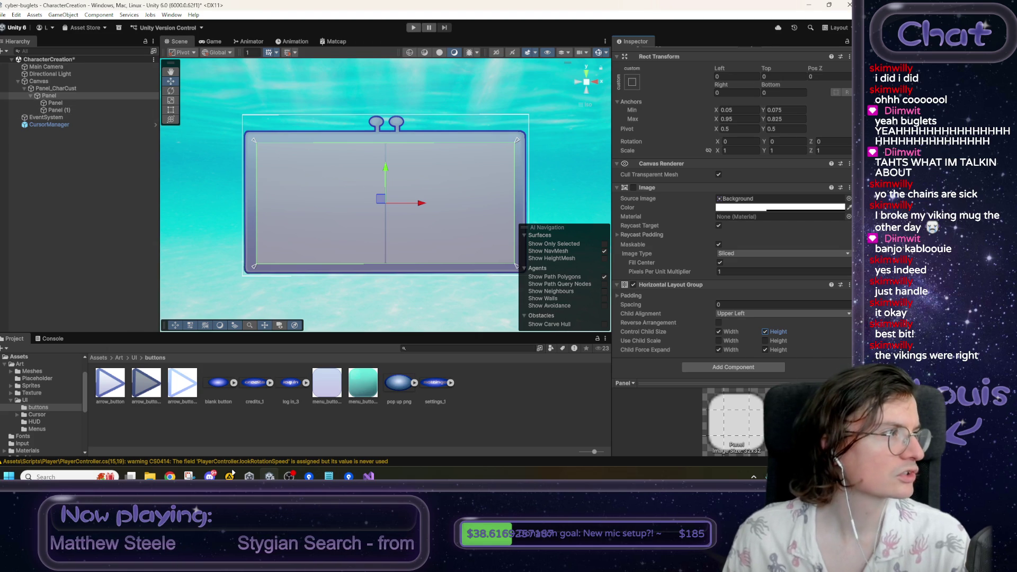
pyautogui.hotkey('alt', 'Tab')
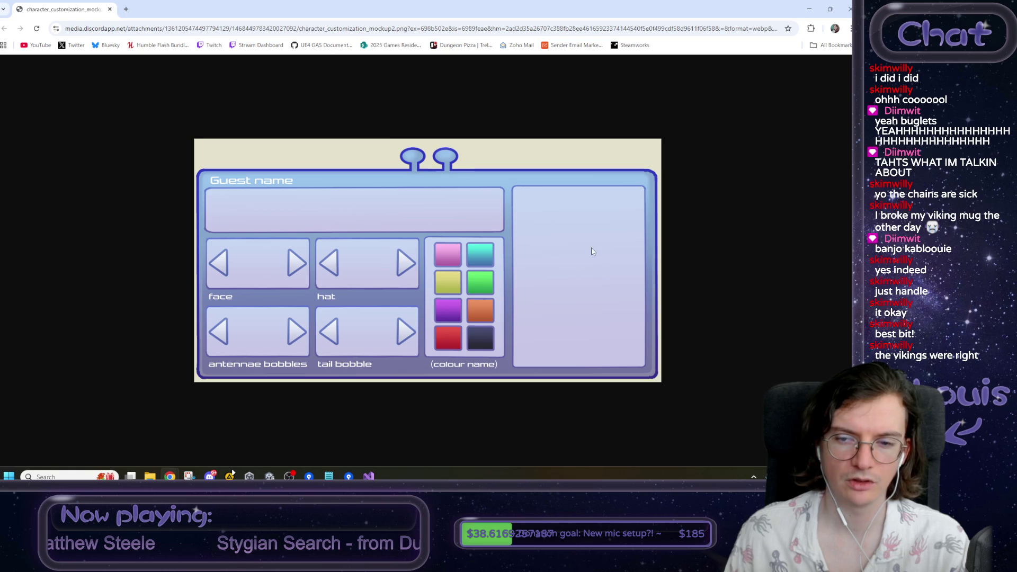
pyautogui.hotkey('alt', 'Tab')
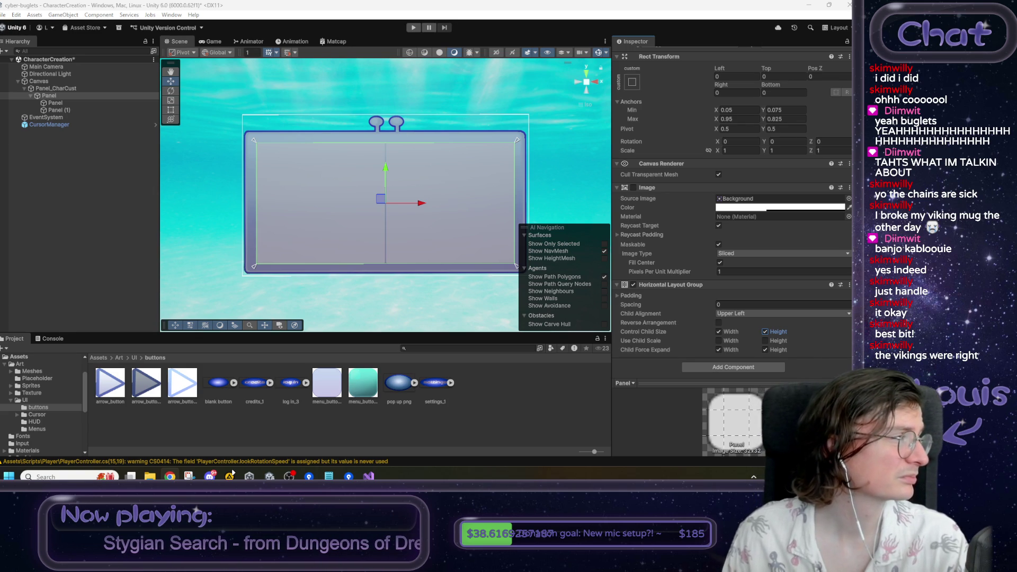
pyautogui.hotkey('alt', 'Tab')
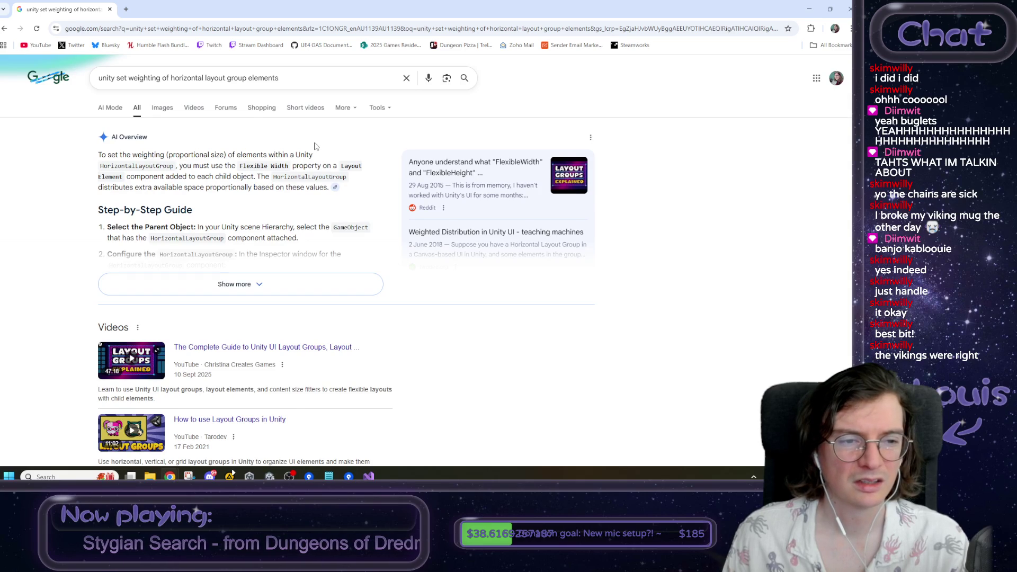
# - Scroll through the Horizontal Layout Group weighting results, then restore Chrome down to reveal Unity
pyautogui.scroll(-7, 314, 146)
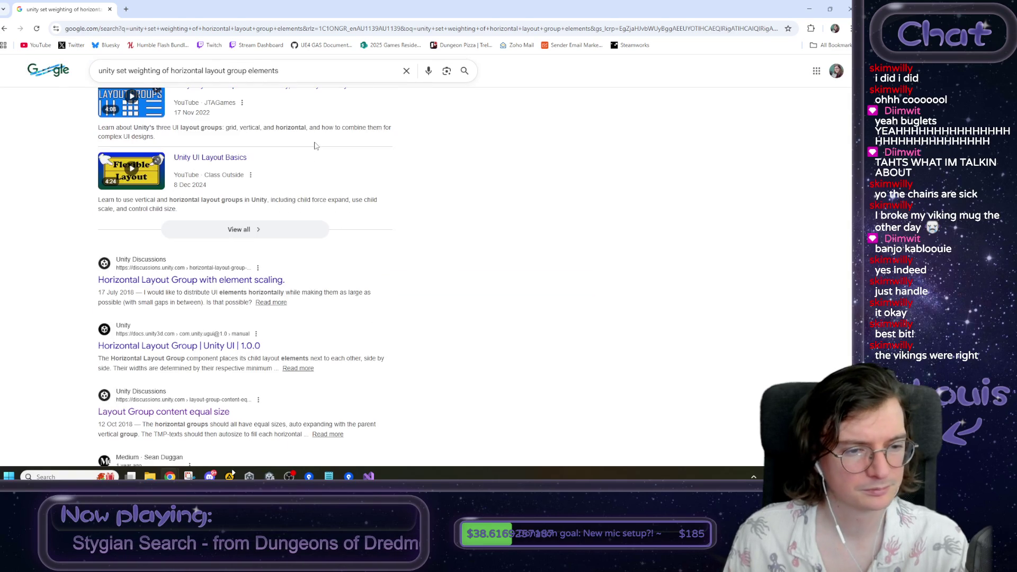
pyautogui.scroll(-1, 315, 146)
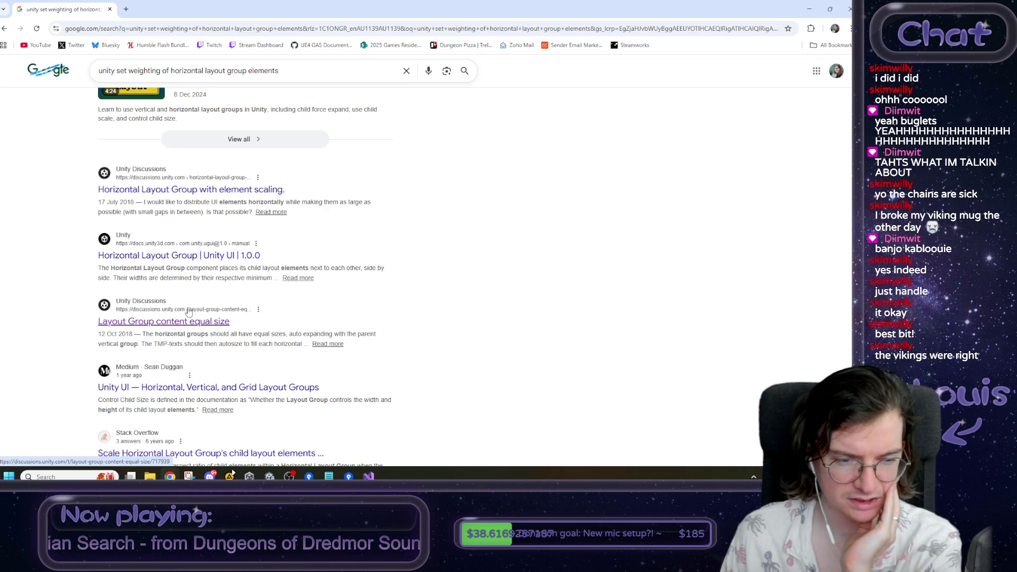
pyautogui.scroll(-1, 185, 317)
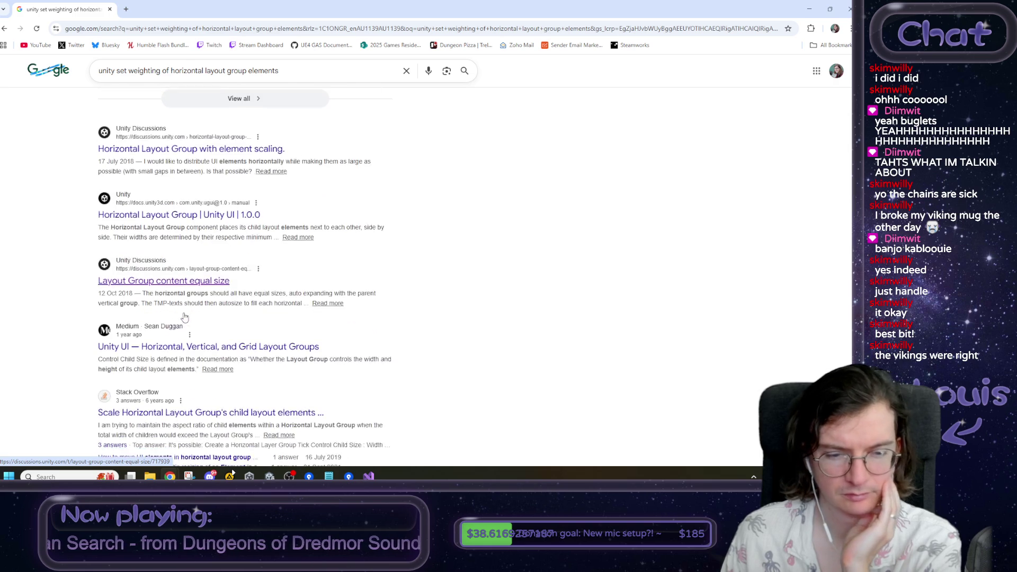
pyautogui.scroll(-1, 186, 317)
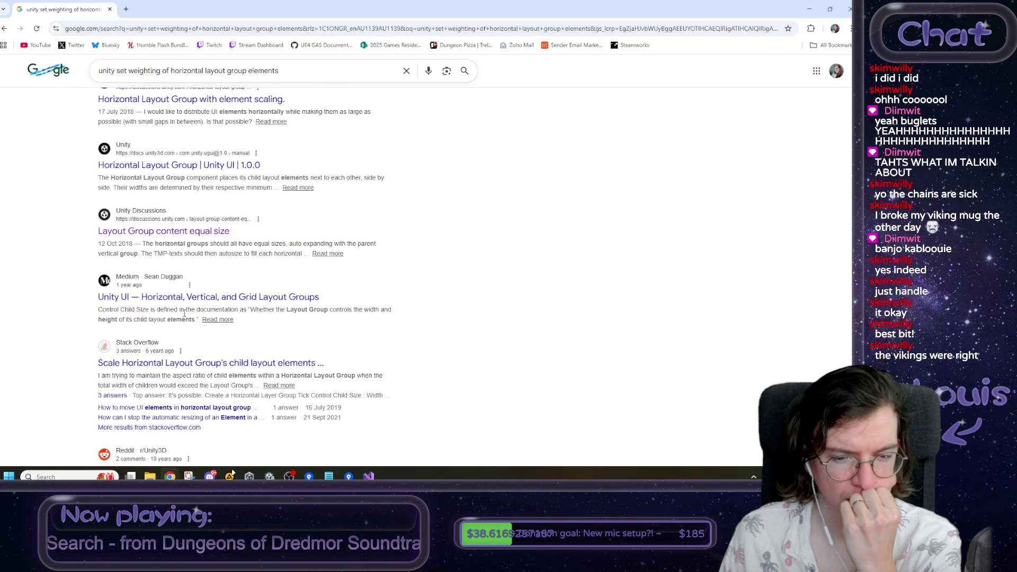
pyautogui.scroll(-1, 185, 313)
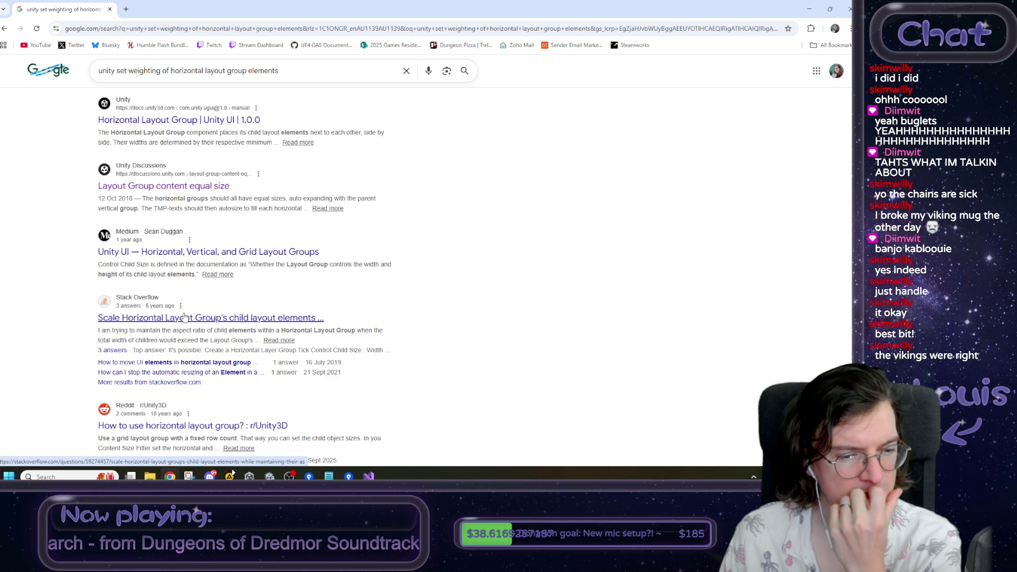
pyautogui.scroll(-1, 185, 316)
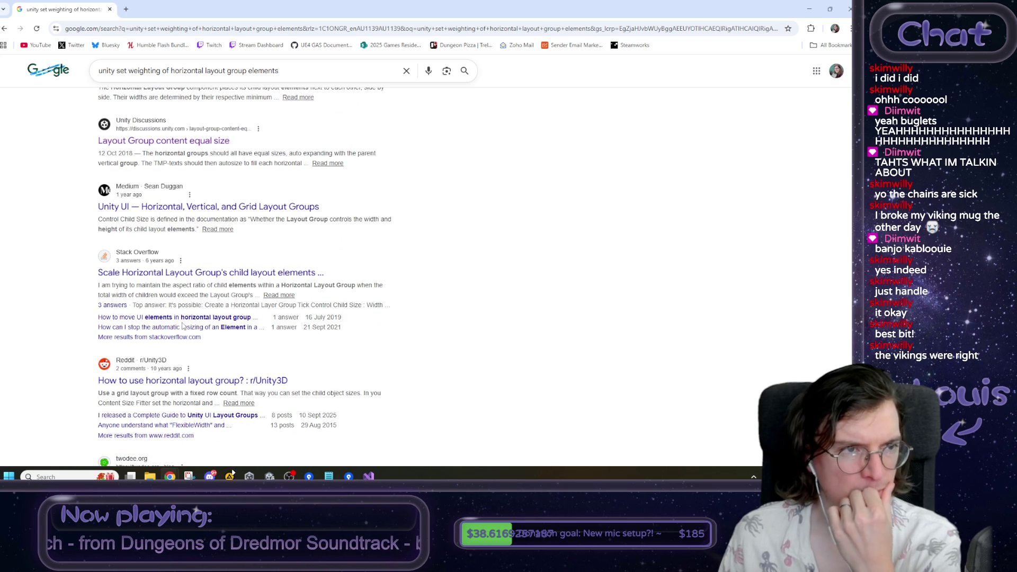
pyautogui.press('super+Down')
pyautogui.press('super+Down')
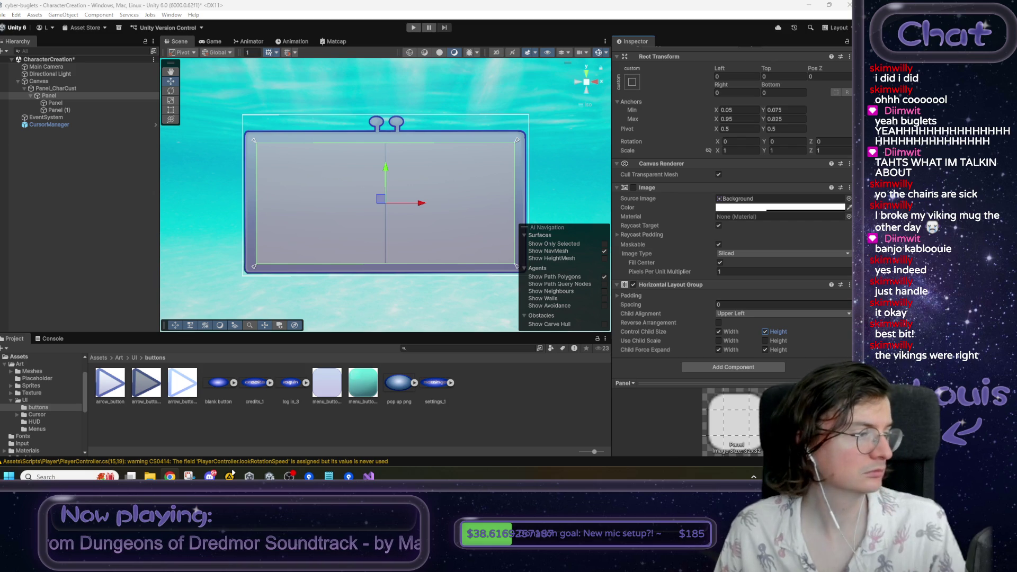
# - Add a Layout Element to the left child Panel with layout priority 66
pyautogui.click(55, 103)
pyautogui.click(758, 350)
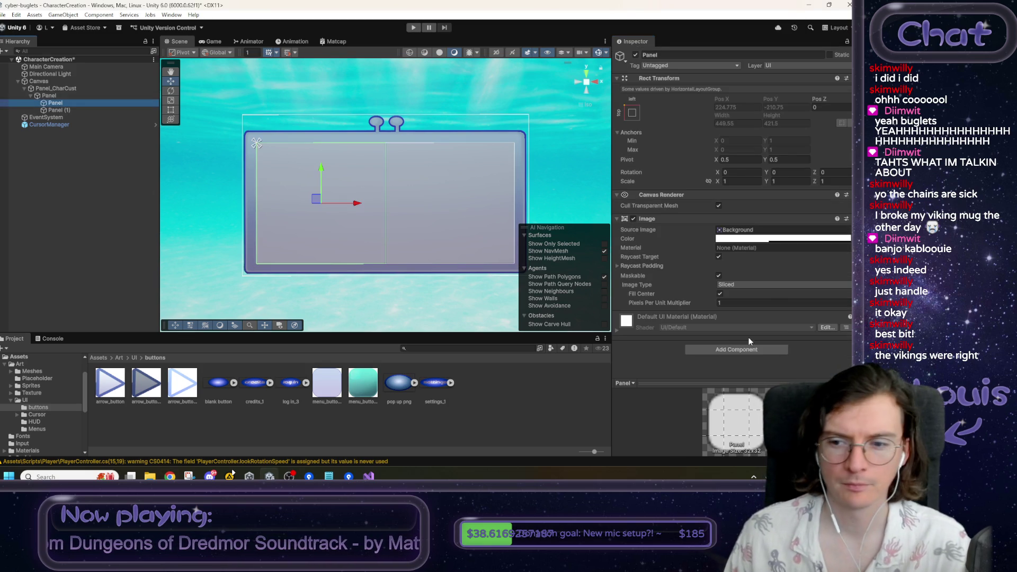
pyautogui.write('hori')
pyautogui.write('layout')
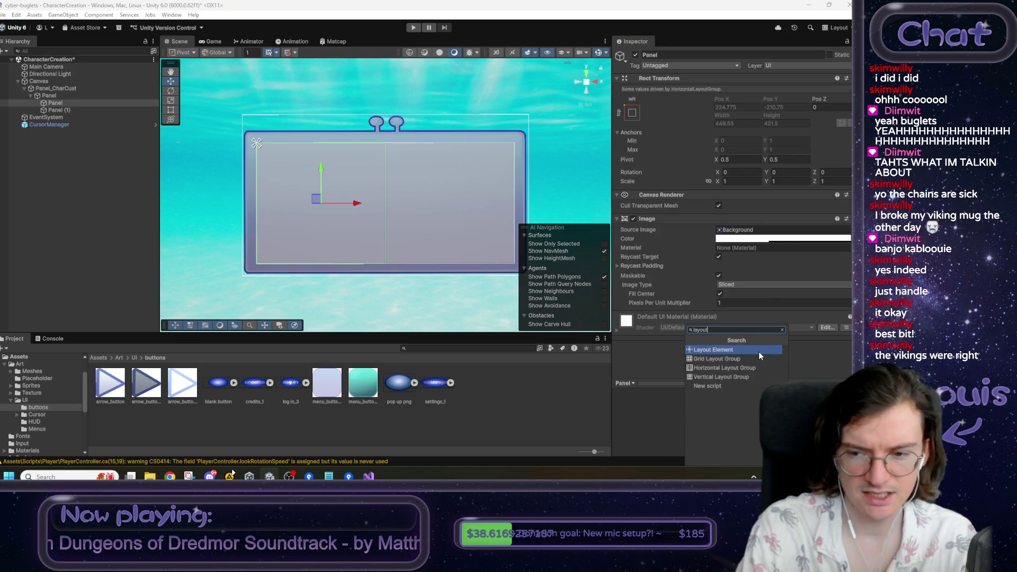
pyautogui.click(758, 351)
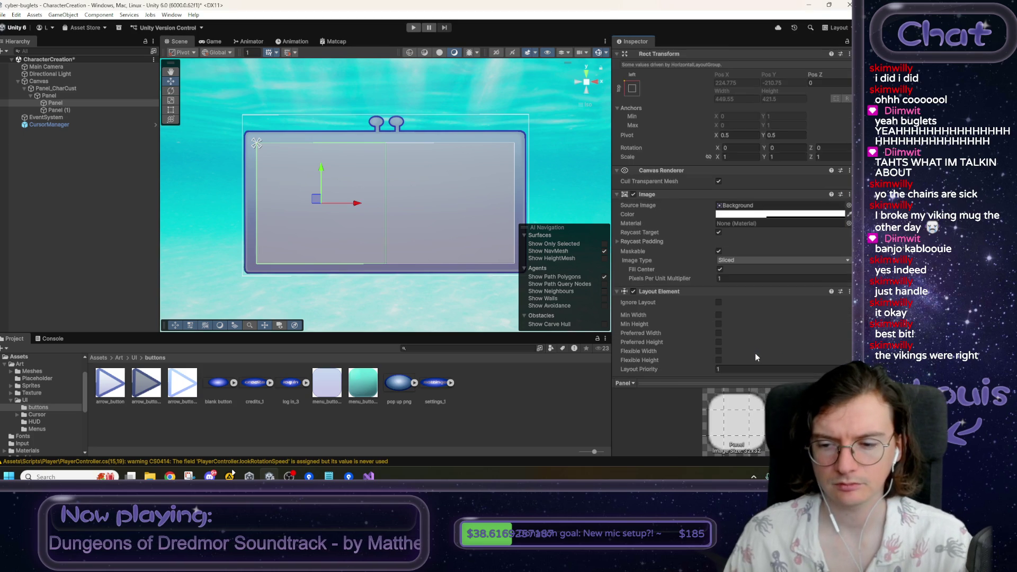
pyautogui.click(746, 344)
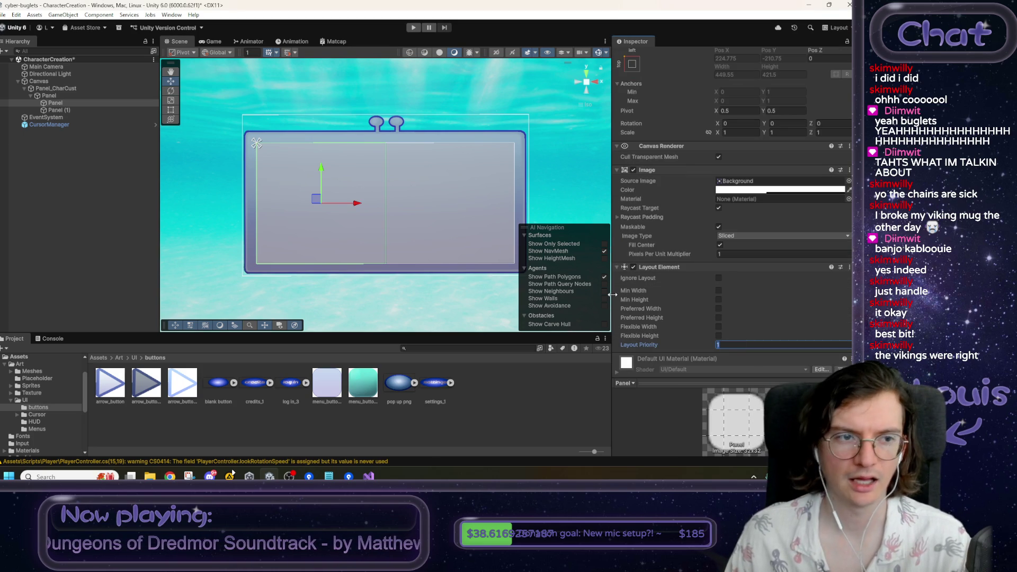
pyautogui.write('66')
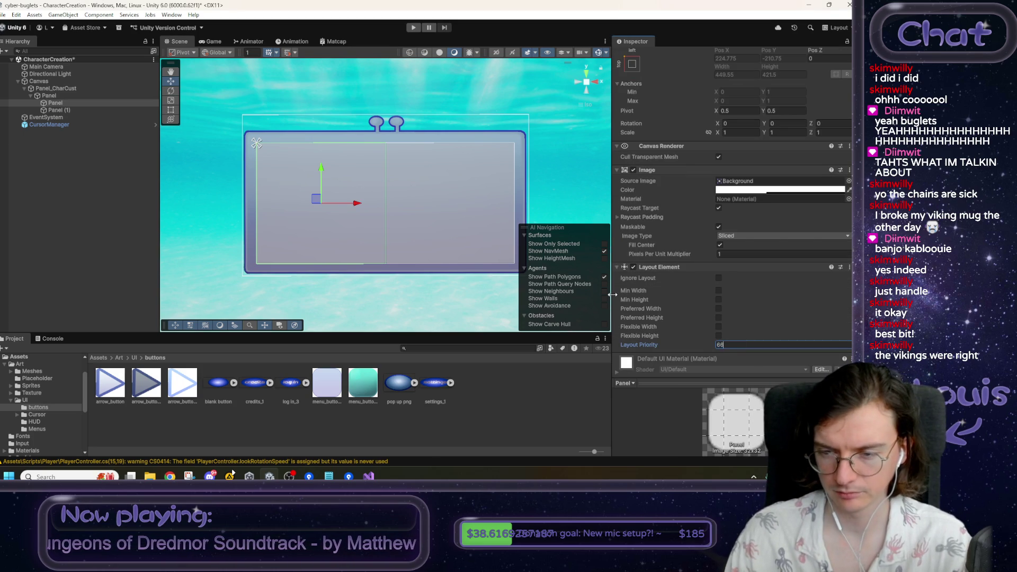
pyautogui.doubleClick(732, 344)
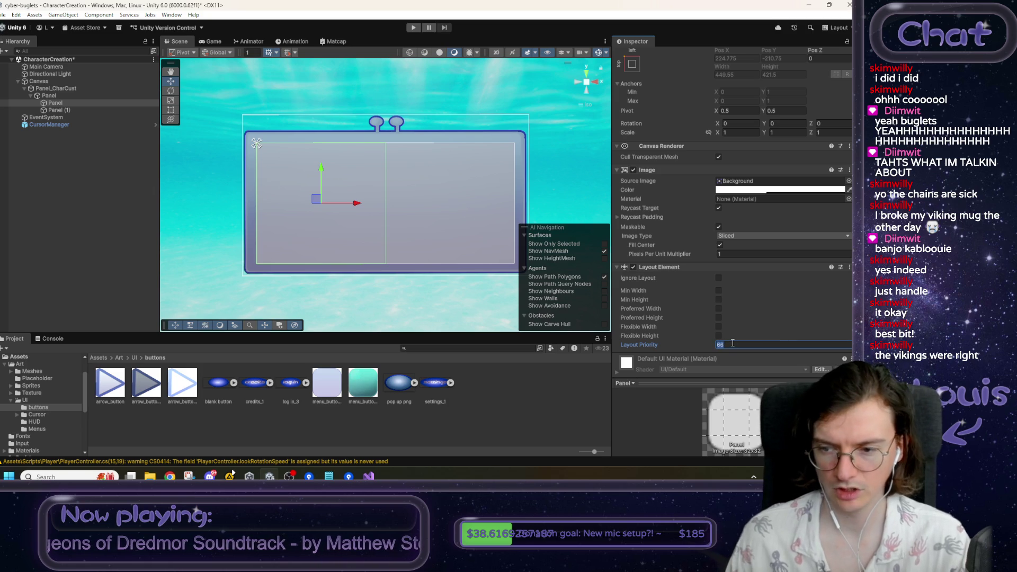
pyautogui.write('0')
pyautogui.press('Return')
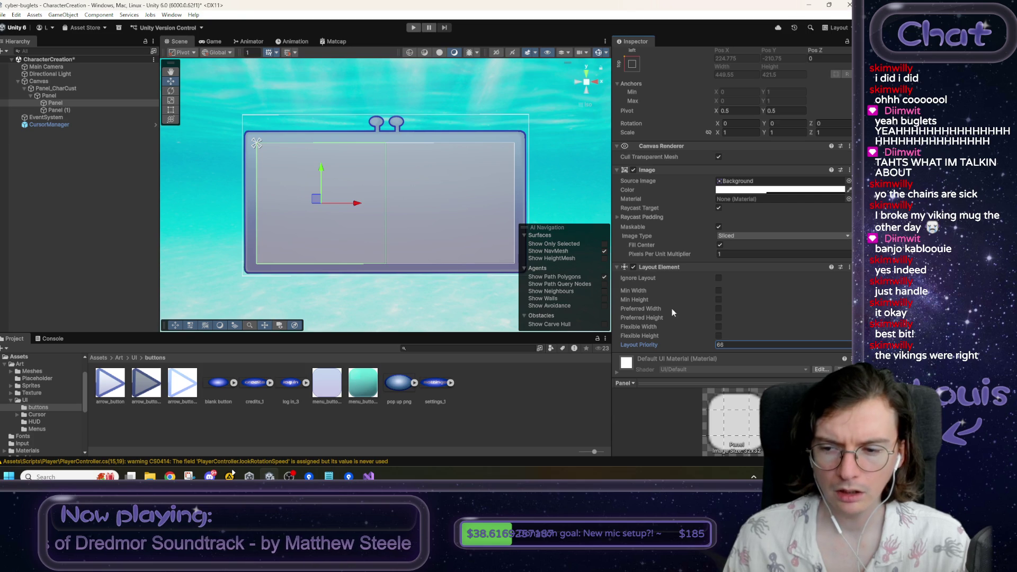
# - Add a Layout Element to Panel (1), enable Flexible Width, and set layout priority 1
pyautogui.click(72, 109)
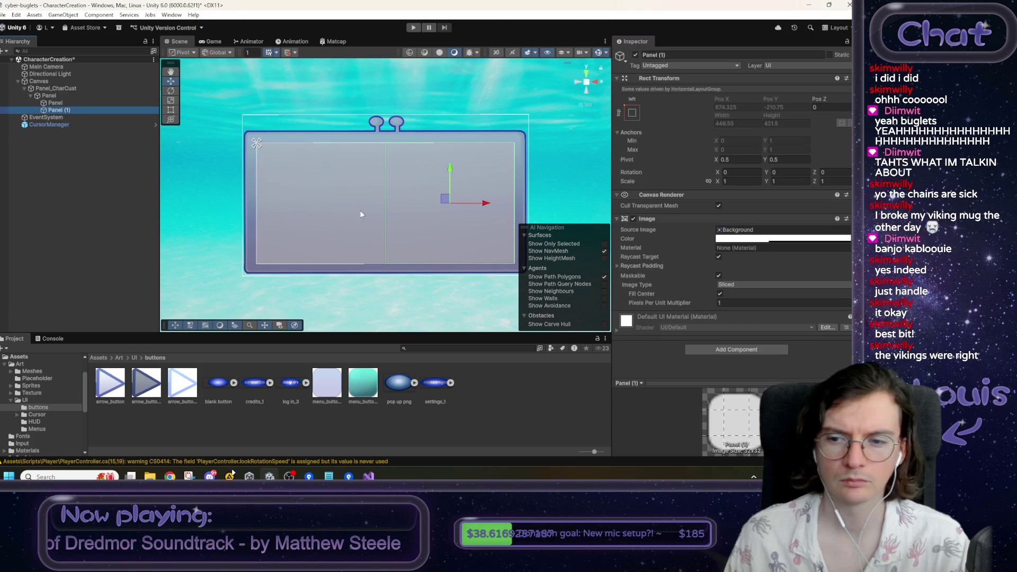
pyautogui.click(734, 349)
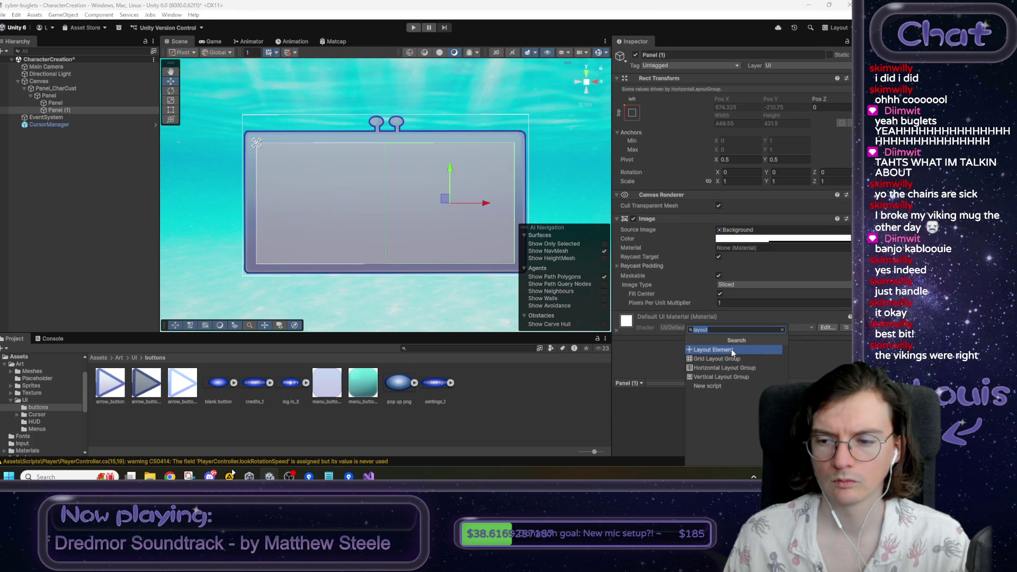
pyautogui.click(733, 350)
pyautogui.scroll(-2, 731, 347)
pyautogui.click(731, 344)
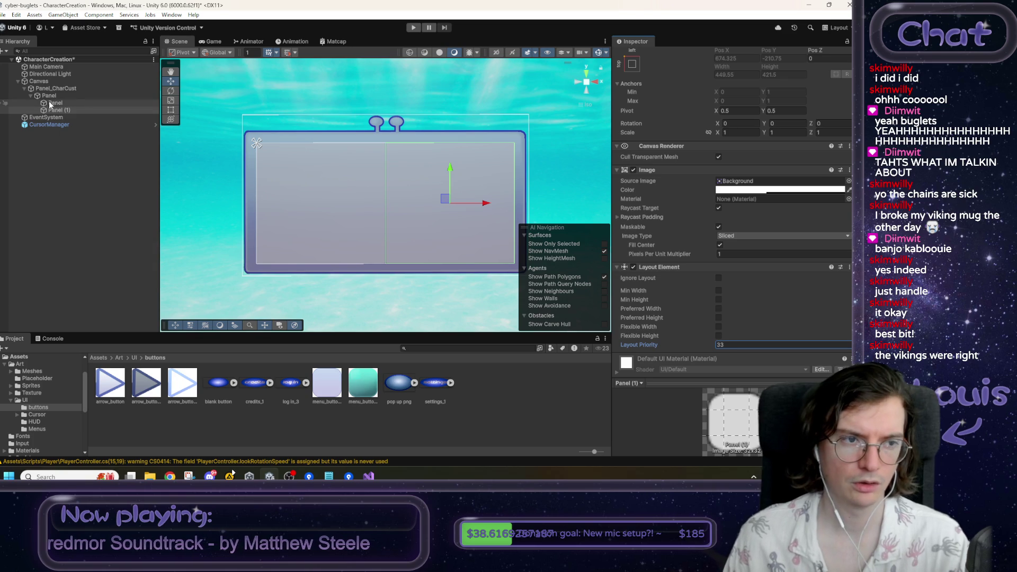
pyautogui.click(719, 327)
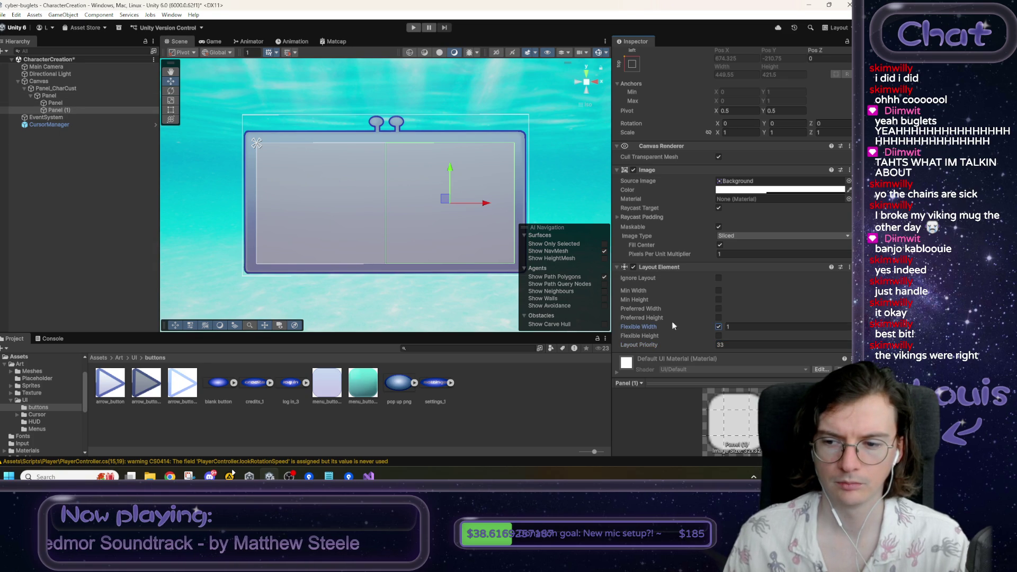
pyautogui.click(655, 343)
pyautogui.write('1')
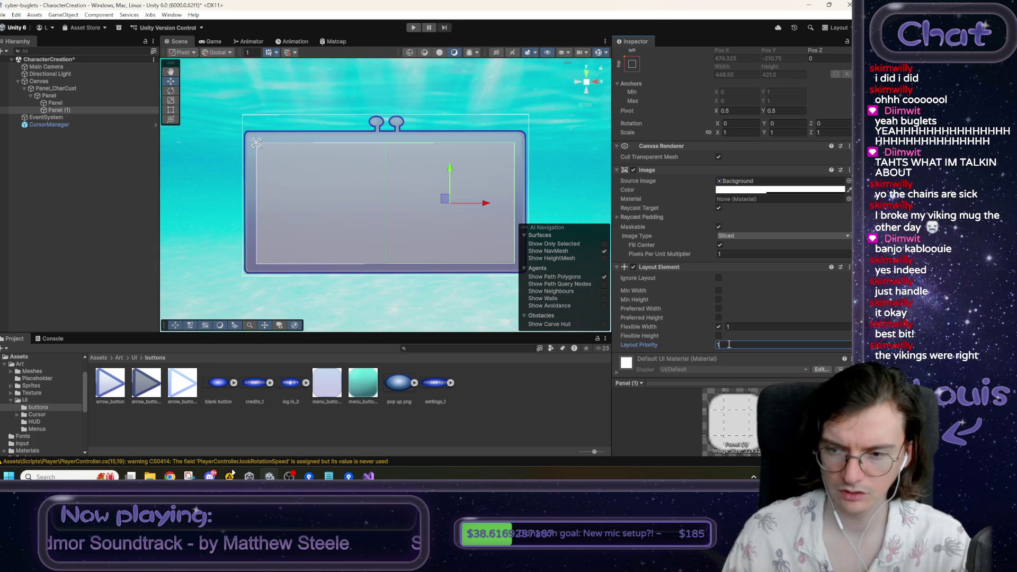
# - Reset the left Panel's layout priority to 1 and enable Flexible Width at 0.66
pyautogui.click(55, 103)
pyautogui.click(721, 345)
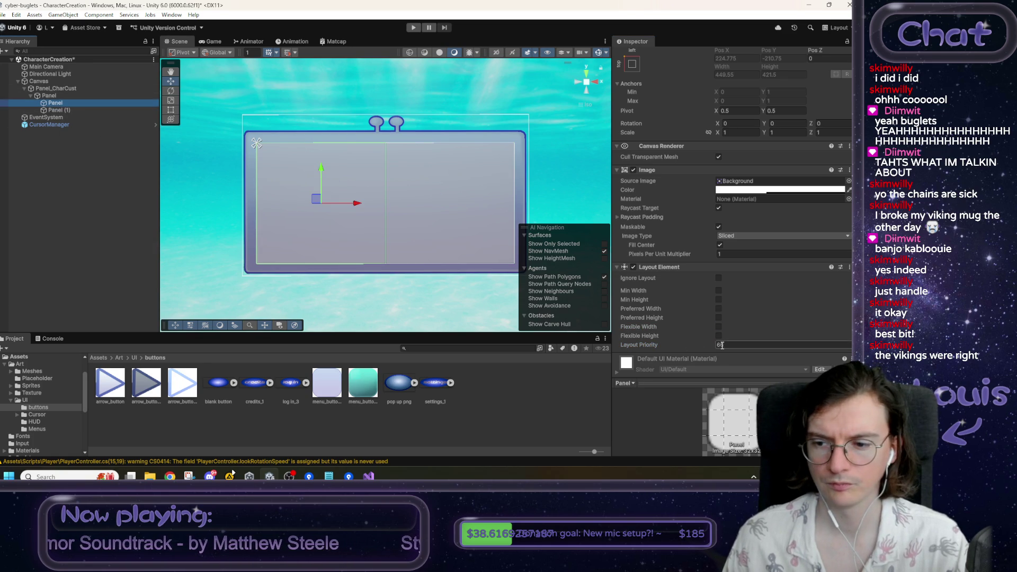
pyautogui.write('1')
pyautogui.click(718, 327)
pyautogui.click(740, 326)
pyautogui.write('0.66')
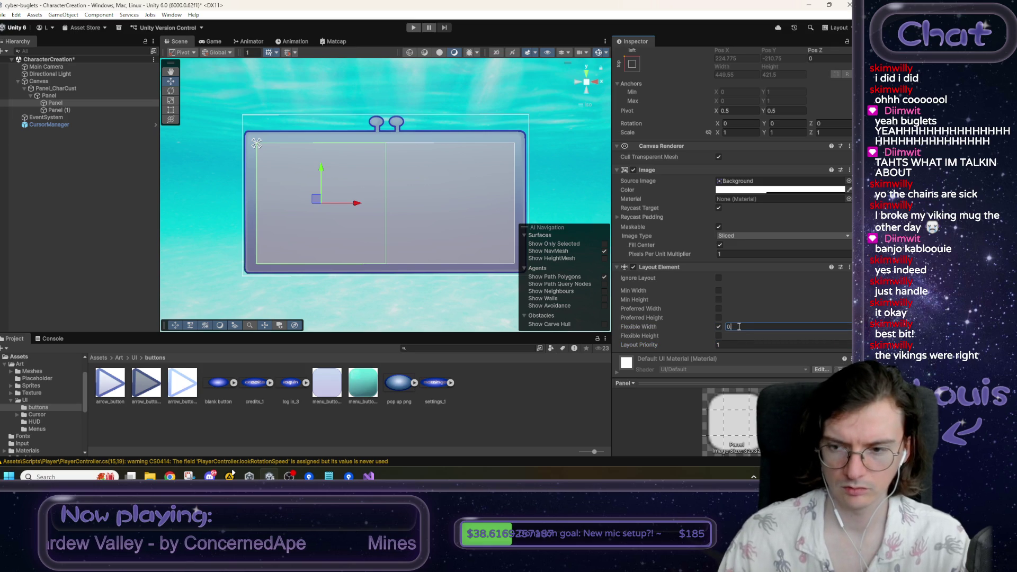
# - Set Panel (1)'s flexible width to 0.33
pyautogui.click(58, 110)
pyautogui.click(734, 326)
pyautogui.write('0.33')
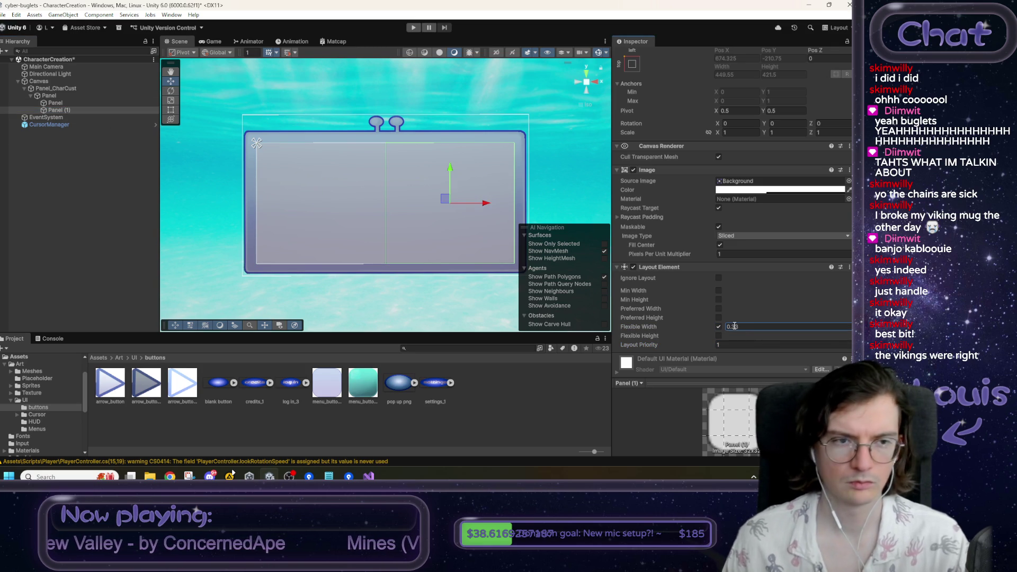
pyautogui.click(50, 96)
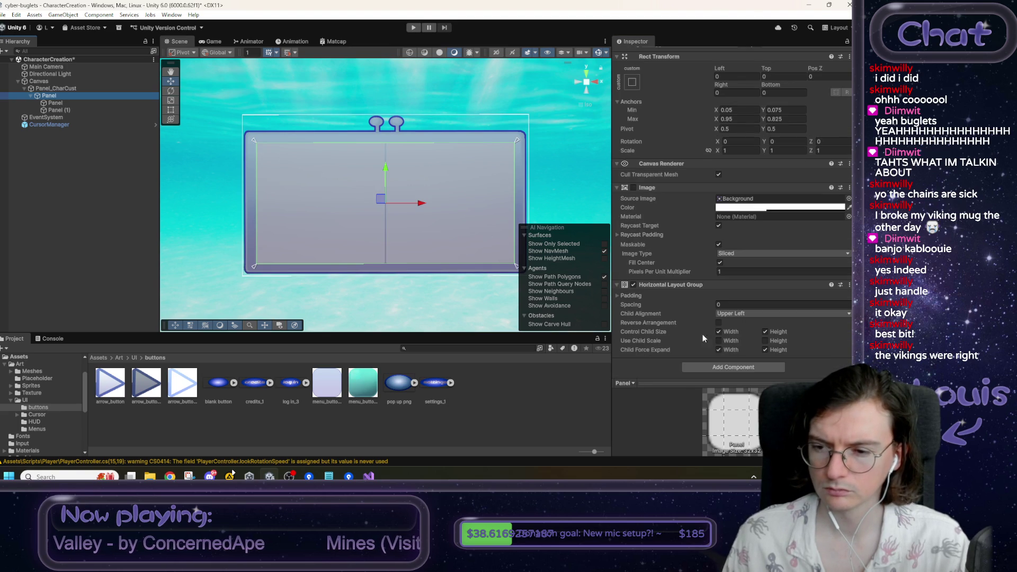
# - Turn off Child Force Expand width and keep the left Panel's flexible width at 0.66
pyautogui.click(719, 340)
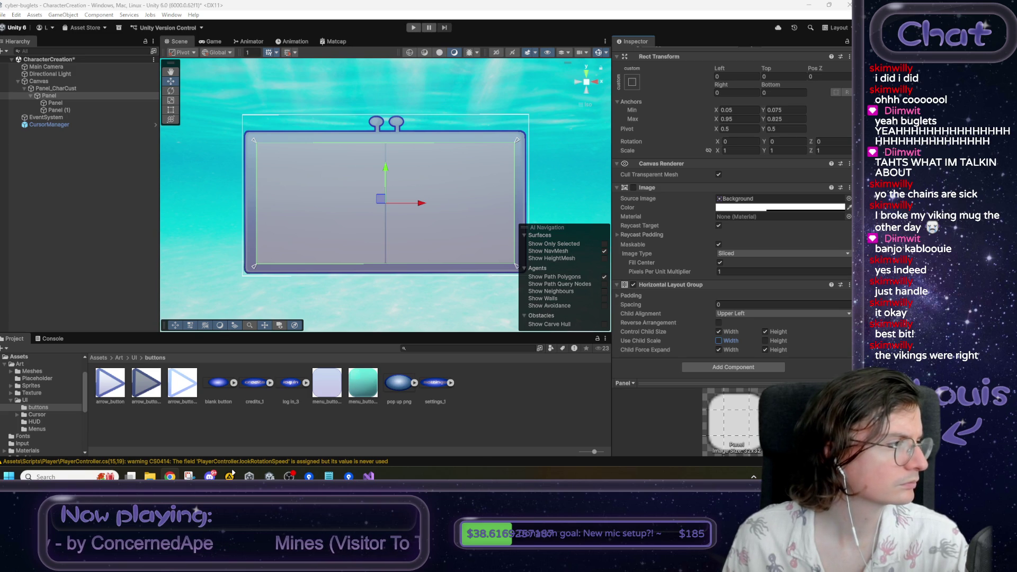
pyautogui.click(719, 350)
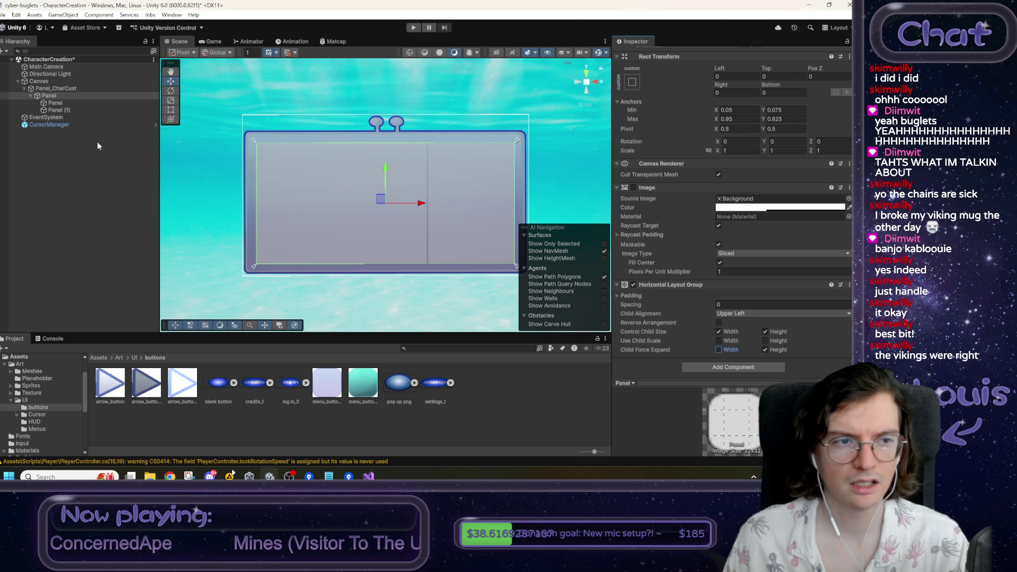
pyautogui.click(56, 103)
pyautogui.click(718, 354)
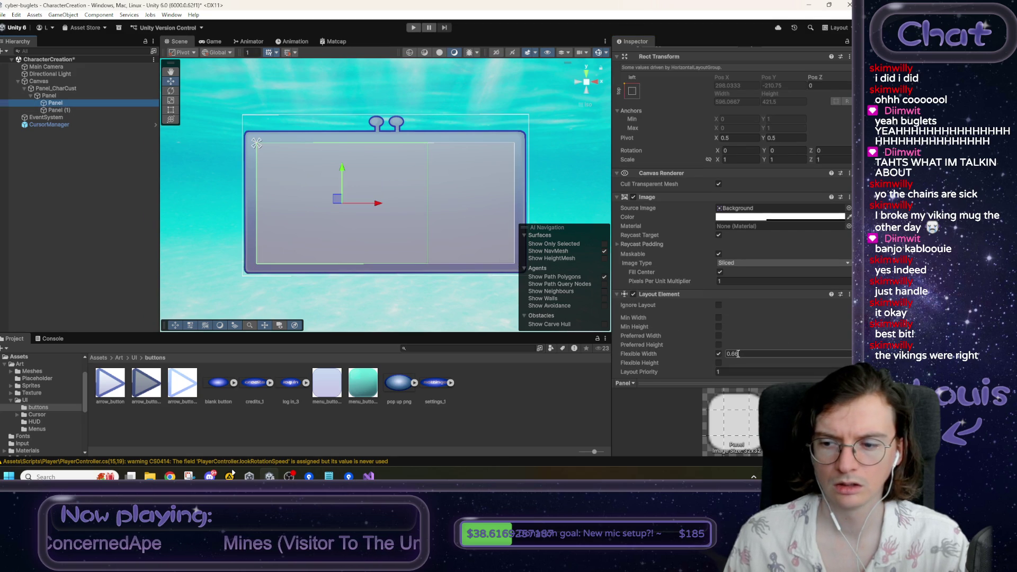
pyautogui.write('2')
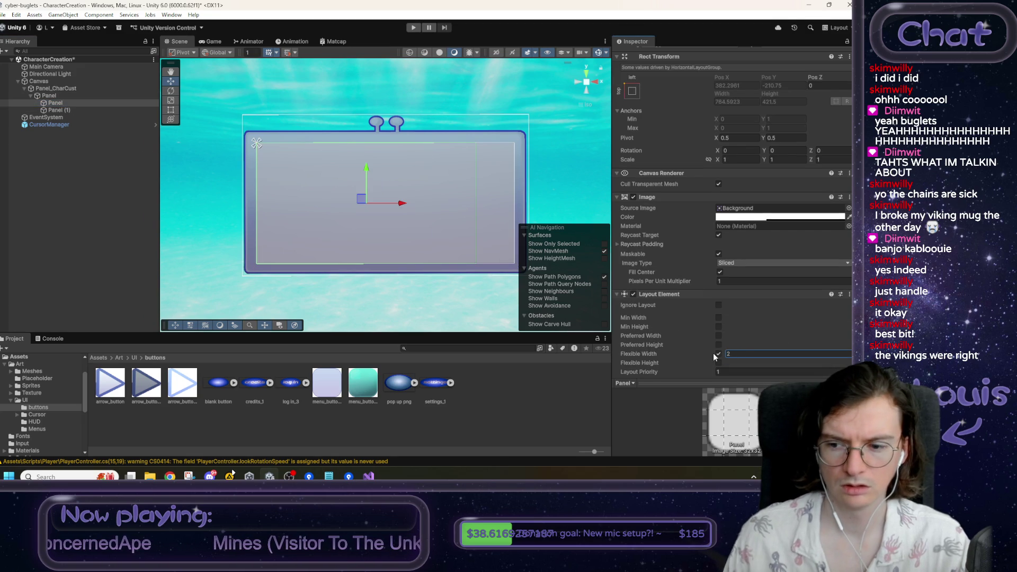
pyautogui.press('BackSpace')
pyautogui.write('0.66')
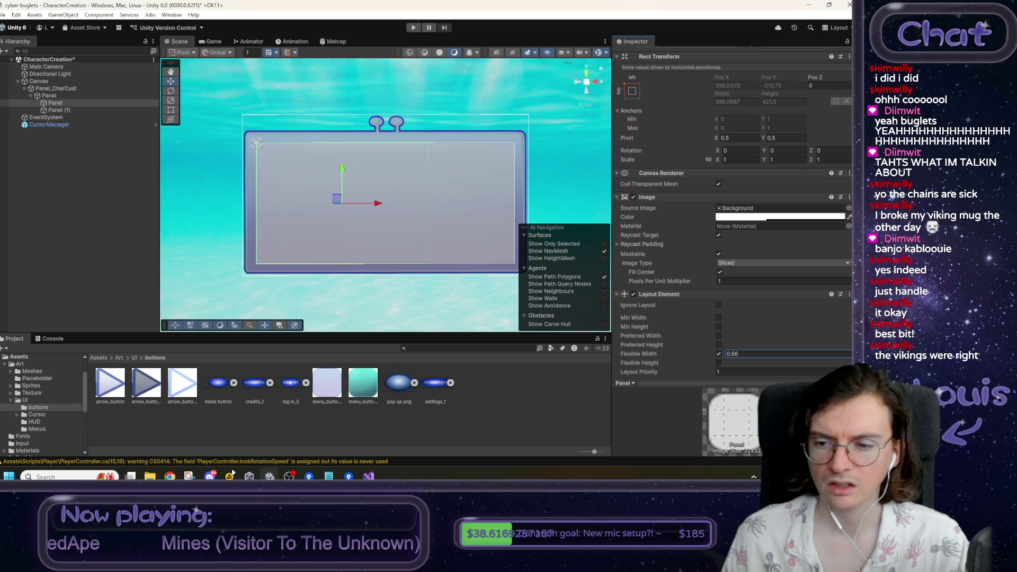
# - Set the Horizontal Layout Group spacing on the parent Panel to 30
pyautogui.click(53, 96)
pyautogui.click(744, 304)
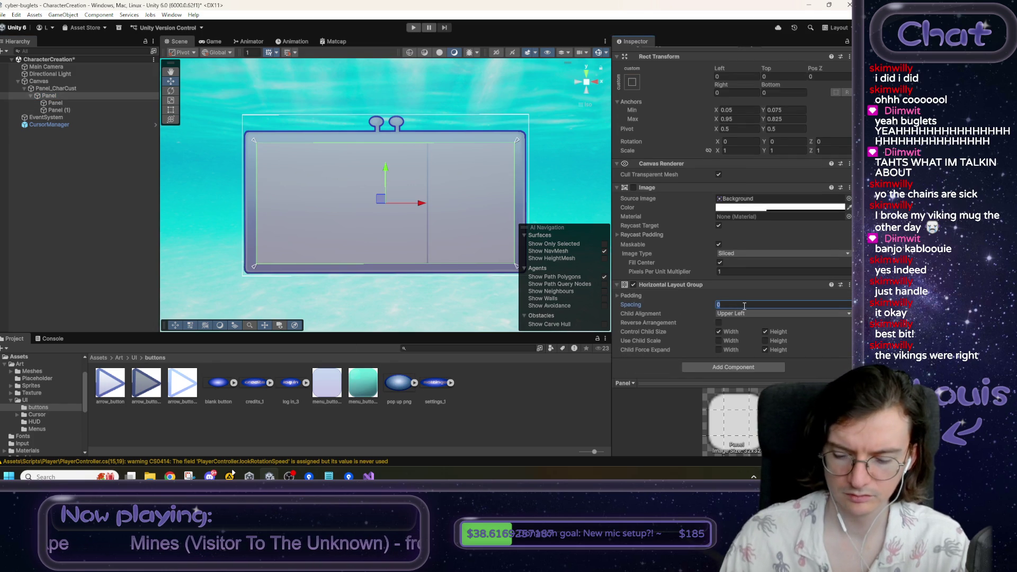
pyautogui.write('60')
pyautogui.doubleClick(745, 306)
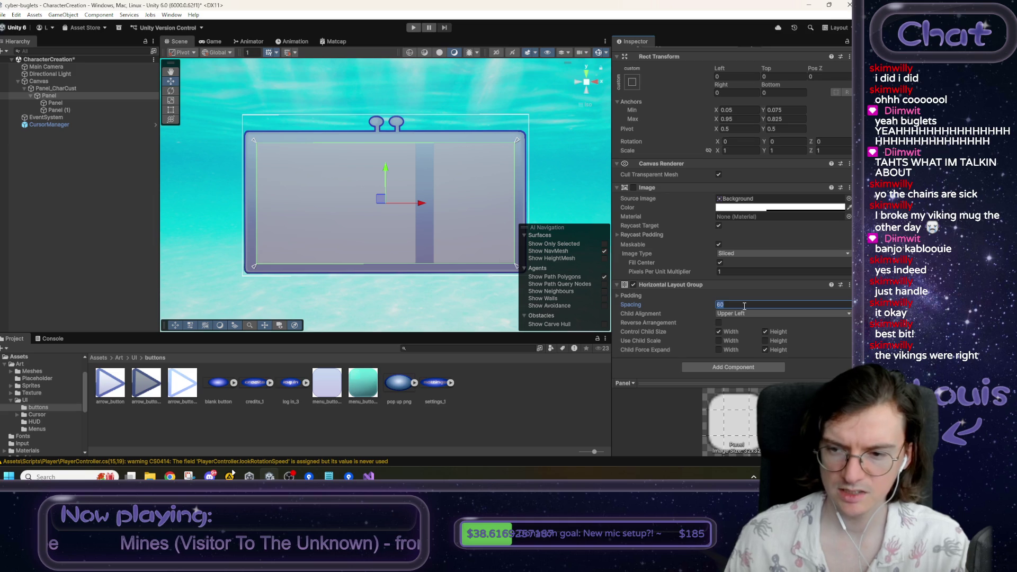
pyautogui.write('30')
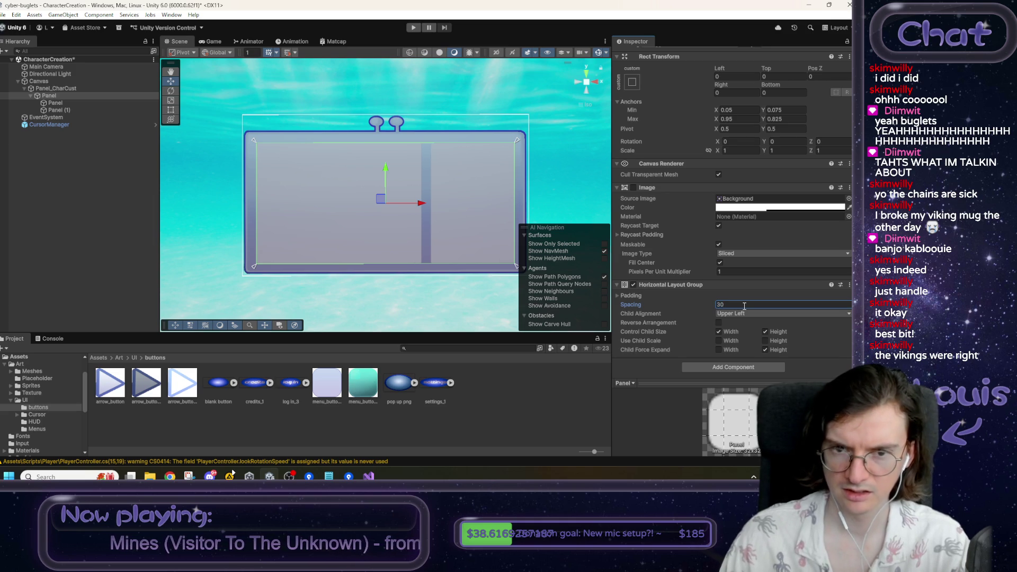
pyautogui.hotkey('alt', 'Tab')
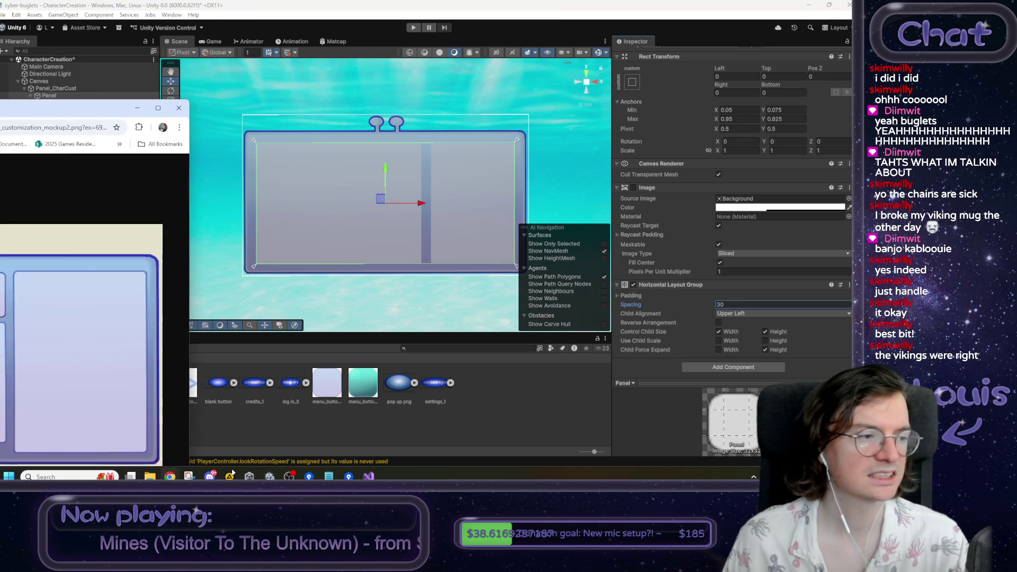
# - View the mockup full-screen, then hide Chrome and set the layout spacing to 15
pyautogui.moveTo(212, 76); pyautogui.dragTo(426, 2)
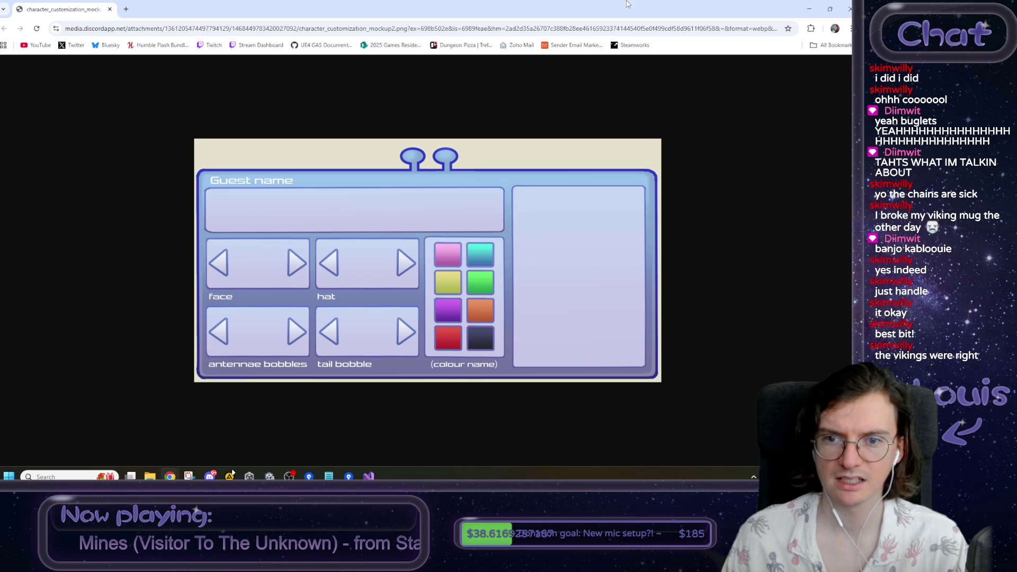
pyautogui.click(808, 9)
pyautogui.write('15')
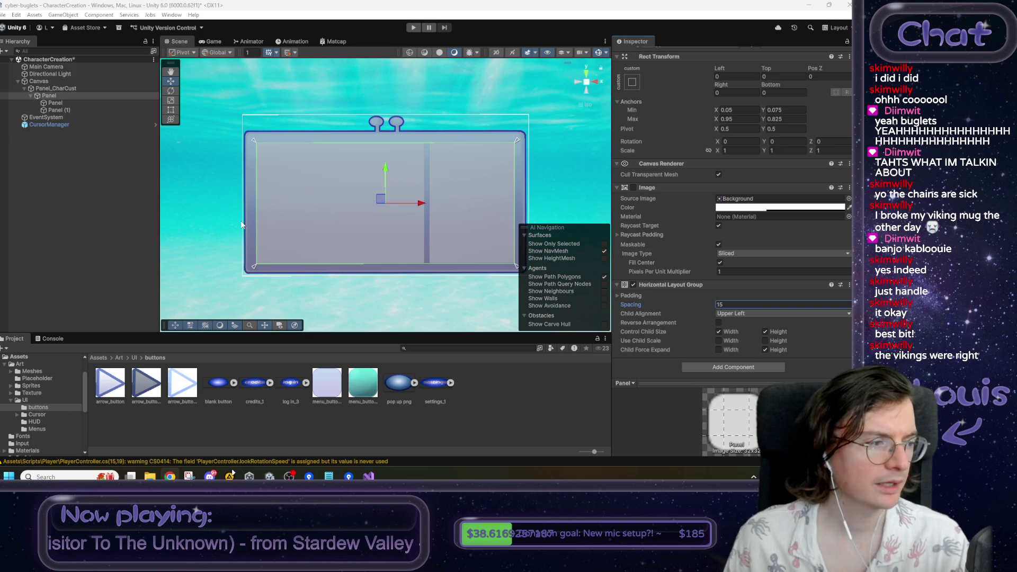
# - Rename Panel (1) to Panel_Previs
pyautogui.click(96, 109)
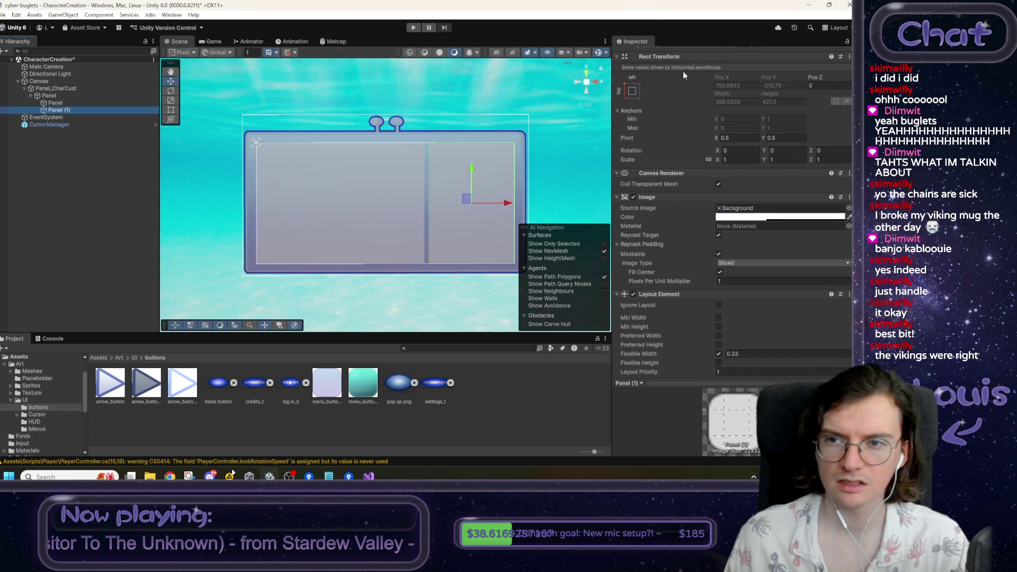
pyautogui.scroll(1, 683, 76)
pyautogui.doubleClick(688, 55)
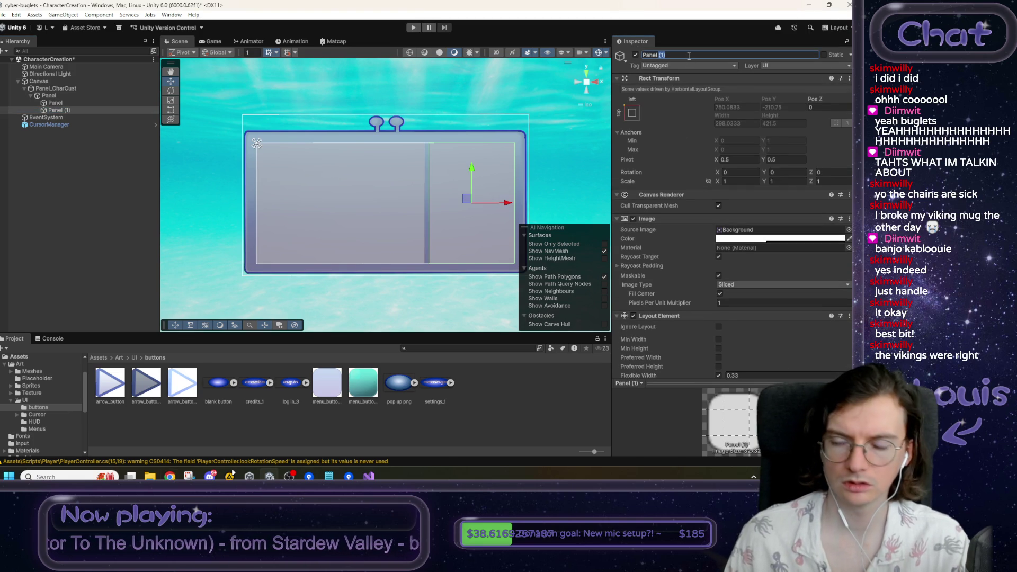
pyautogui.write('_Previs')
pyautogui.press('Return')
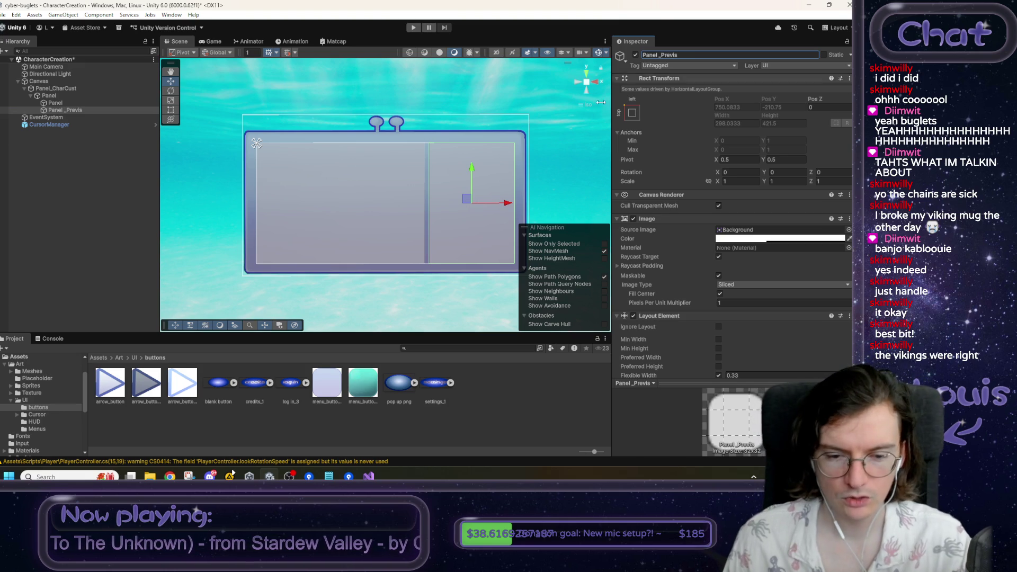
# - Import menu_button_1 and _2 as Single Sprite (2D and UI), then assign menu_button_1 to Panel_Previs
pyautogui.click(320, 398)
pyautogui.keyDown('ctrl'); pyautogui.click(363, 384); pyautogui.keyUp('ctrl')
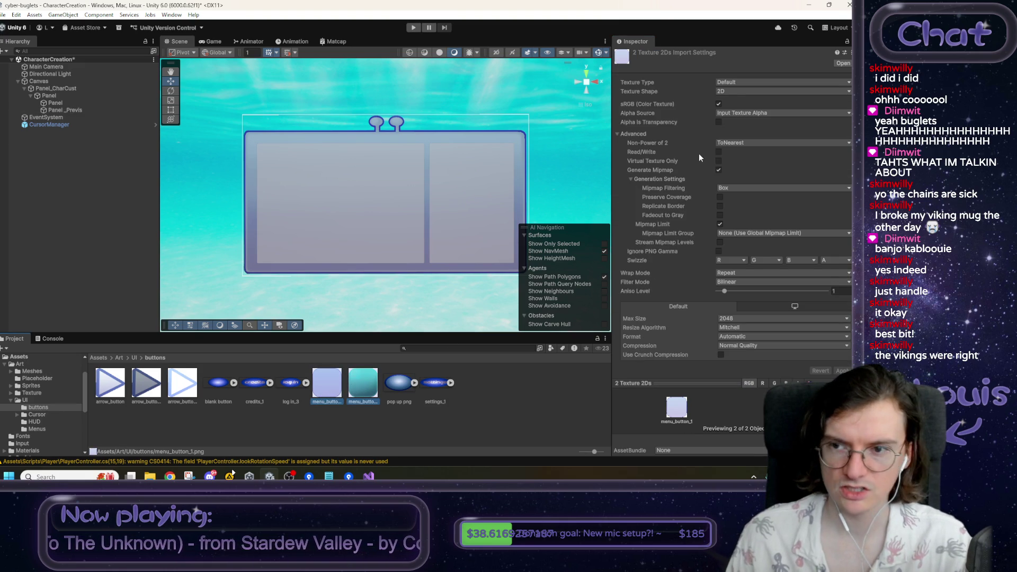
pyautogui.click(727, 91)
pyautogui.click(728, 81)
pyautogui.click(729, 80)
pyautogui.click(759, 120)
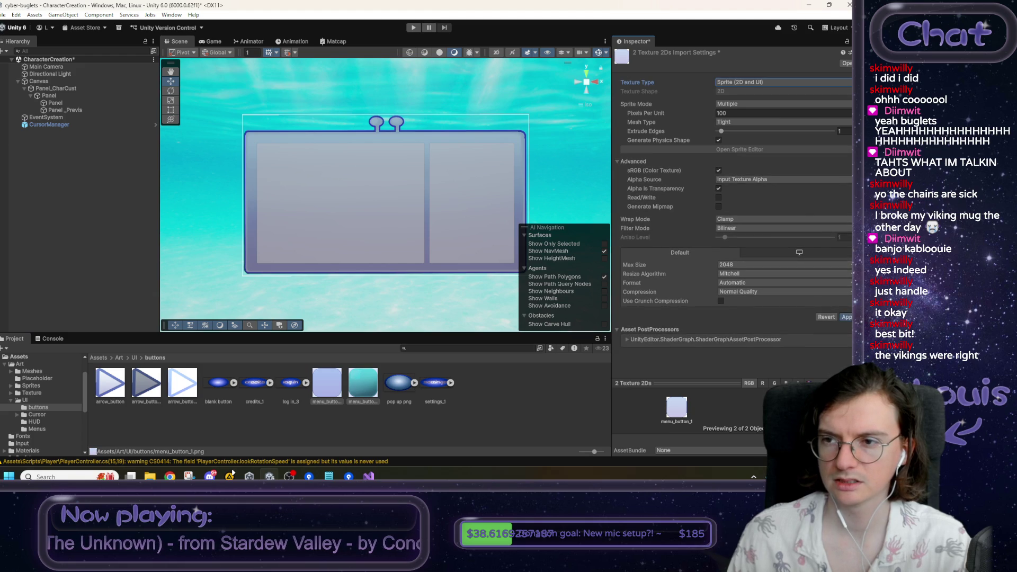
pyautogui.click(749, 104)
pyautogui.click(753, 116)
pyautogui.click(848, 326)
pyautogui.click(64, 109)
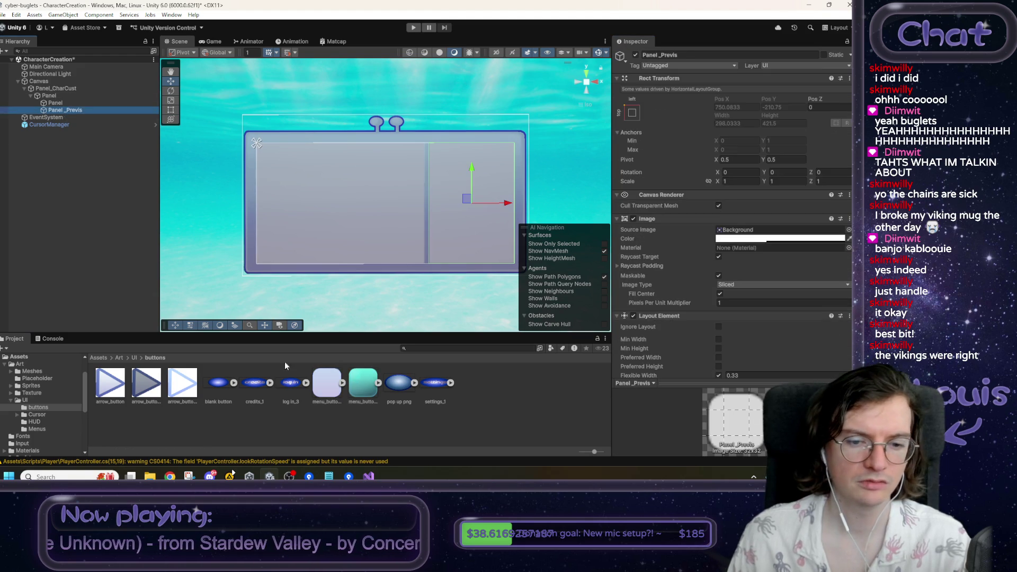
pyautogui.moveTo(327, 382); pyautogui.dragTo(734, 235)
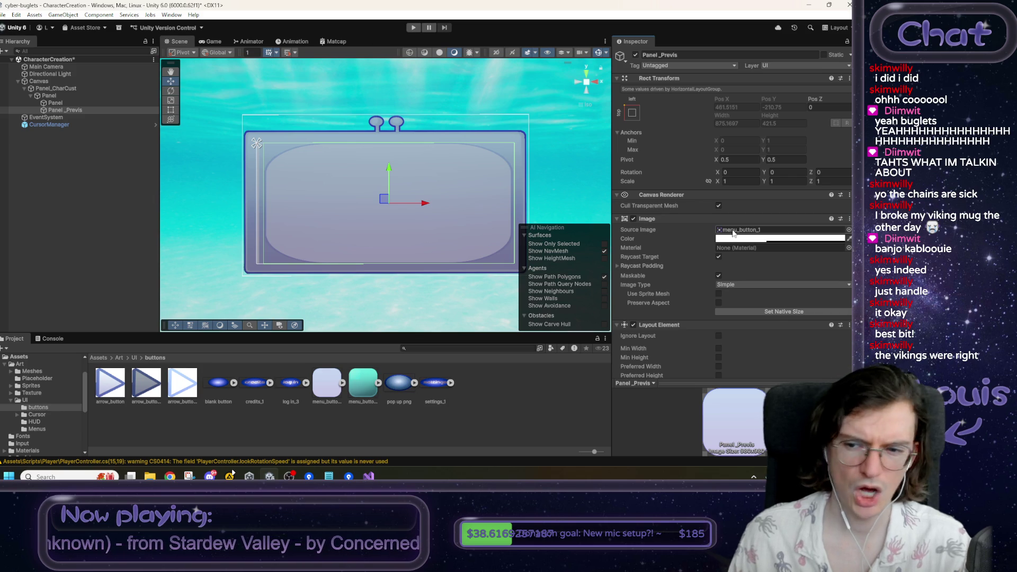
# - Undo the first attempt and drop menu_button_1 into Panel_Previs's Source Image field
pyautogui.scroll(-2, 732, 266)
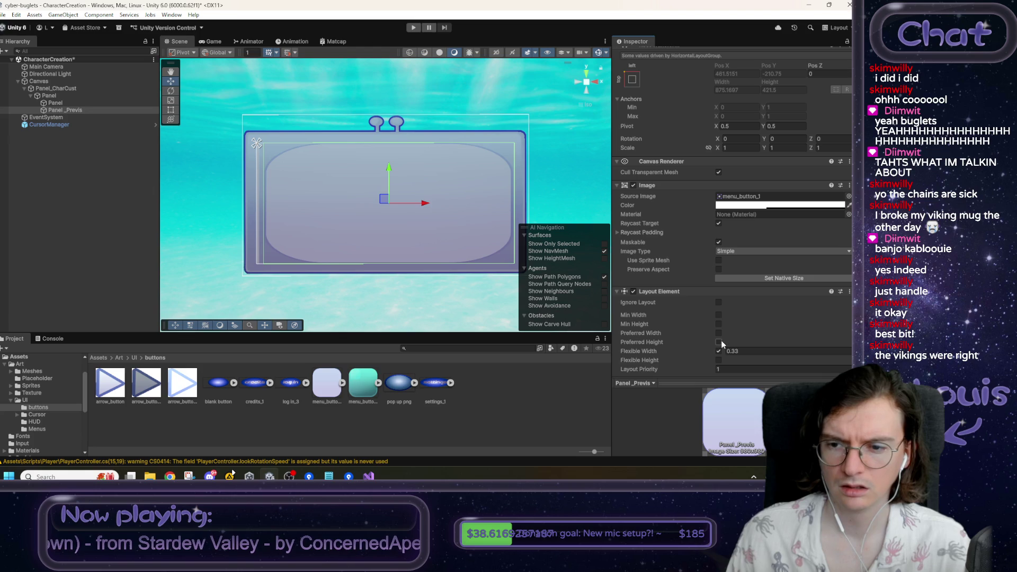
pyautogui.hotkey('ctrl', 'z')
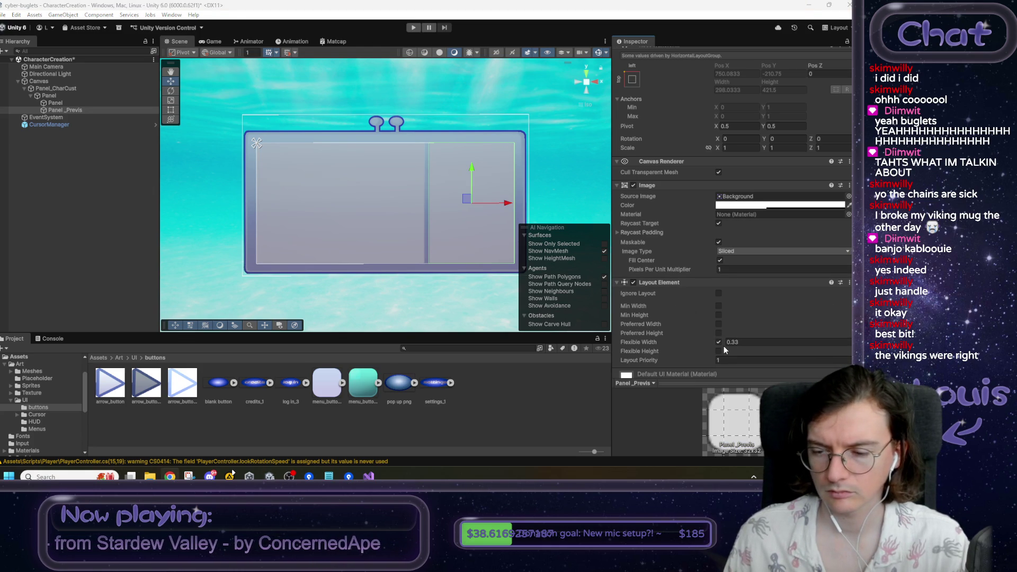
pyautogui.scroll(-2, 723, 345)
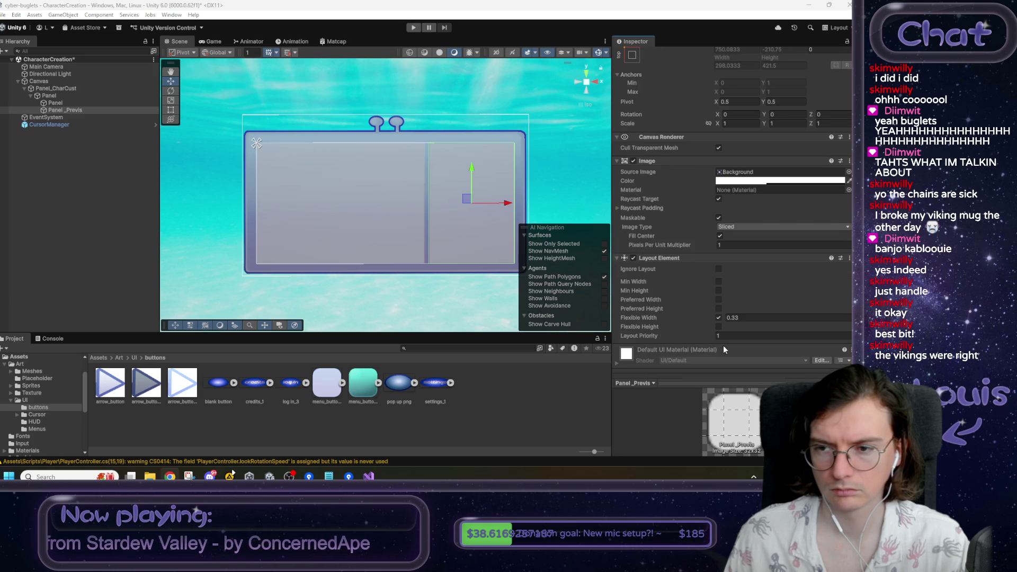
pyautogui.moveTo(339, 391); pyautogui.dragTo(747, 174)
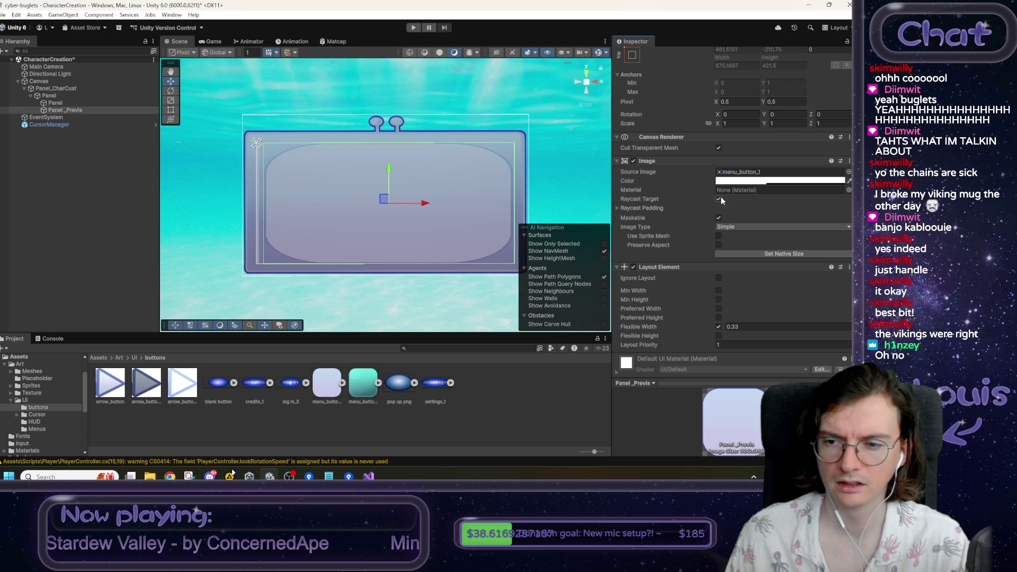
pyautogui.click(736, 180)
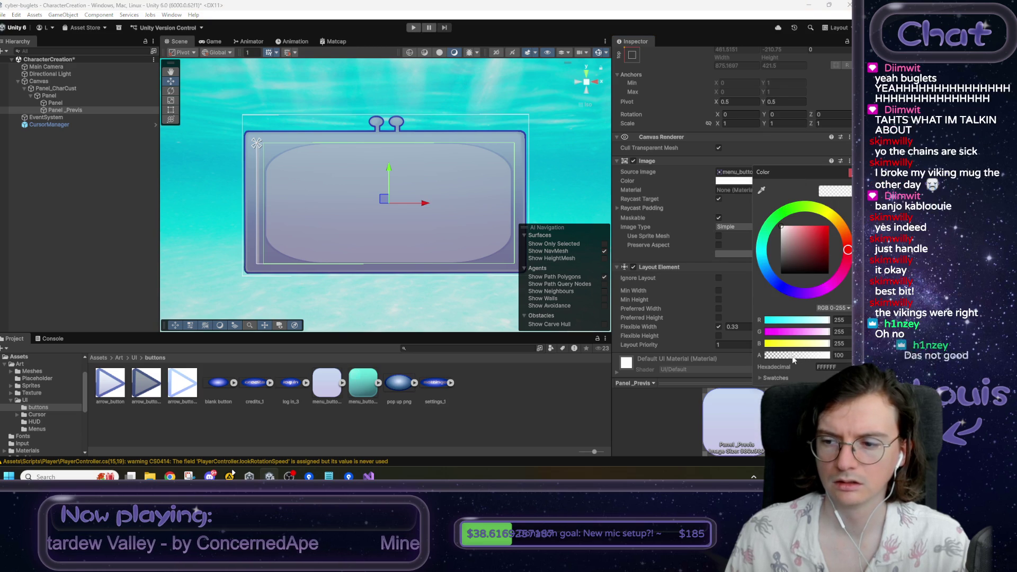
# - Raise Panel_Previs's image colour alpha to 255 for full opacity
pyautogui.moveTo(793, 360); pyautogui.dragTo(830, 355)
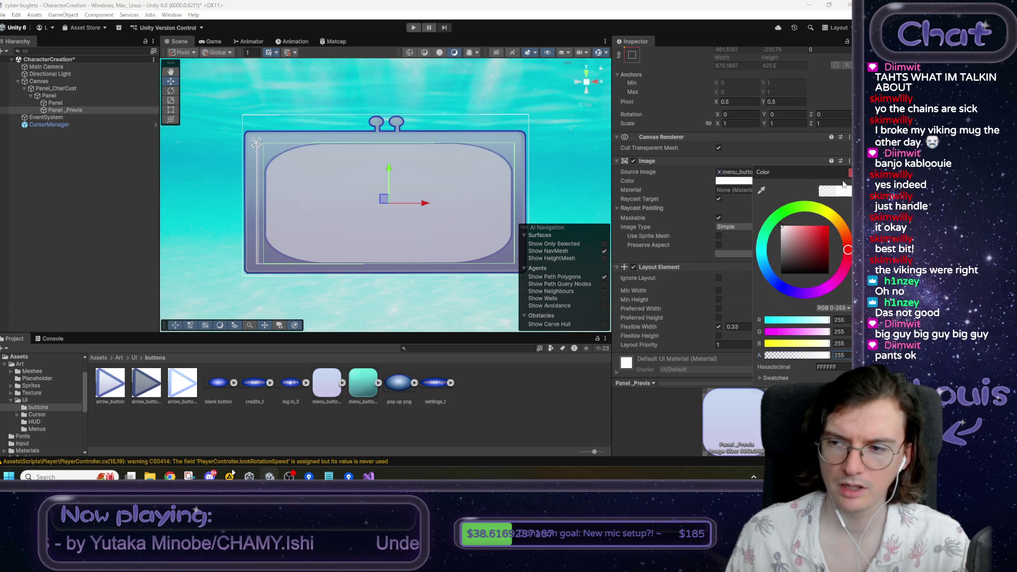
pyautogui.press('Escape')
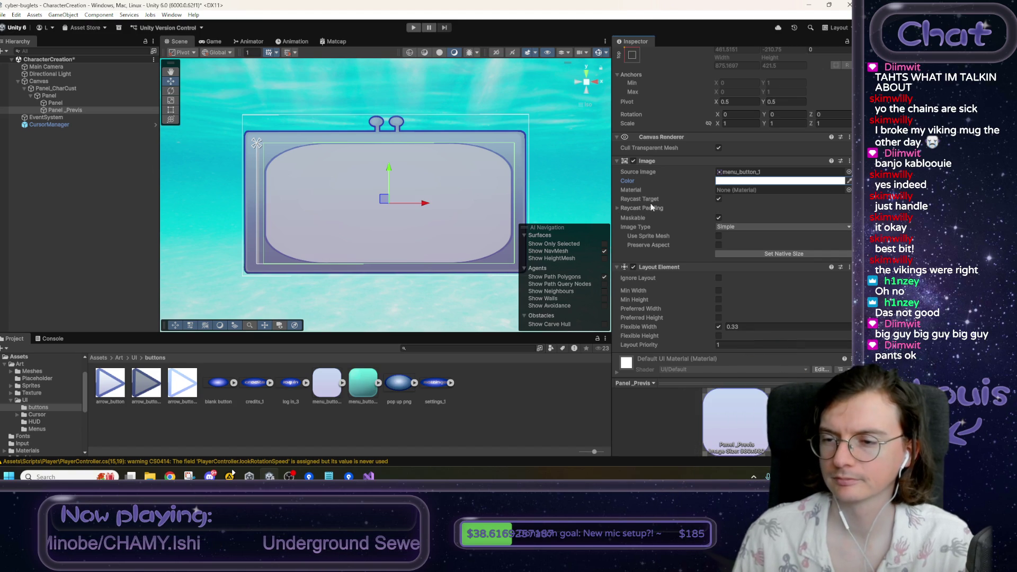
pyautogui.scroll(-2, 710, 227)
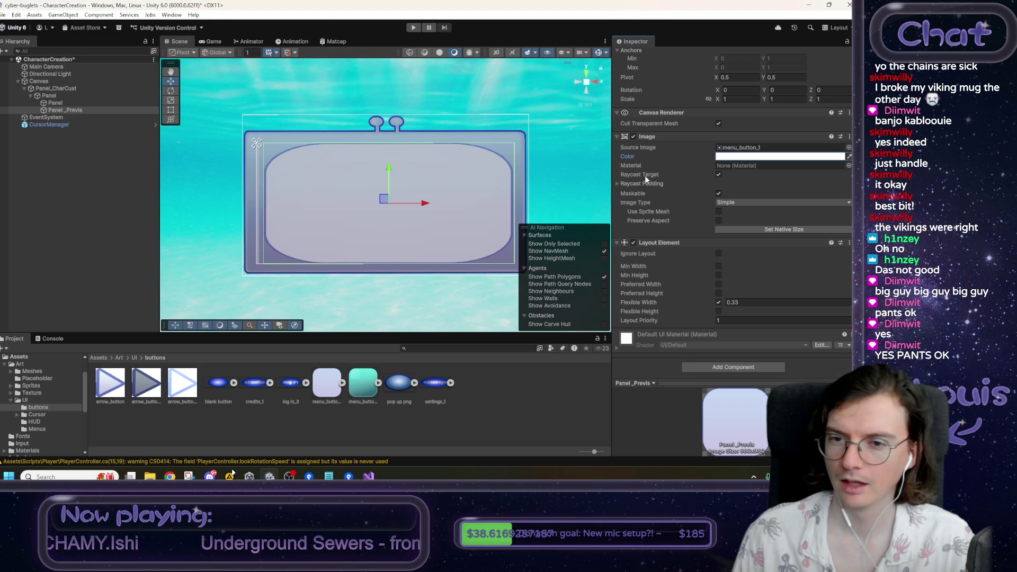
# - Compare Panel's and Panel_Previs's Inspector settings, including flexible widths 0.66 and 0.33
pyautogui.click(324, 187)
pyautogui.click(325, 188)
pyautogui.click(324, 188)
pyautogui.click(319, 89)
pyautogui.click(81, 109)
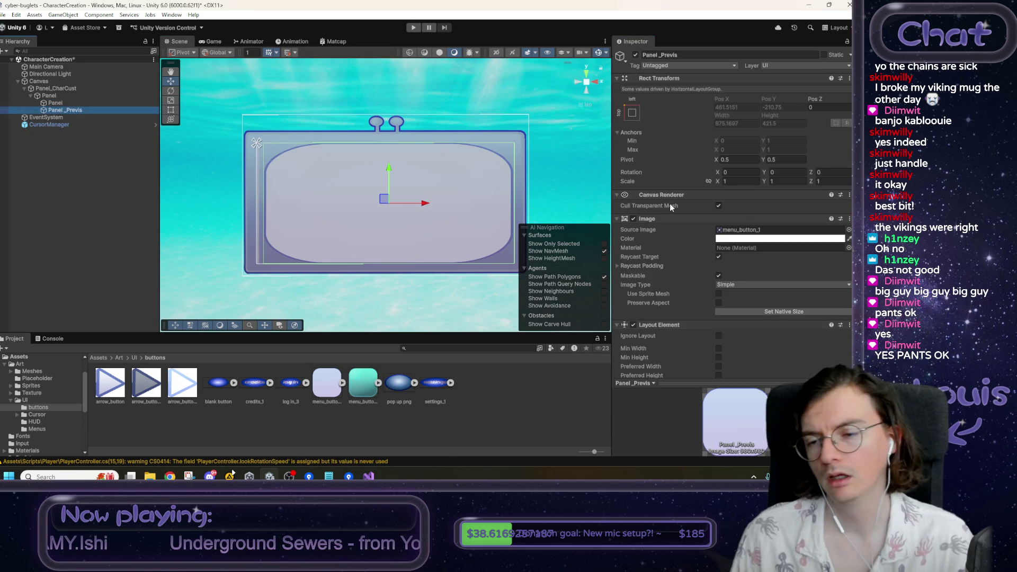
pyautogui.scroll(-3, 746, 277)
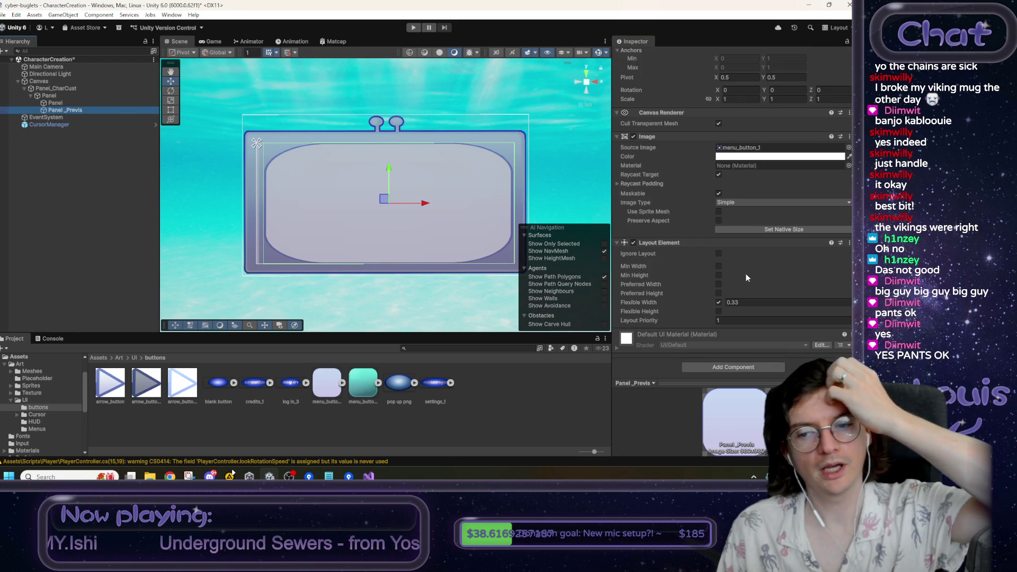
pyautogui.click(102, 103)
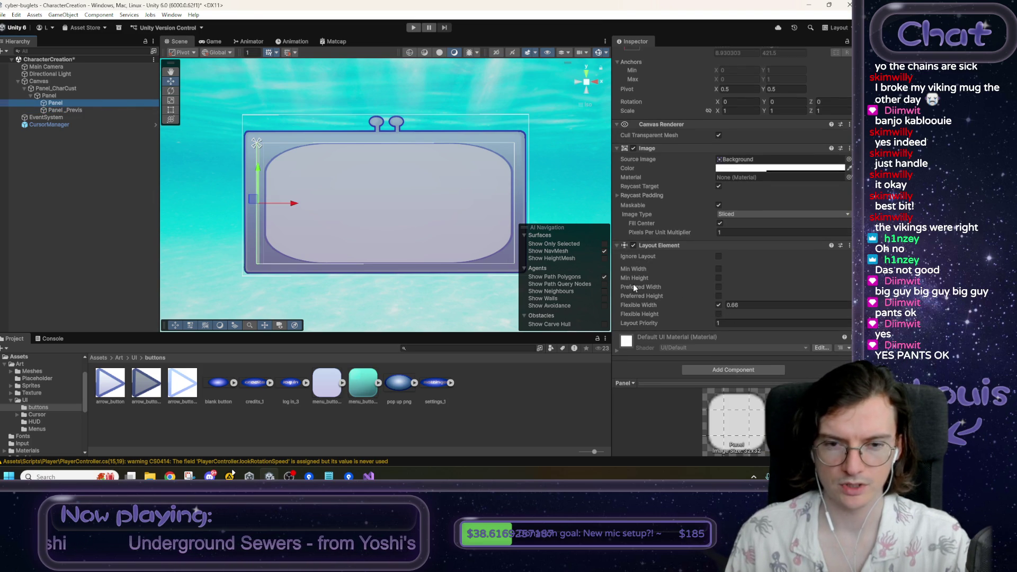
# - Set Panel_Previs's layout priority to 0
pyautogui.click(63, 110)
pyautogui.click(719, 314)
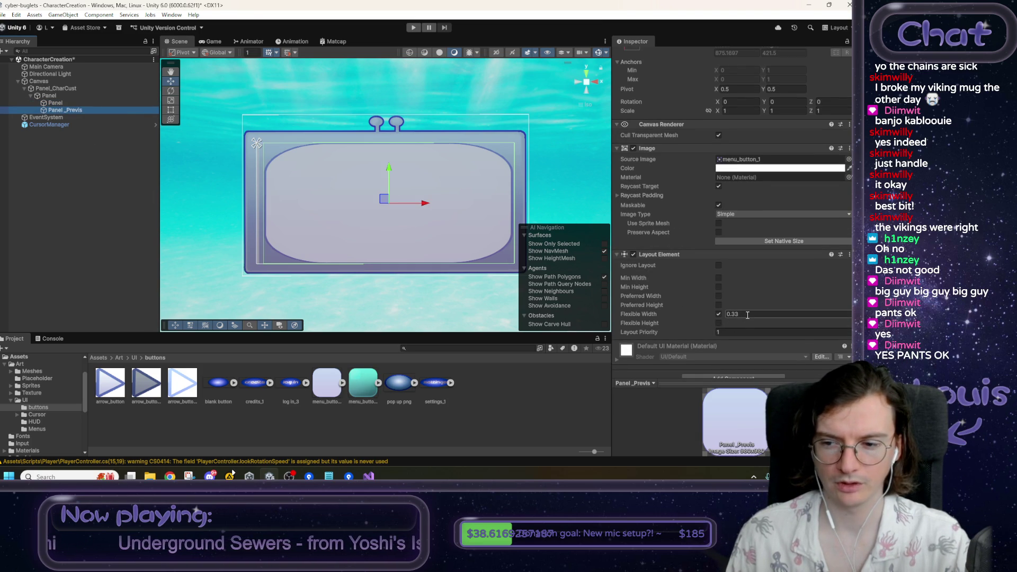
pyautogui.click(738, 332)
pyautogui.write('0')
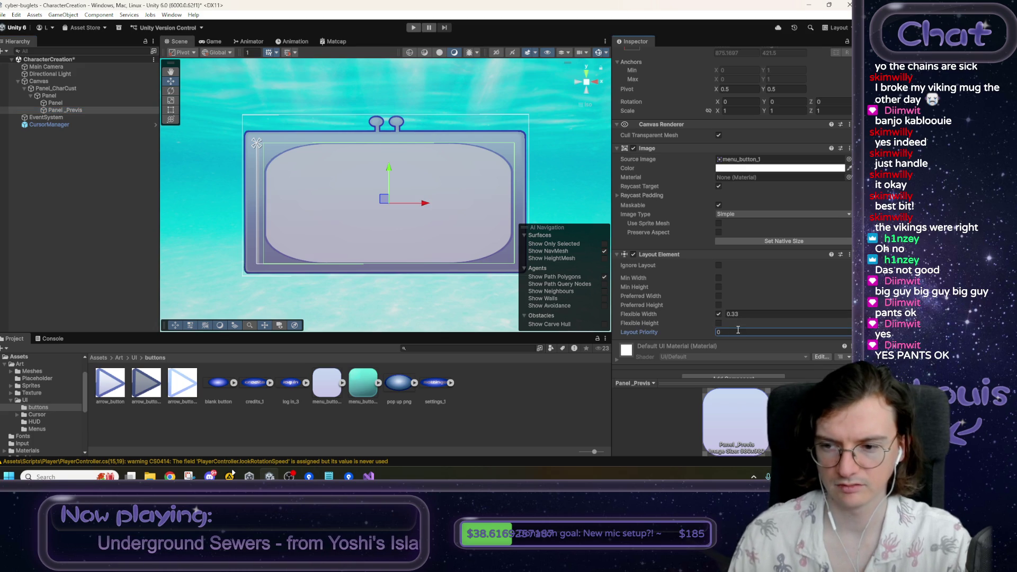
pyautogui.write('1')
pyautogui.press('Return')
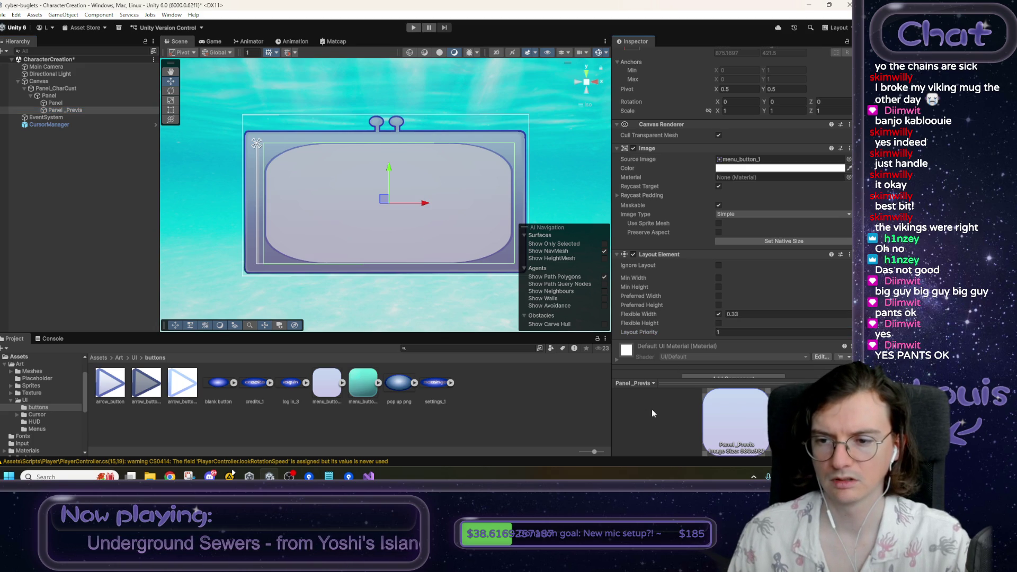
# - Undo a trial menu_button_1 assignment on Panel and set Panel_Previs's image type to Sliced
pyautogui.click(87, 102)
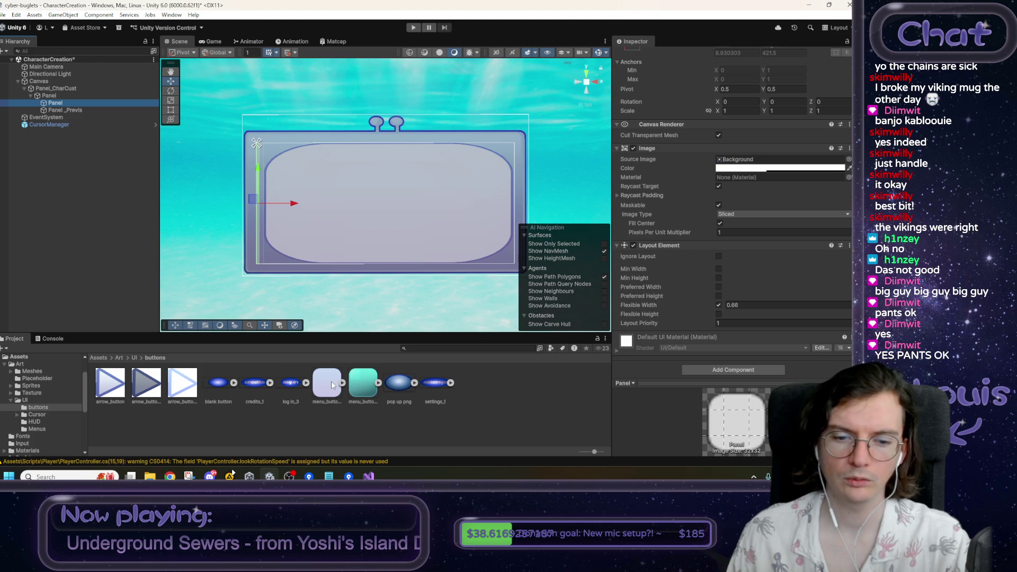
pyautogui.moveTo(328, 383)
pyautogui.mouseDown()
pyautogui.moveTo(750, 177)
pyautogui.moveTo(744, 161)
pyautogui.mouseUp()
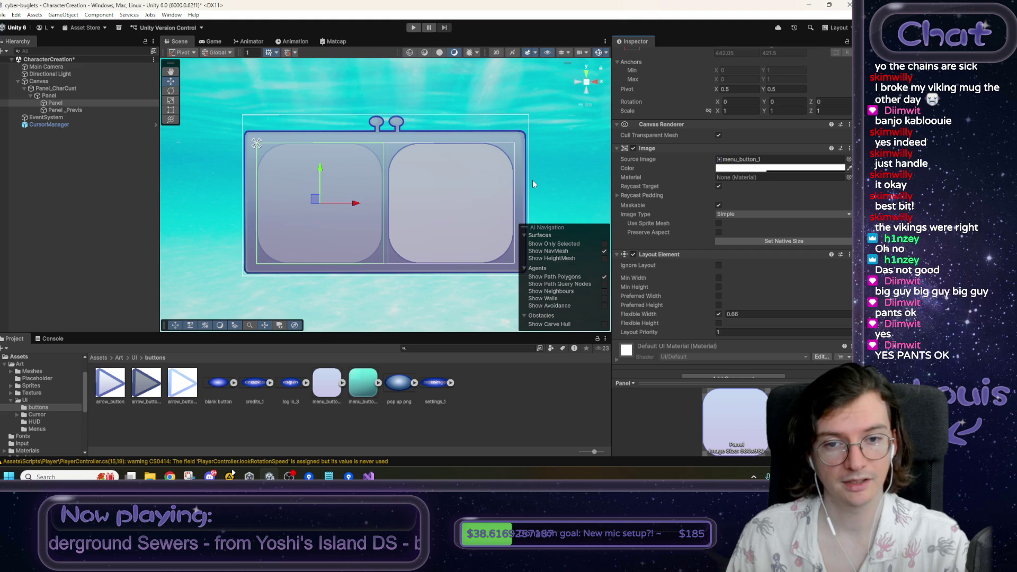
pyautogui.hotkey('ctrl', 'z')
pyautogui.click(270, 176)
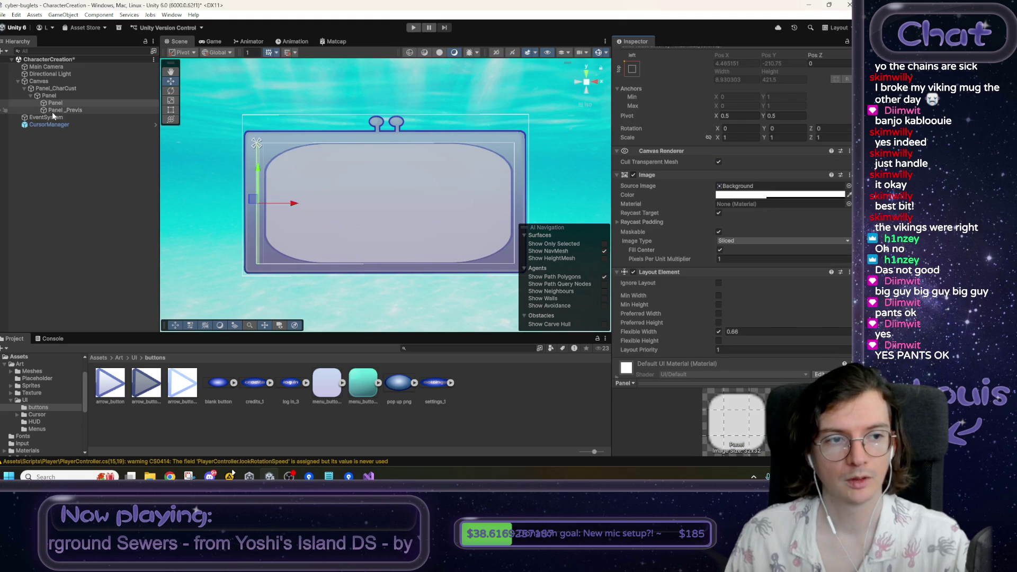
pyautogui.click(744, 240)
pyautogui.click(739, 260)
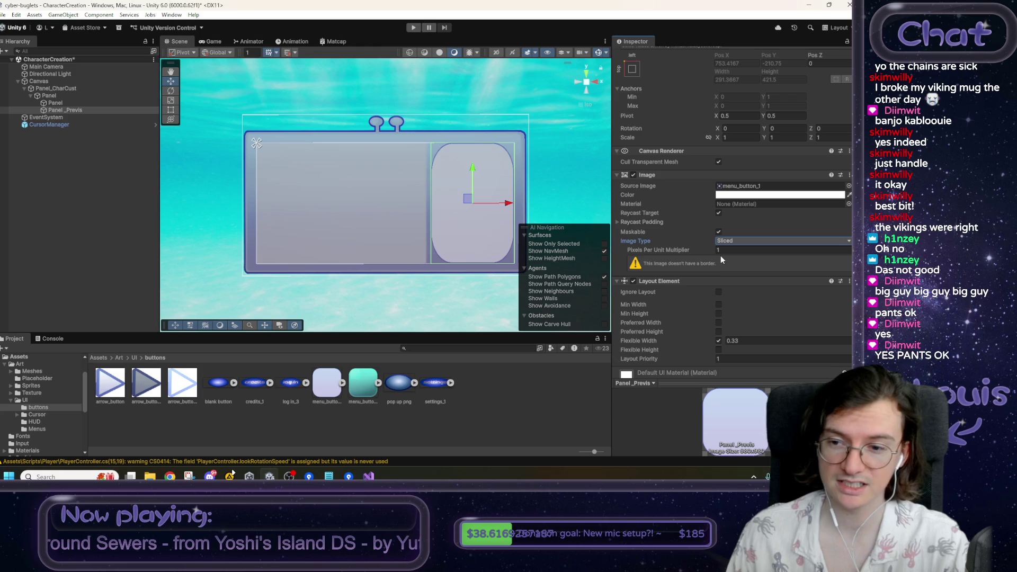
# - Select the menu_button_1 asset and reveal its contained sprite and import settings
pyautogui.click(329, 384)
pyautogui.rightClick(328, 384)
pyautogui.click(332, 383)
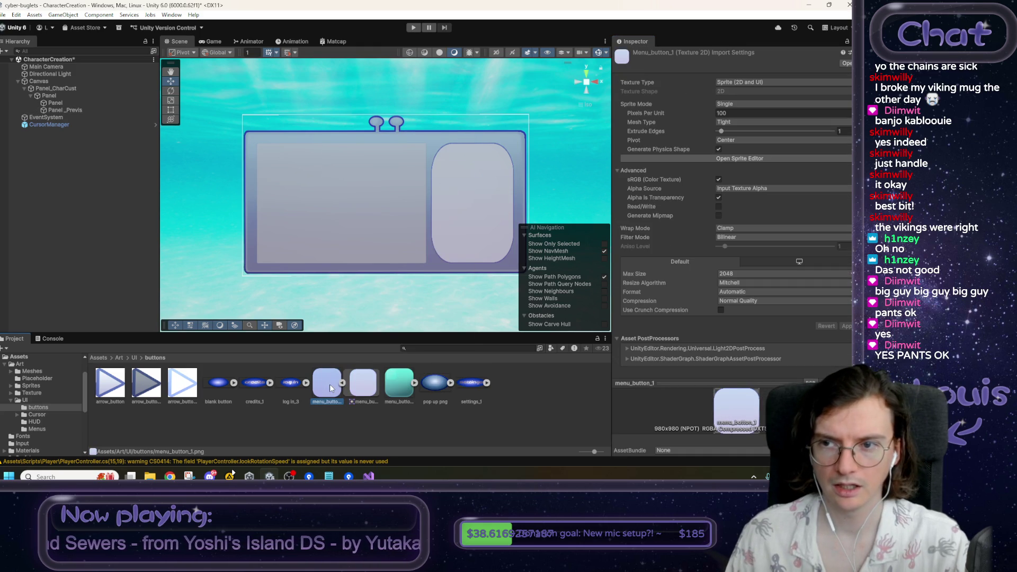
# - Switch menu_button_1's Sprite Mode to Multiple and open it in the Sprite Editor
pyautogui.click(726, 103)
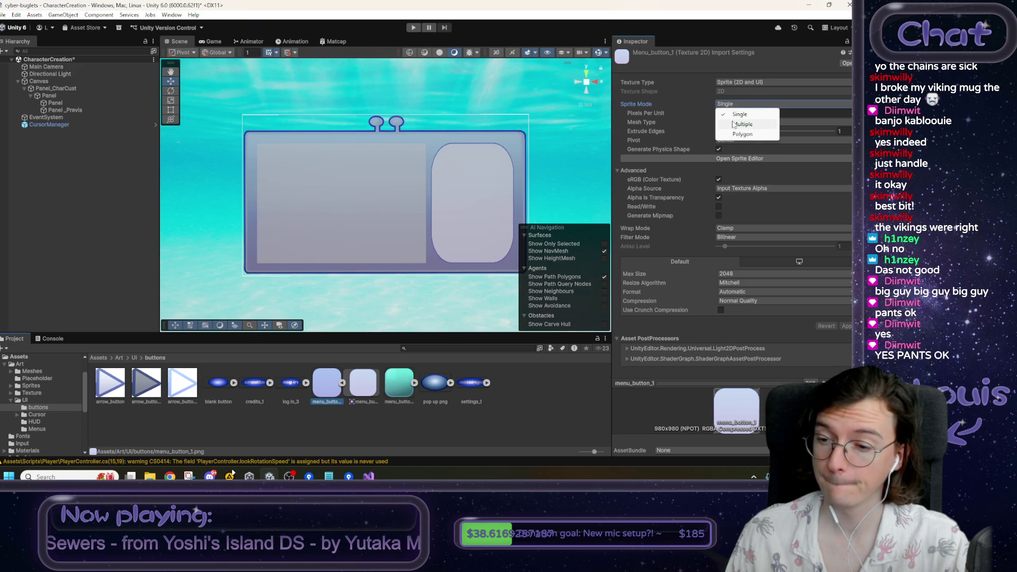
pyautogui.click(742, 124)
pyautogui.click(729, 149)
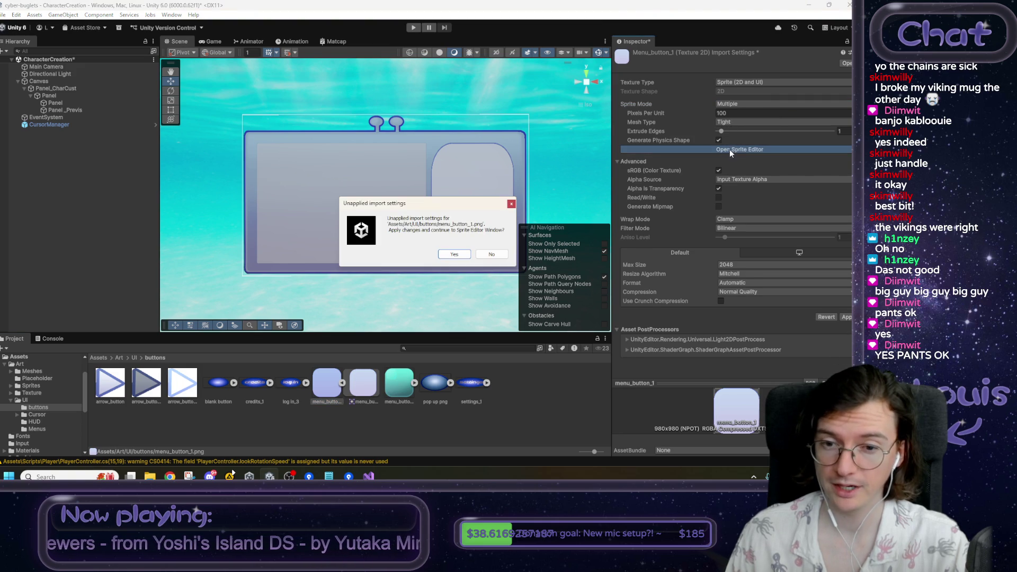
pyautogui.click(454, 254)
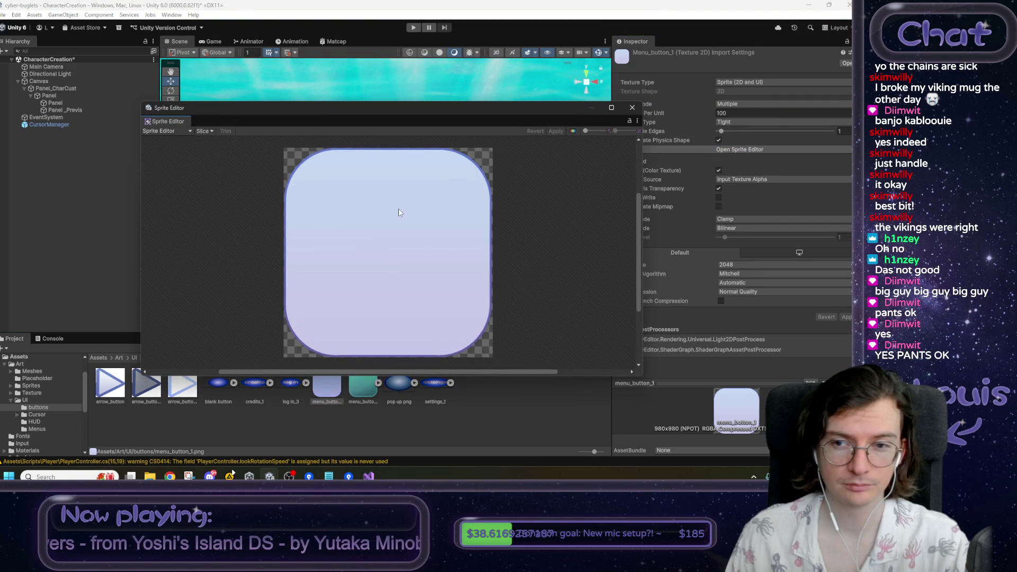
# - Slice the texture automatically and select the resulting sprite
pyautogui.click(204, 131)
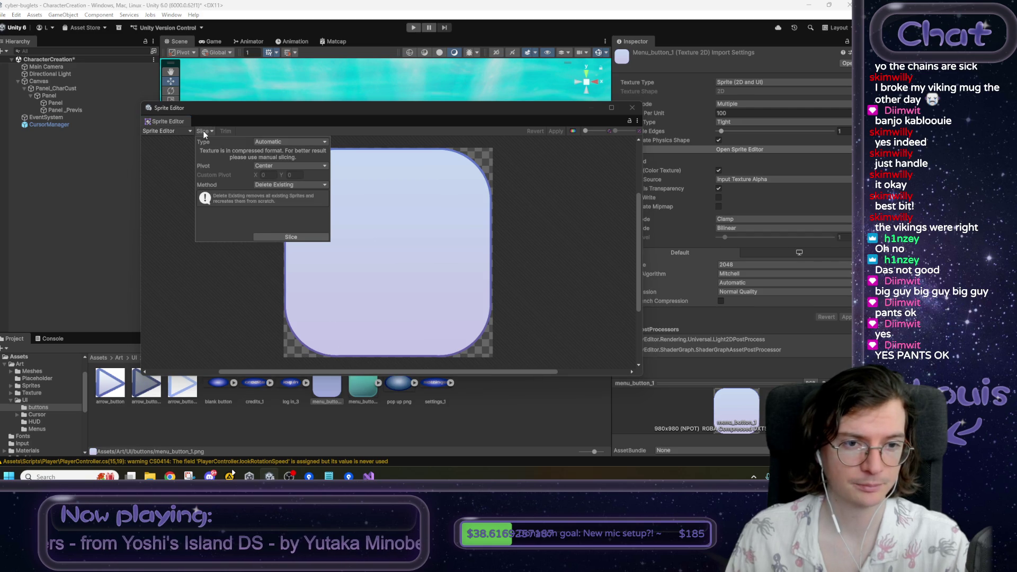
pyautogui.click(290, 237)
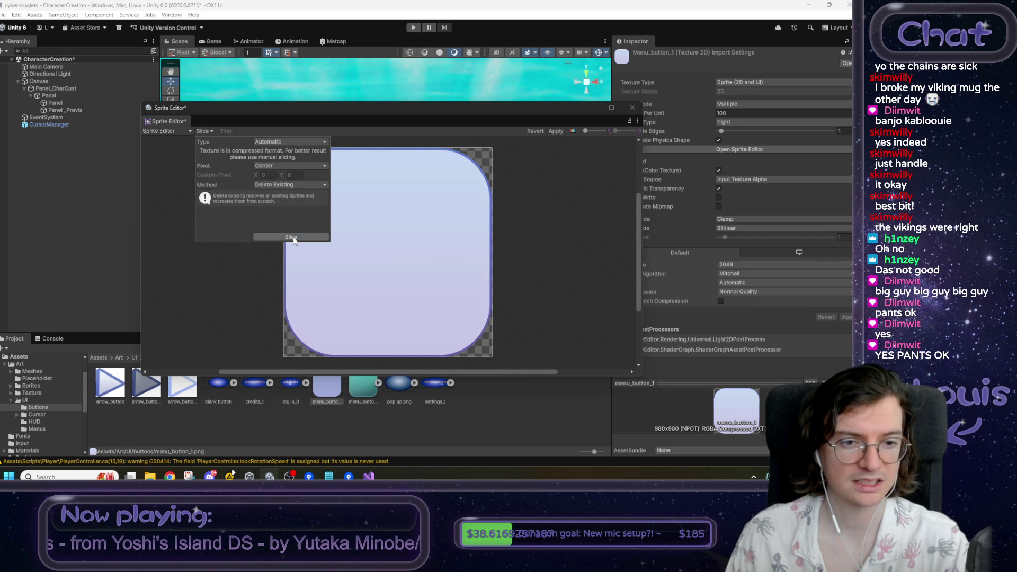
pyautogui.click(422, 193)
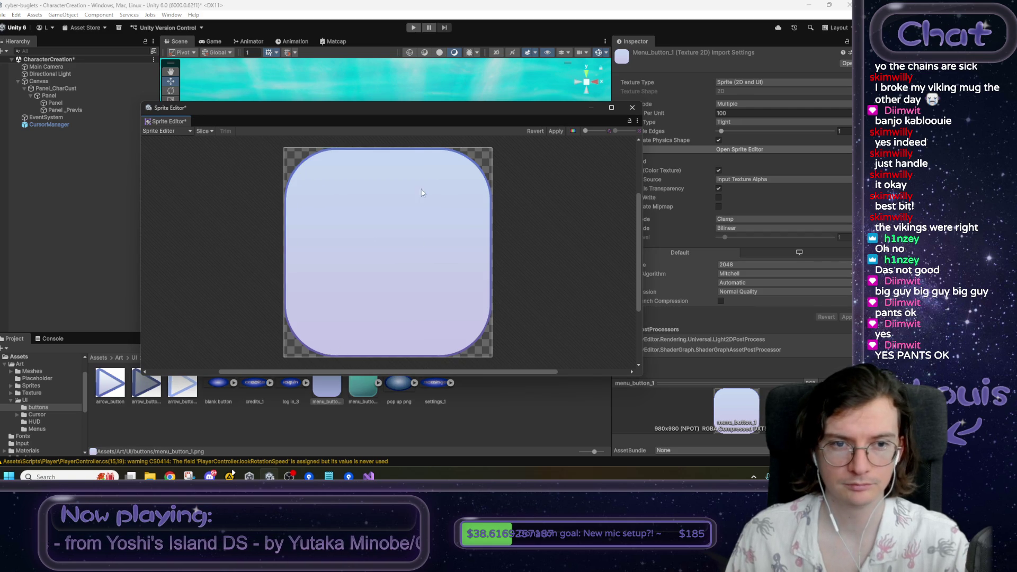
pyautogui.click(333, 164)
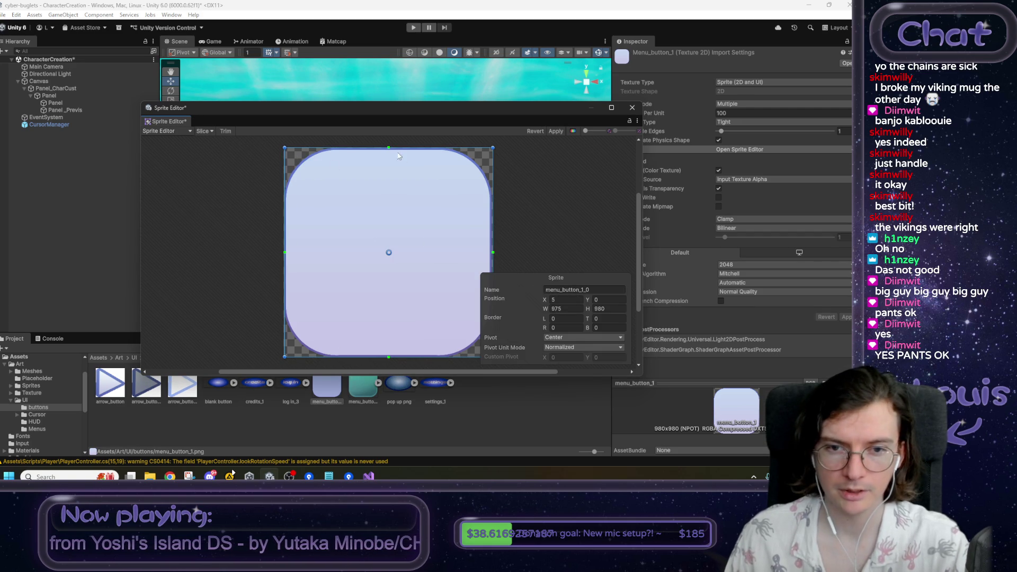
# - Drag the sprite rect's top, bottom, left and right edges, then stretch it back over the texture
pyautogui.moveTo(390, 149); pyautogui.dragTo(389, 204)
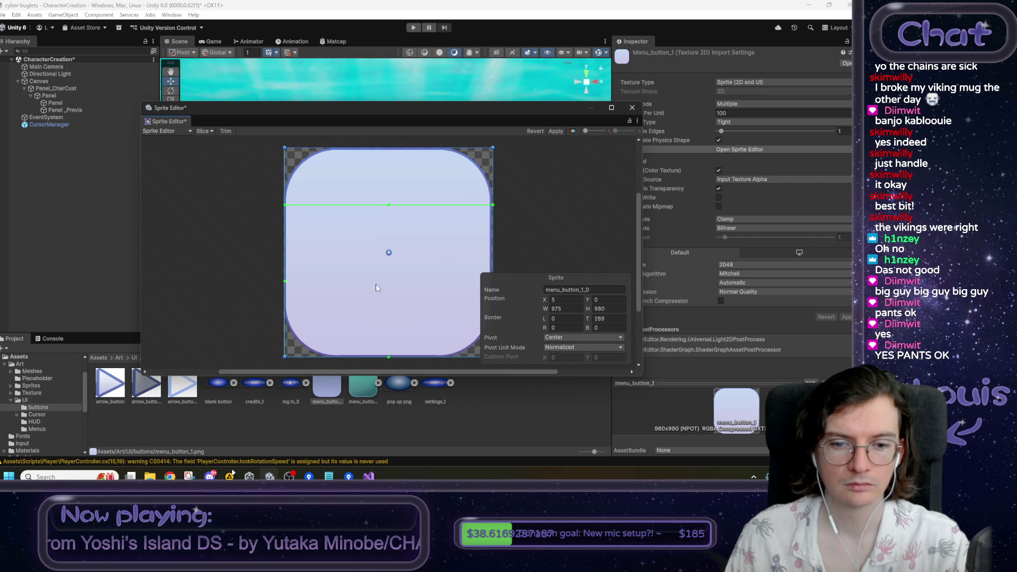
pyautogui.moveTo(387, 357); pyautogui.dragTo(388, 306)
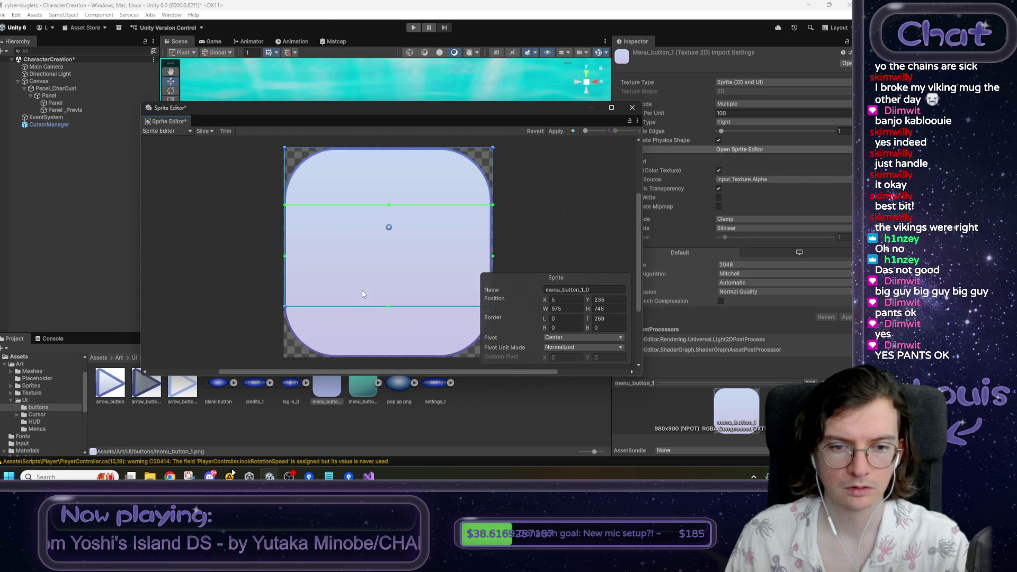
pyautogui.moveTo(285, 256); pyautogui.dragTo(339, 257)
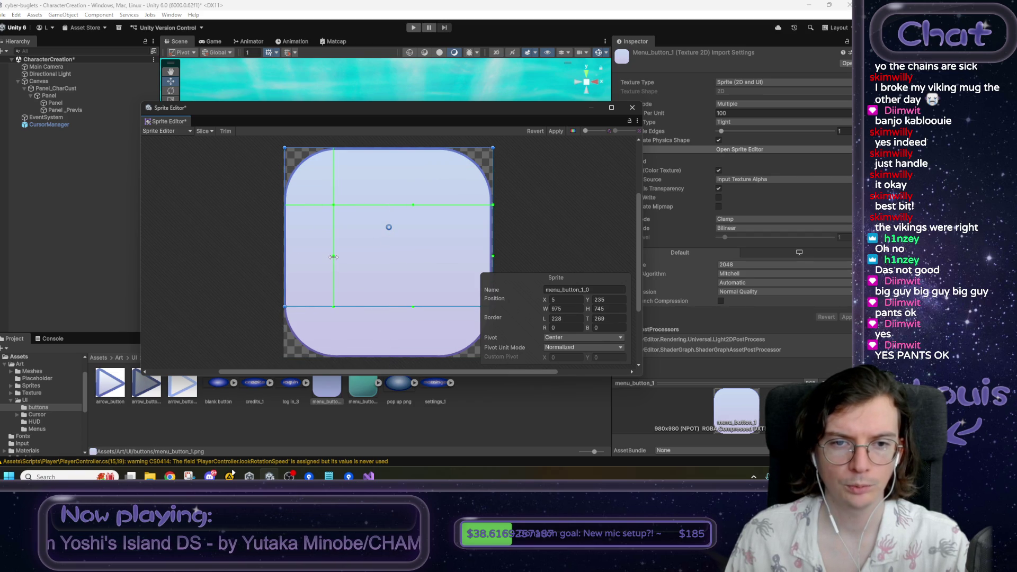
pyautogui.moveTo(493, 256); pyautogui.dragTo(445, 256)
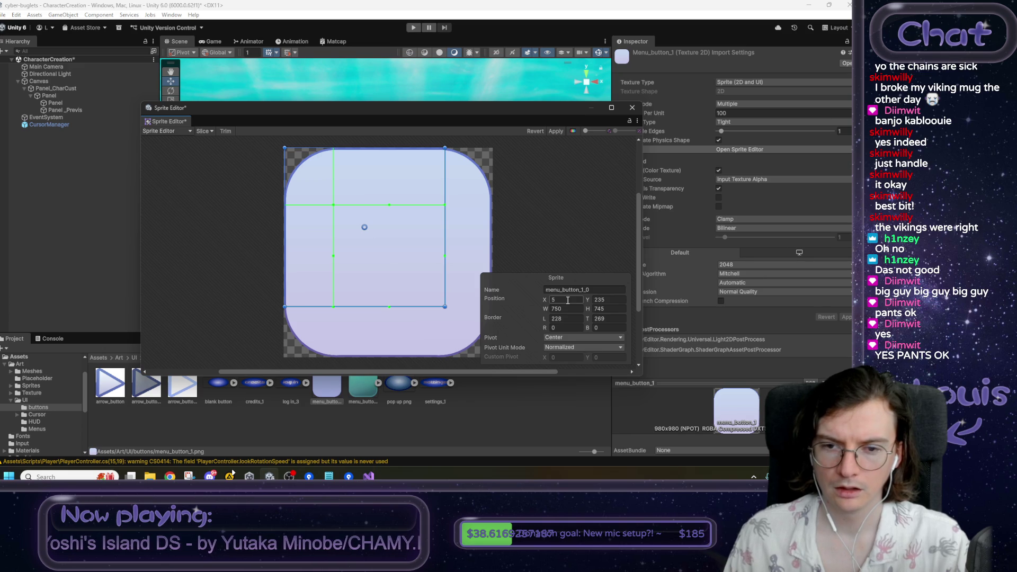
pyautogui.moveTo(445, 306); pyautogui.dragTo(496, 359)
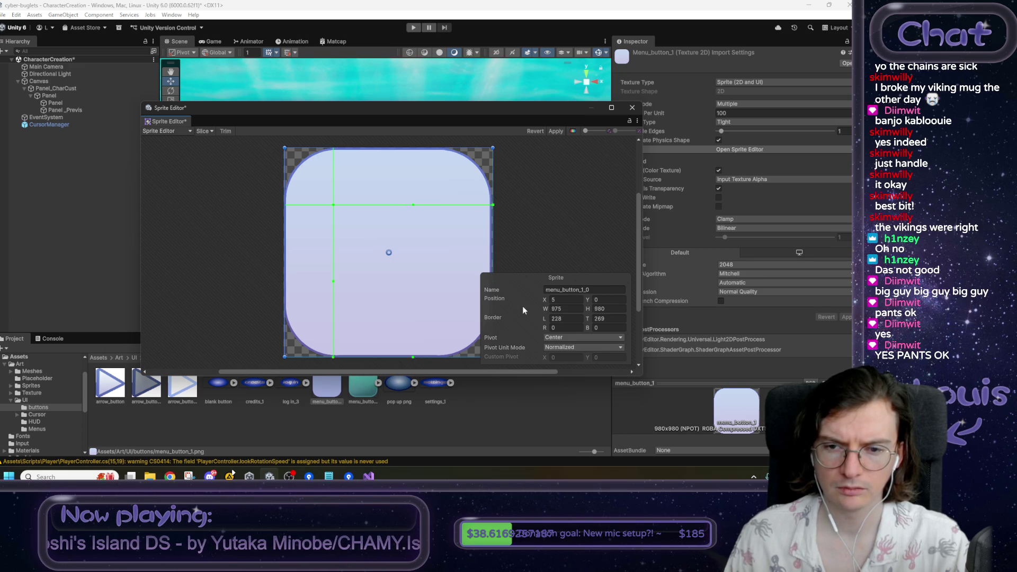
pyautogui.moveTo(412, 357)
pyautogui.mouseDown()
pyautogui.moveTo(415, 300)
pyautogui.moveTo(481, 365)
pyautogui.mouseUp()
# - Try an X position of 0, undo it, and make the sprite fill the whole texture
pyautogui.click(565, 300)
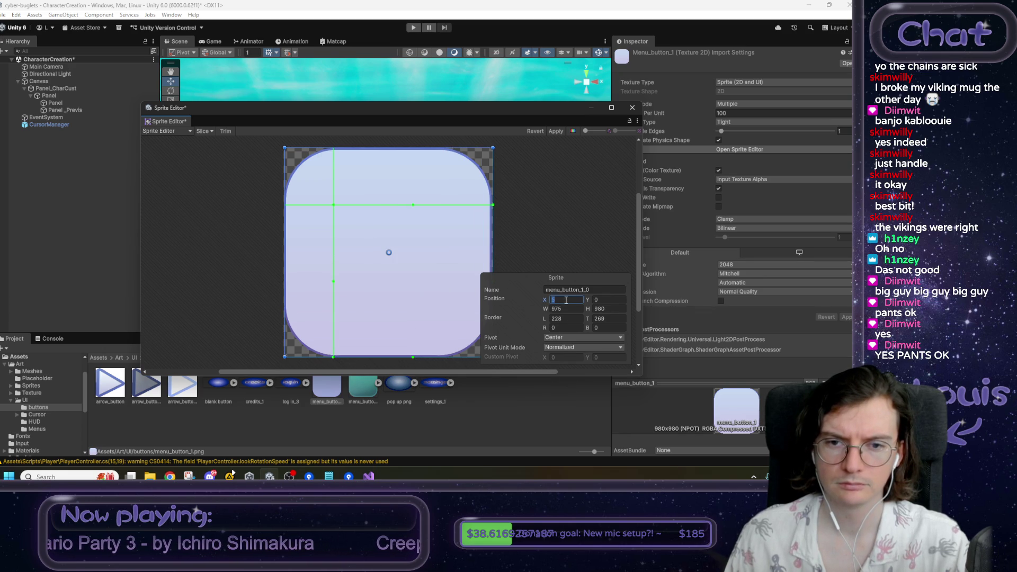
pyautogui.moveTo(546, 299); pyautogui.dragTo(561, 300)
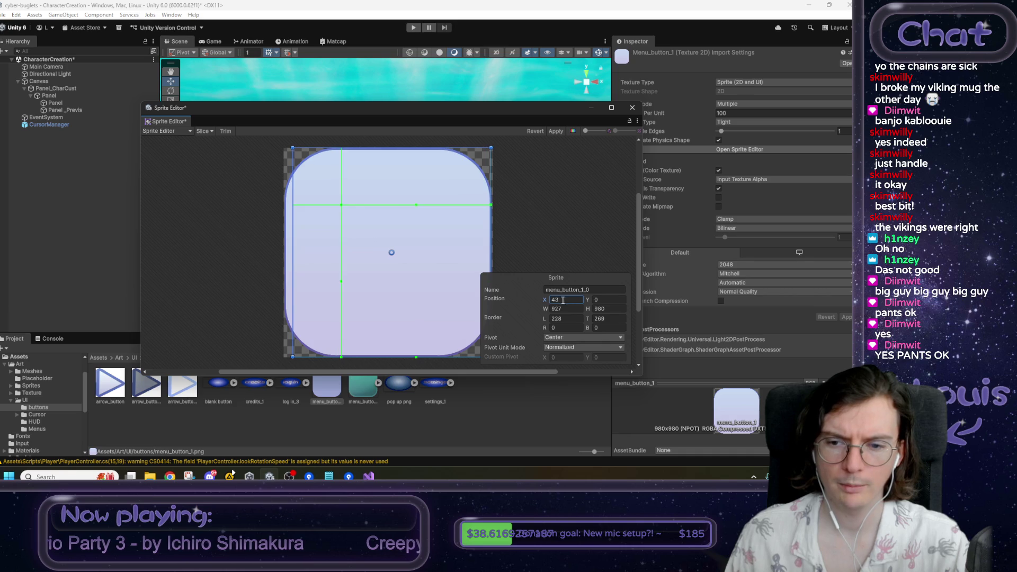
pyautogui.write('0')
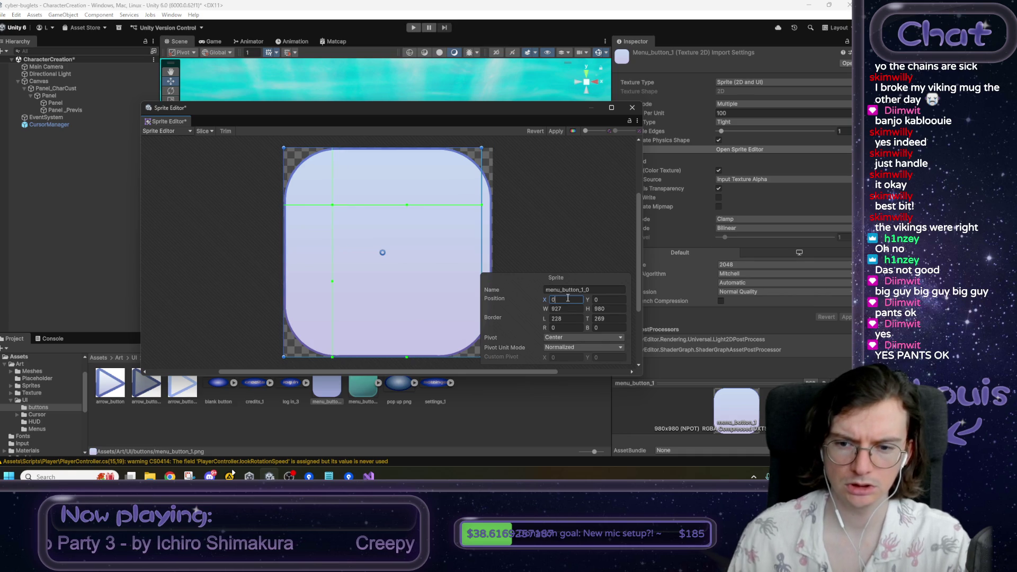
pyautogui.click(608, 223)
pyautogui.hotkey('ctrl', 'z')
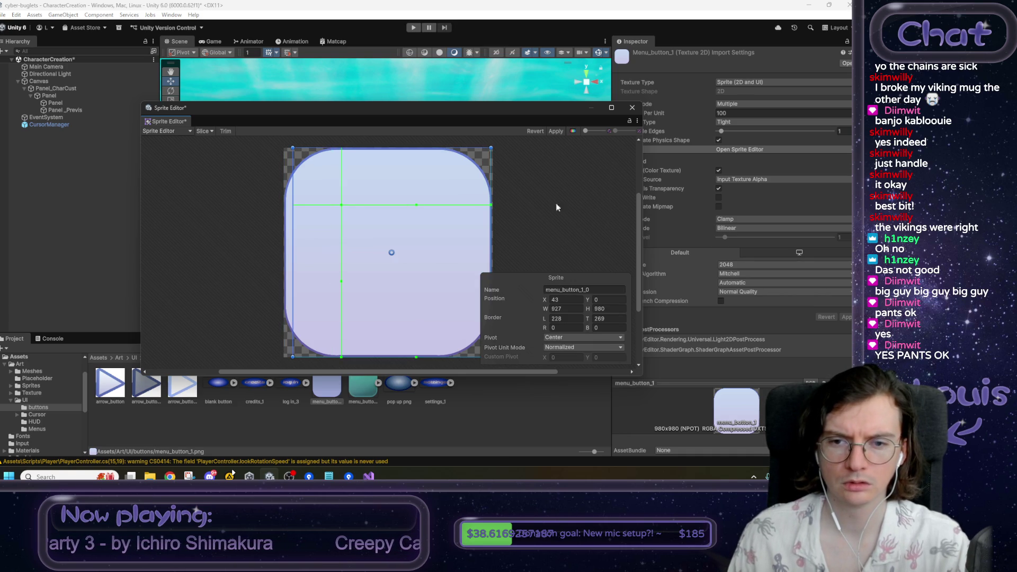
pyautogui.moveTo(489, 148); pyautogui.dragTo(495, 147)
pyautogui.moveTo(292, 148); pyautogui.dragTo(265, 139)
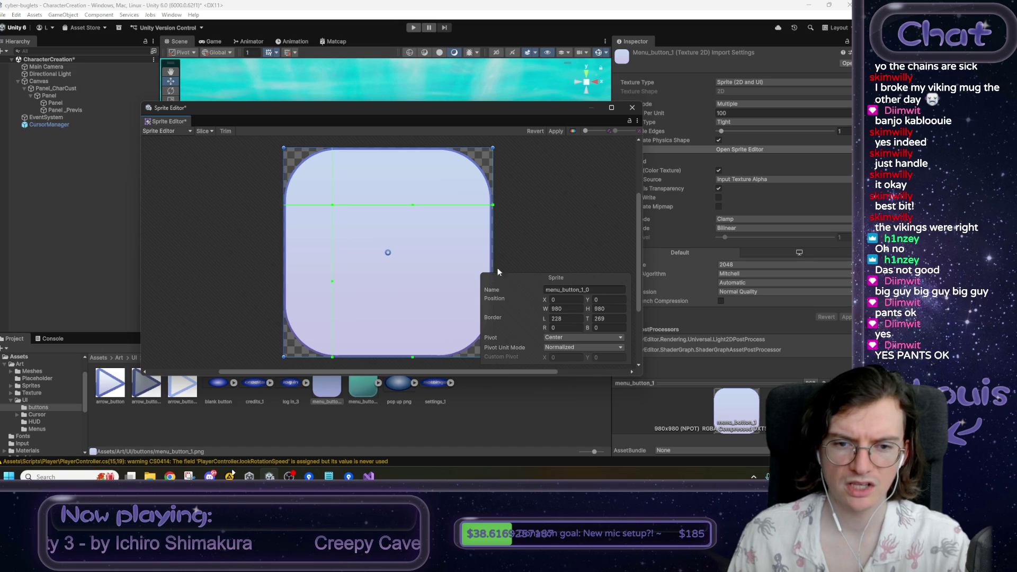
# - Set the left, top, right and bottom borders to 230, apply, and close the Sprite Editor
pyautogui.click(564, 319)
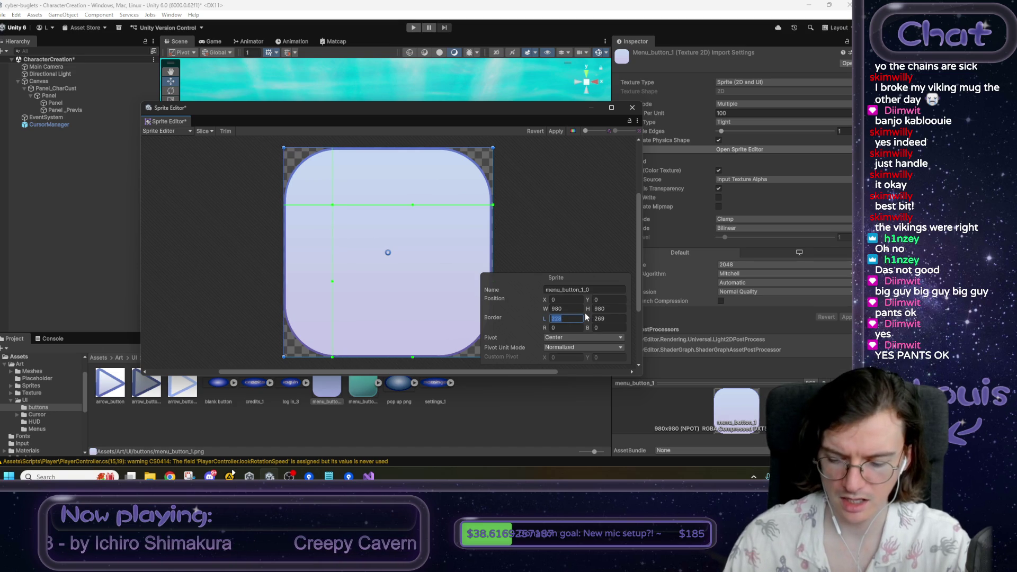
pyautogui.write('230')
pyautogui.press('Tab')
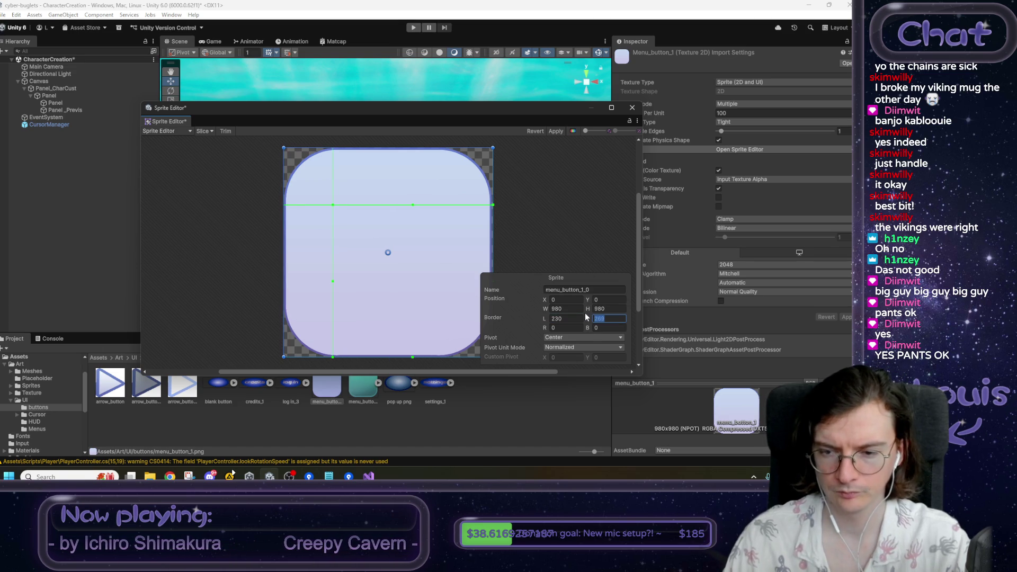
pyautogui.write('230')
pyautogui.press('Tab')
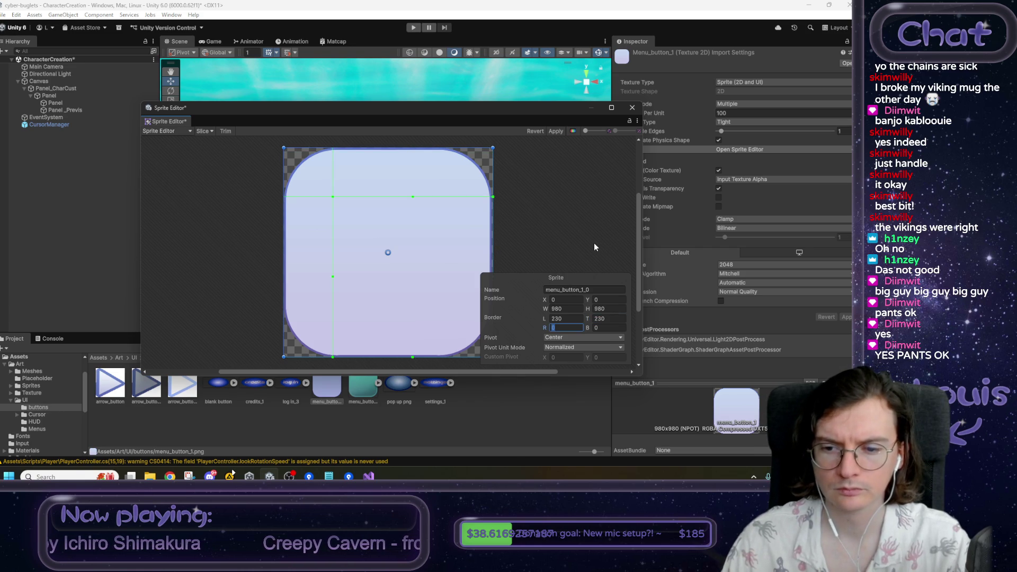
pyautogui.write('230')
pyautogui.press('Tab')
pyautogui.write('230')
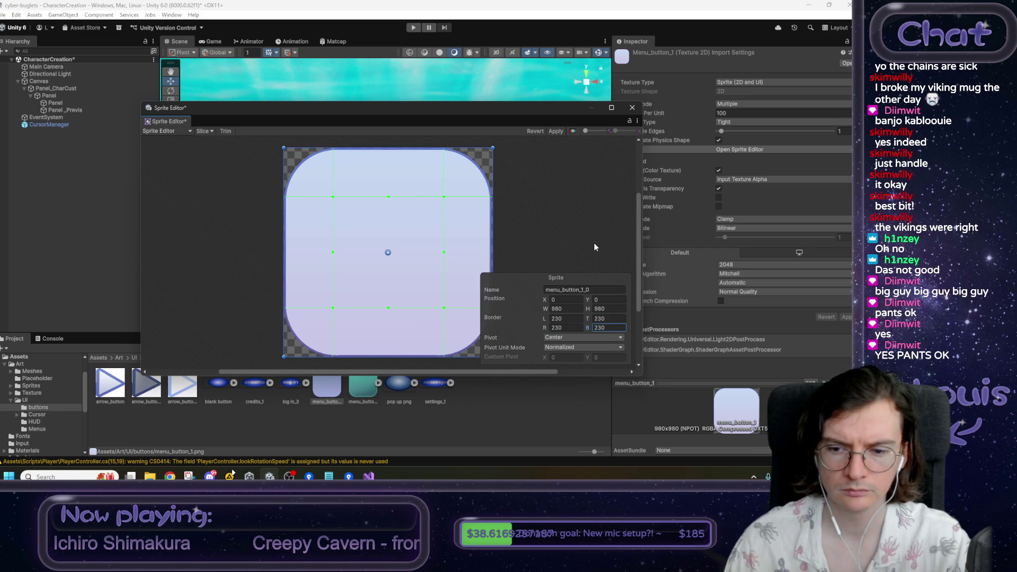
pyautogui.click(555, 132)
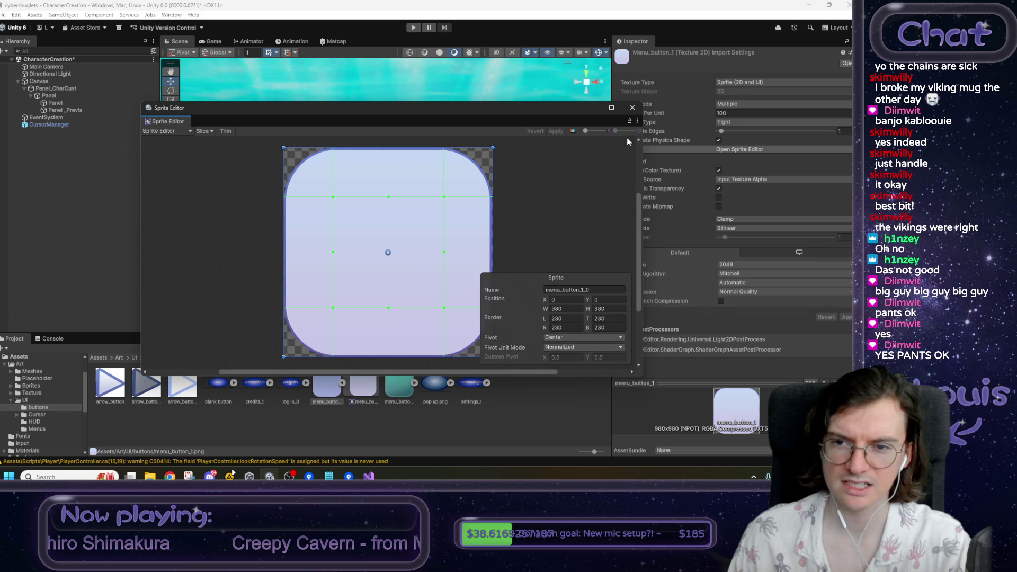
pyautogui.click(632, 107)
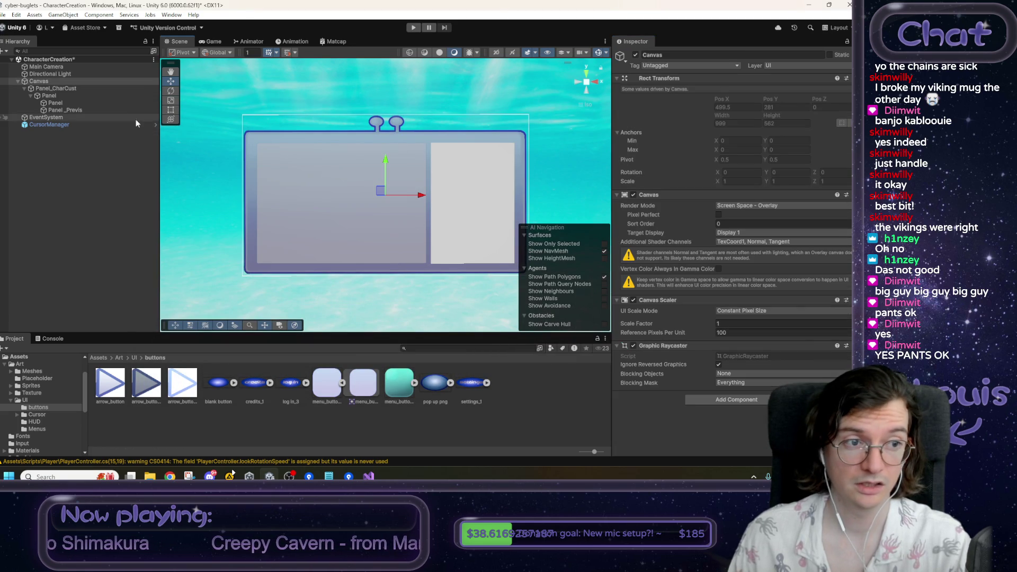
# - Give Panel_Previs the menu_button_1_0 sprite with Pixels Per Unit Multiplier 3.65
pyautogui.click(97, 110)
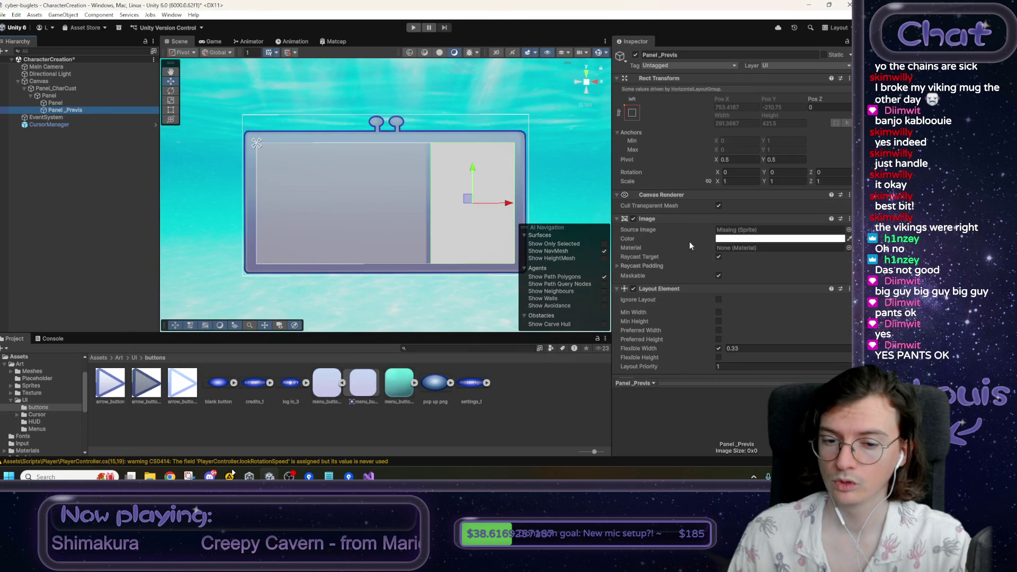
pyautogui.moveTo(366, 389)
pyautogui.mouseDown()
pyautogui.moveTo(635, 297)
pyautogui.moveTo(771, 232)
pyautogui.mouseUp()
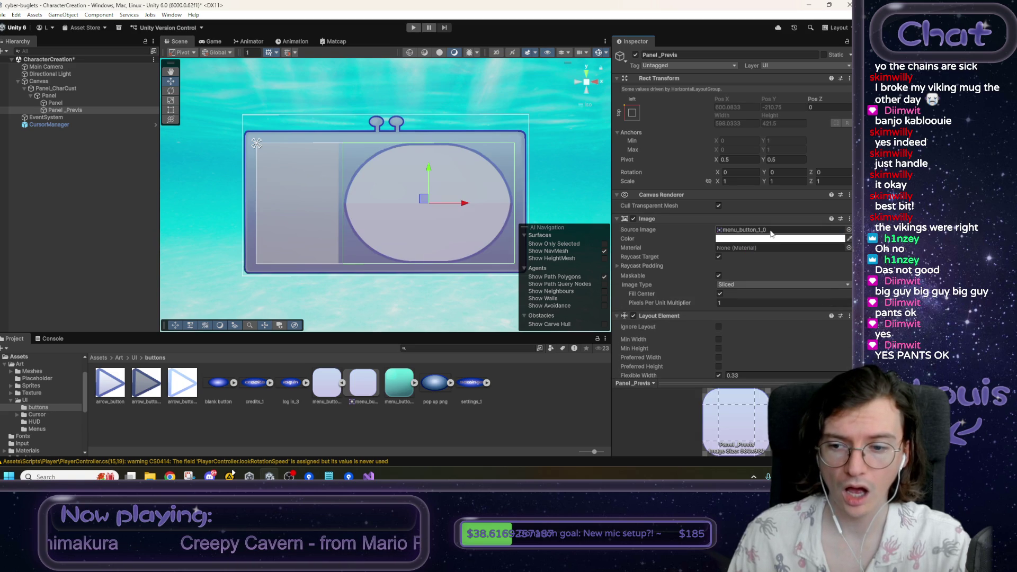
pyautogui.moveTo(691, 305); pyautogui.dragTo(717, 303)
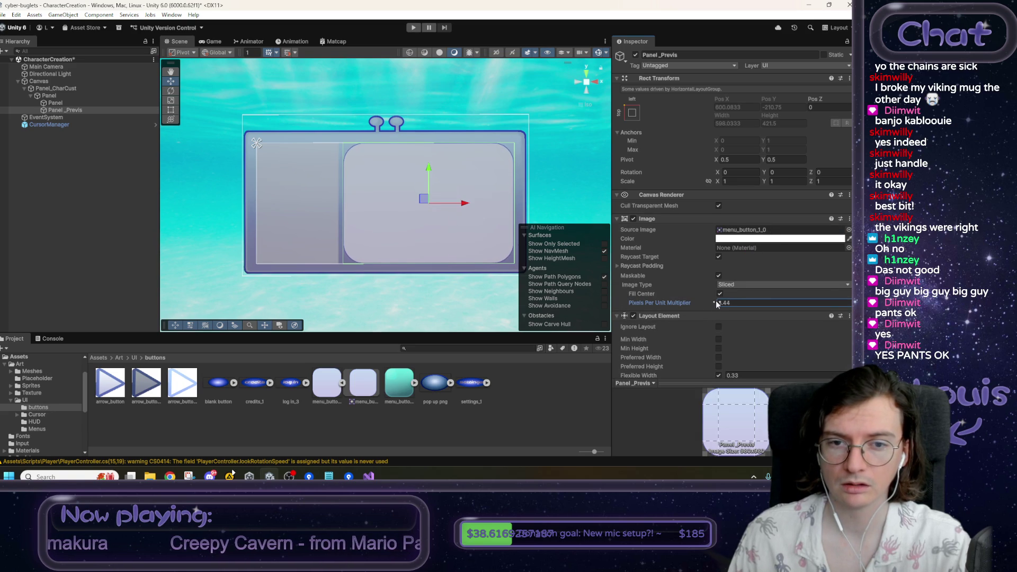
pyautogui.click(749, 303)
pyautogui.write('3.65')
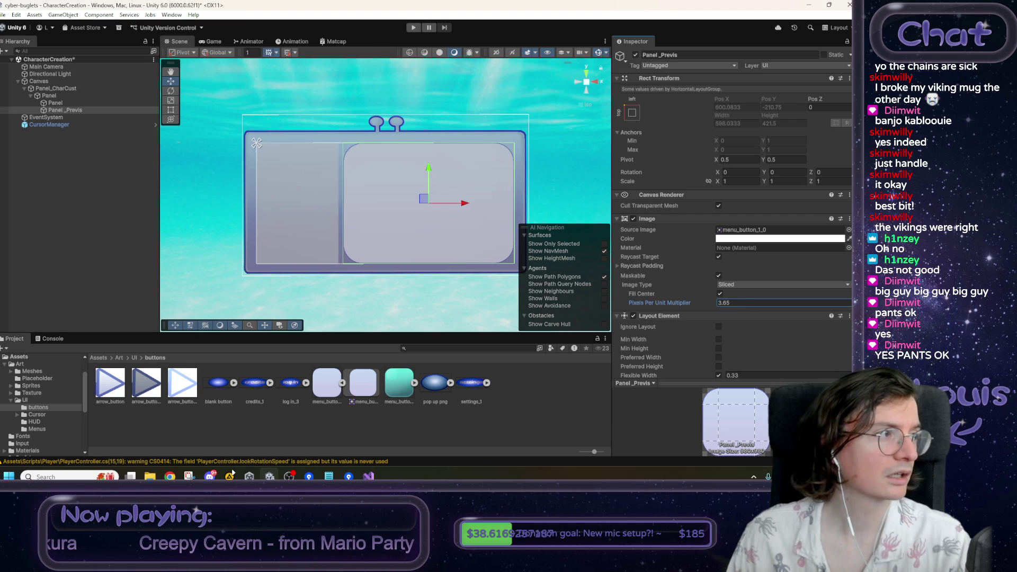
# - Bring up the mockup image in the browser, then minimize it to return to Unity
pyautogui.hotkey('alt', 'Tab')
pyautogui.doubleClick(397, 2)
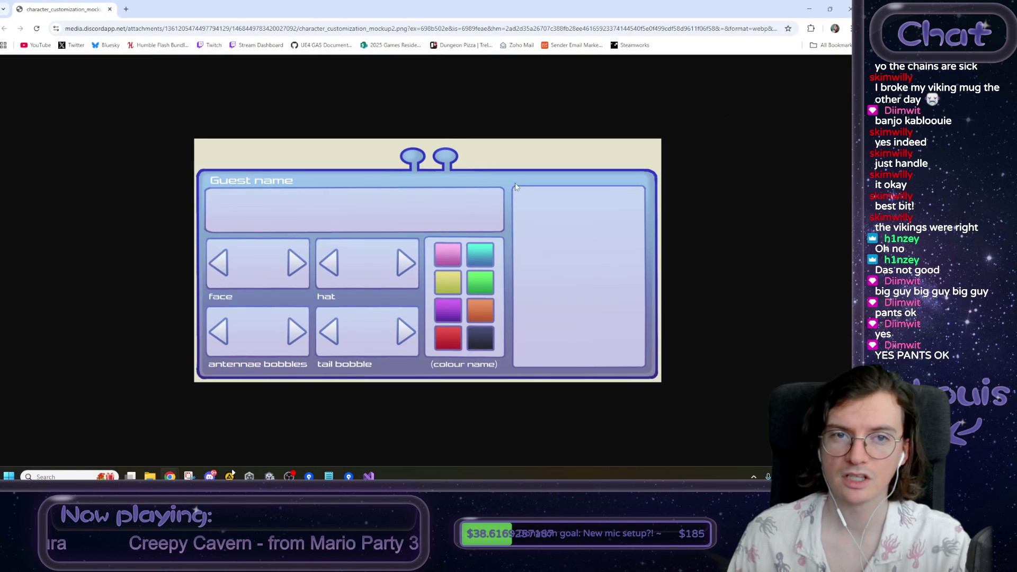
pyautogui.click(809, 9)
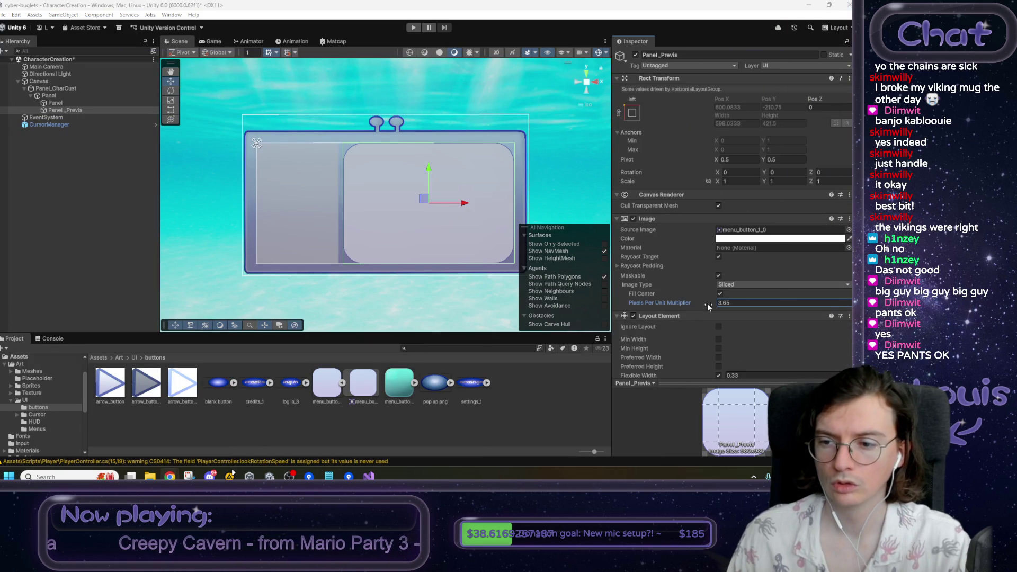
# - Raise Panel_Previs's Pixels Per Unit Multiplier to about 12.52 and preview the menu in Game view
pyautogui.moveTo(698, 301); pyautogui.dragTo(738, 290)
pyautogui.moveTo(800, 277); pyautogui.dragTo(817, 275)
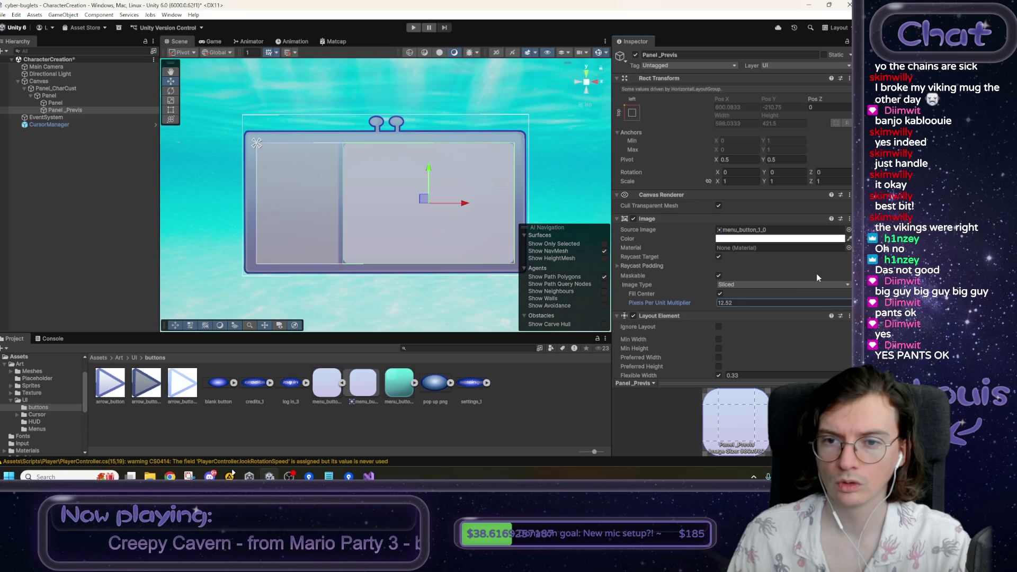
pyautogui.click(210, 41)
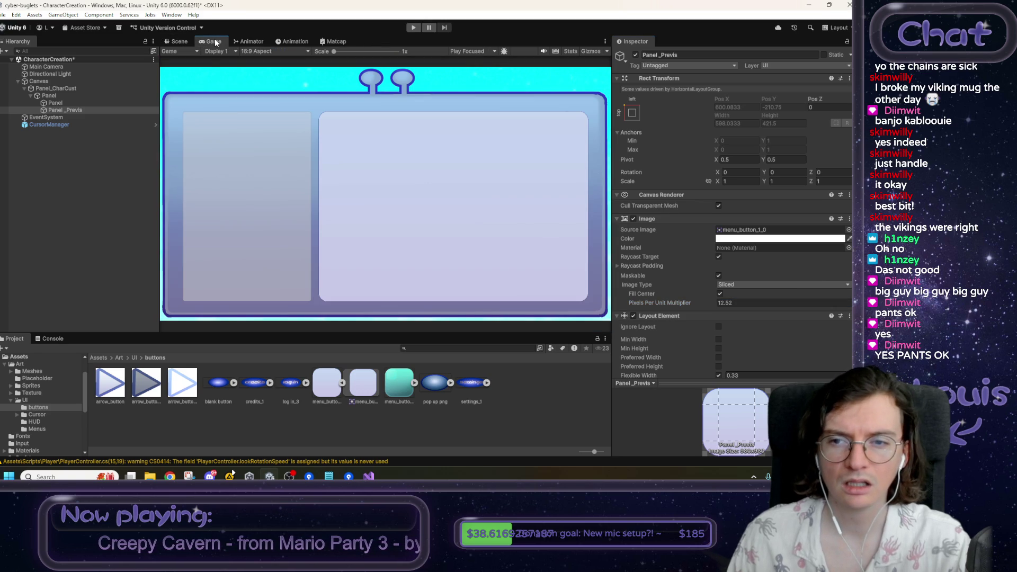
pyautogui.click(180, 42)
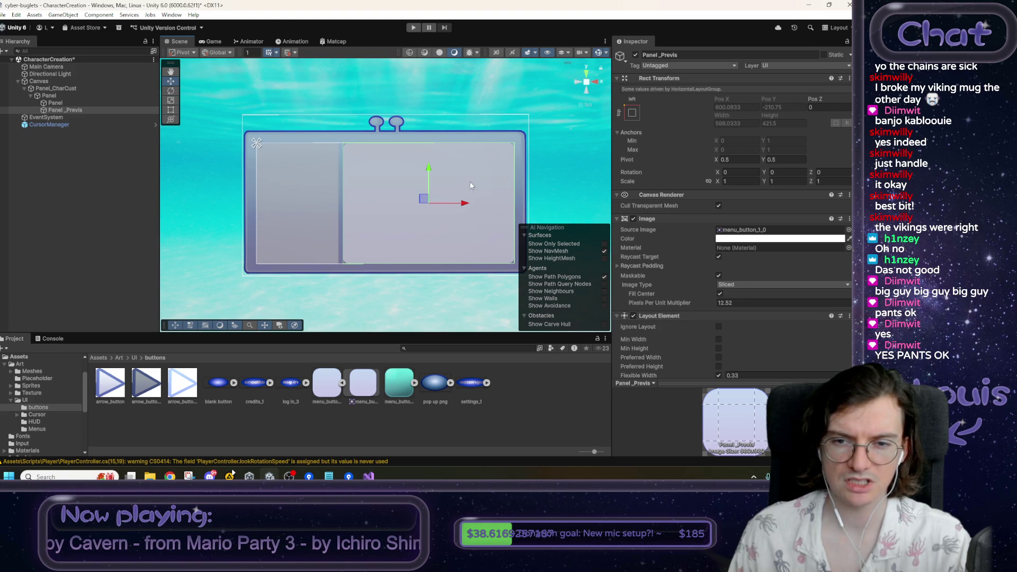
# - Try Panel_Previs's Flexible Width at 0.1, 0, and finally 0.33
pyautogui.click(758, 375)
pyautogui.scroll(-1, 761, 371)
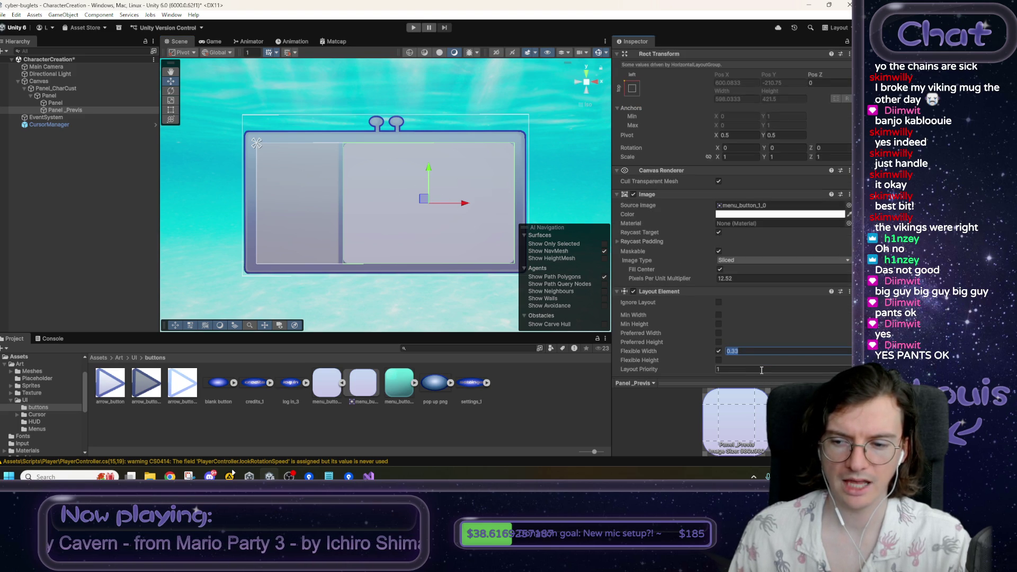
pyautogui.click(69, 104)
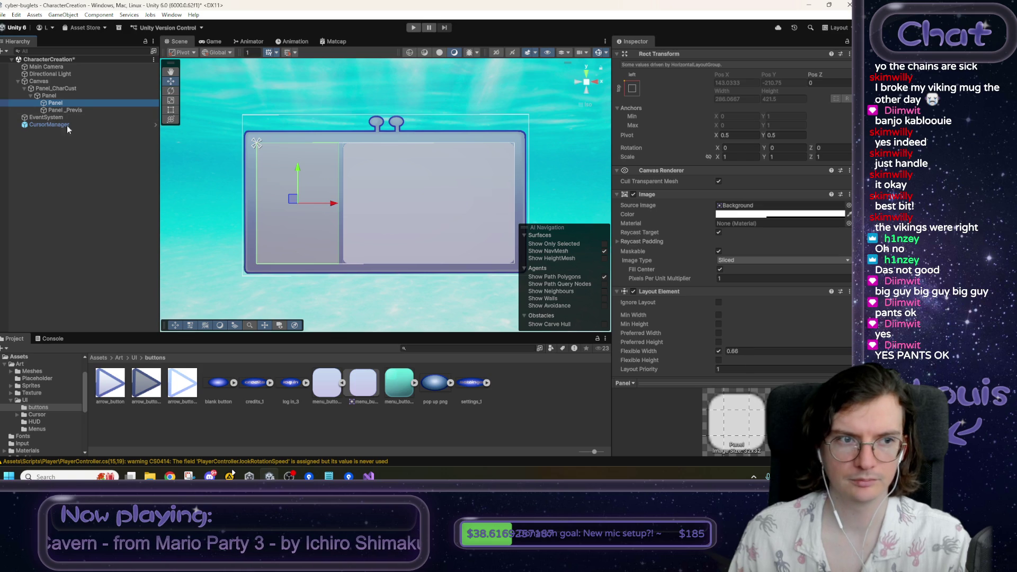
pyautogui.click(68, 110)
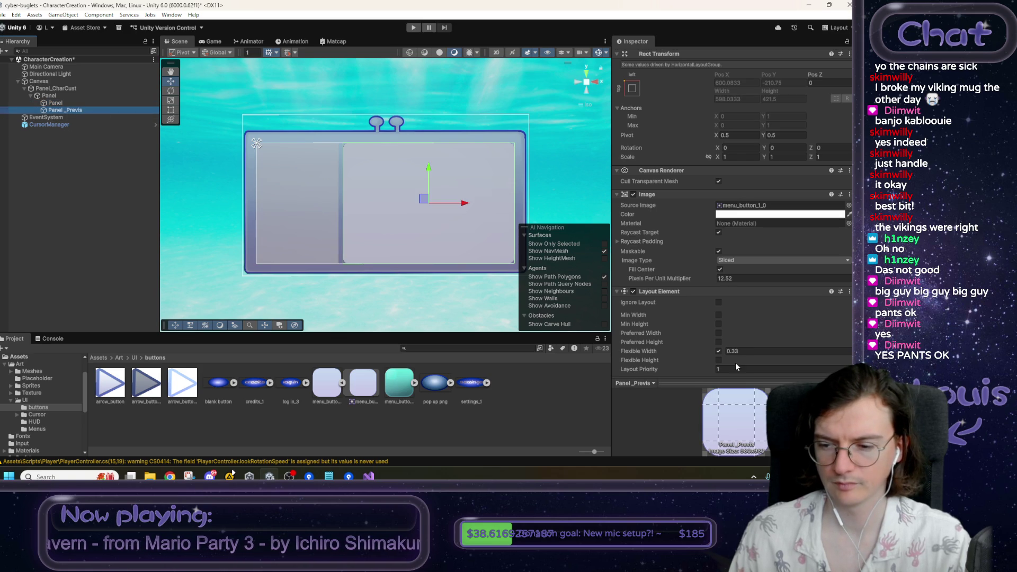
pyautogui.click(742, 350)
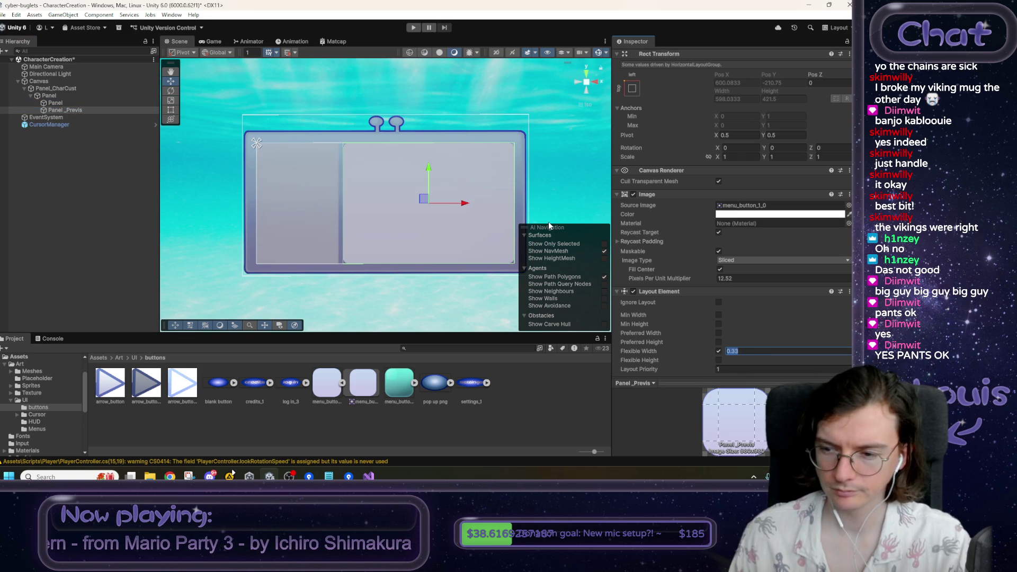
pyautogui.write('0.1')
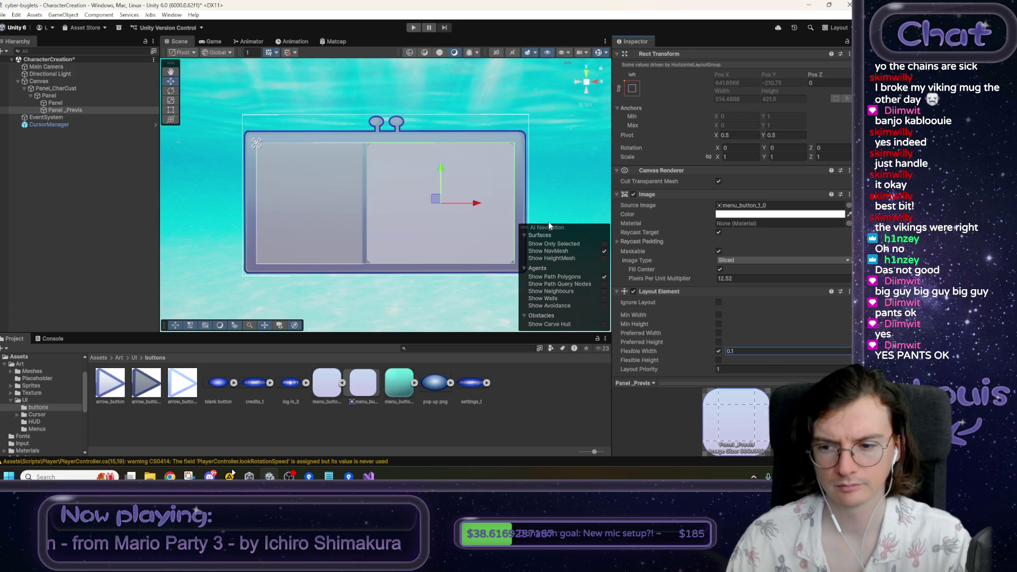
pyautogui.click(753, 352)
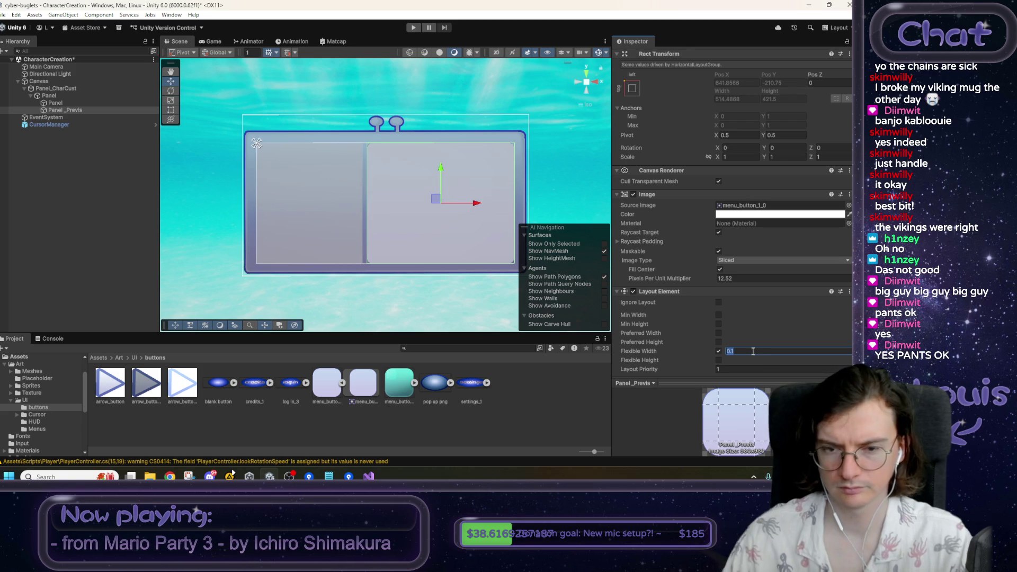
pyautogui.write('0')
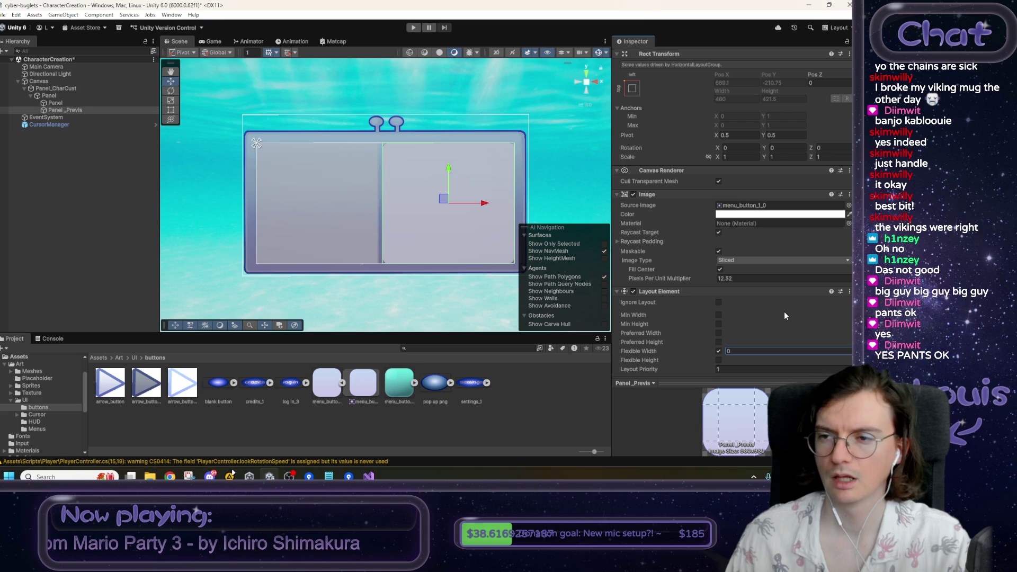
pyautogui.rightClick(750, 351)
pyautogui.click(737, 351)
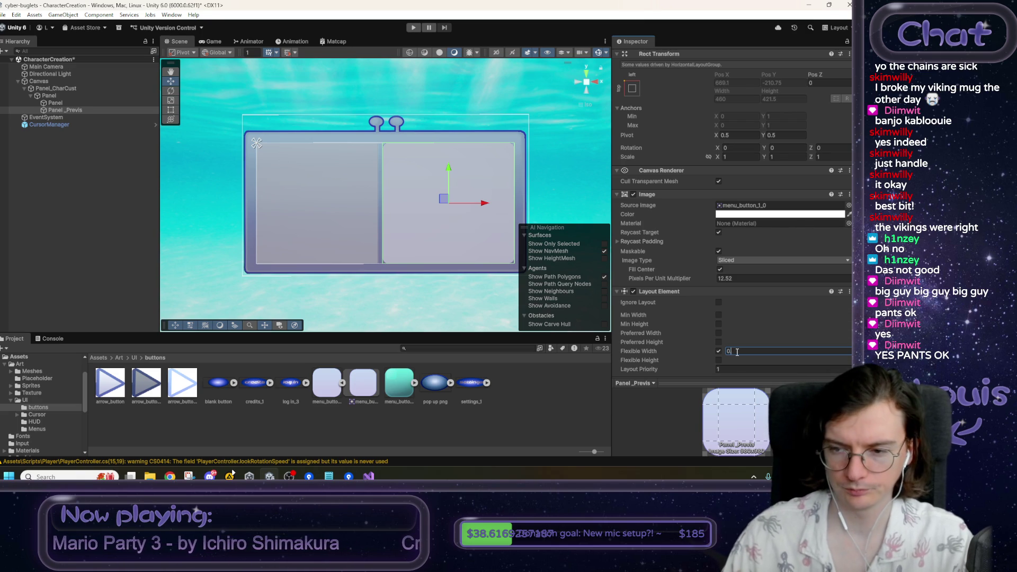
pyautogui.write('0.33')
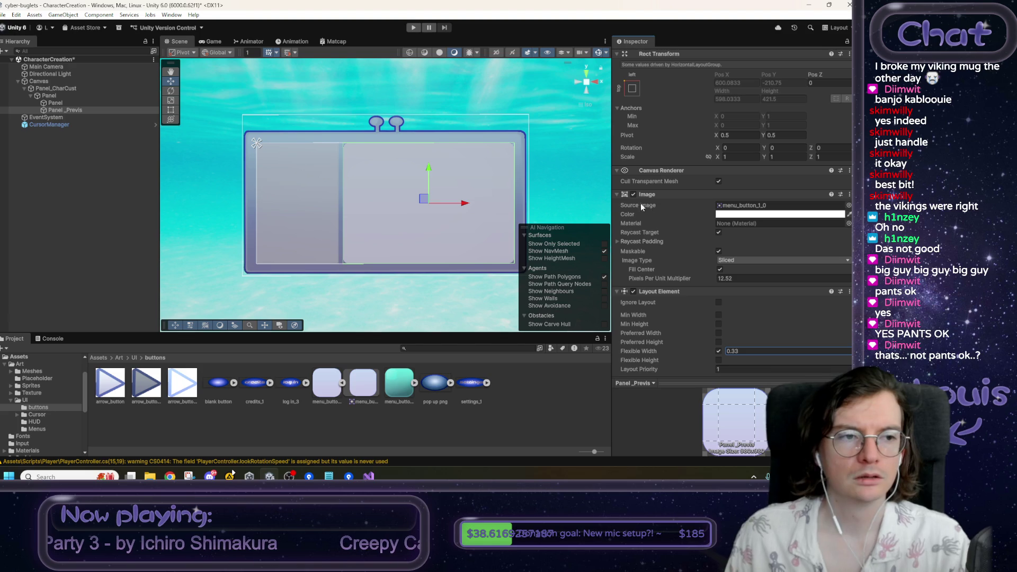
# - Give the left Panel the menu_button_1_0 sprite and set both panels' multipliers to 12.5
pyautogui.click(73, 103)
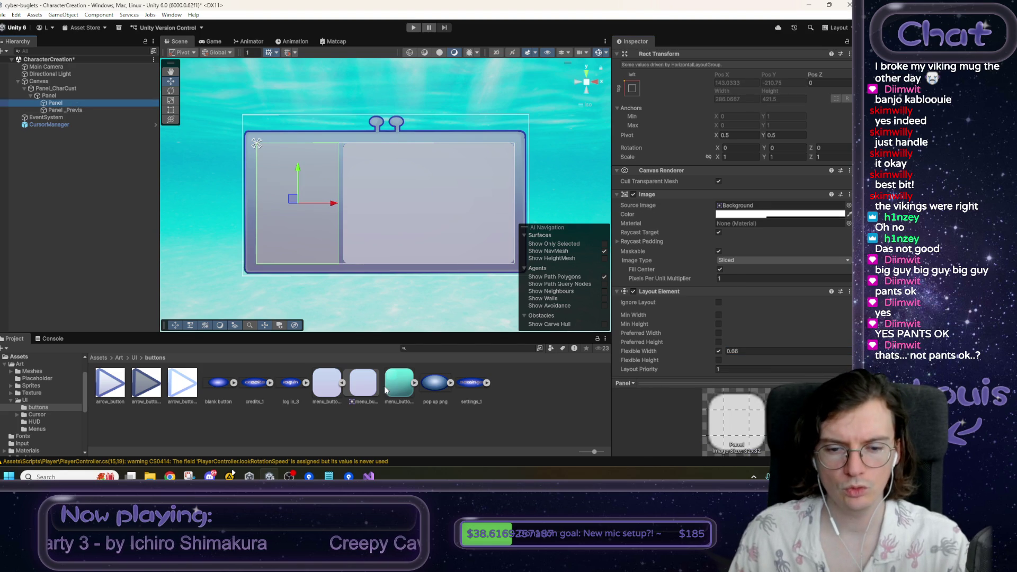
pyautogui.moveTo(334, 391); pyautogui.dragTo(737, 210)
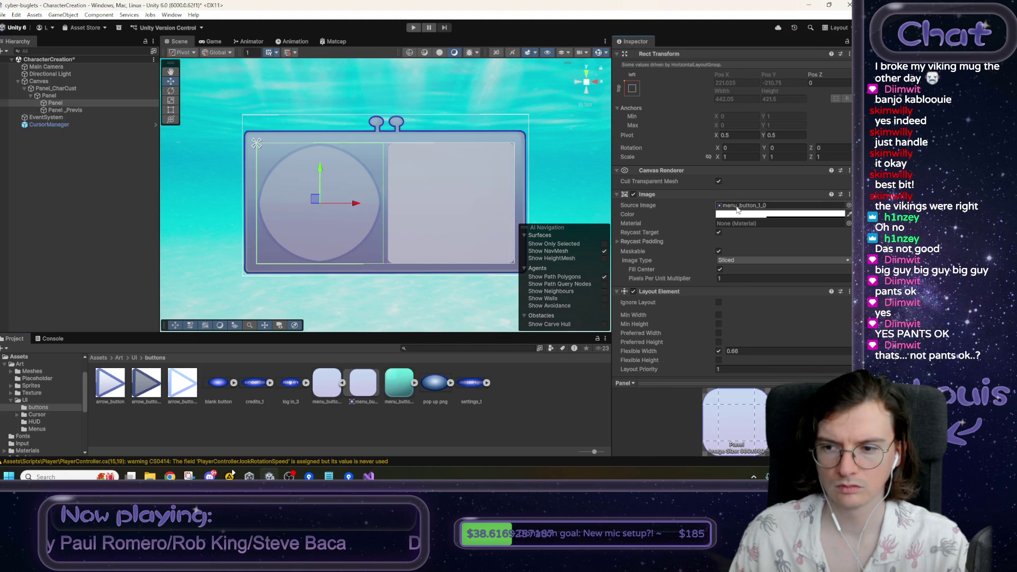
pyautogui.click(127, 110)
pyautogui.click(720, 269)
pyautogui.click(735, 279)
pyautogui.write('12.5')
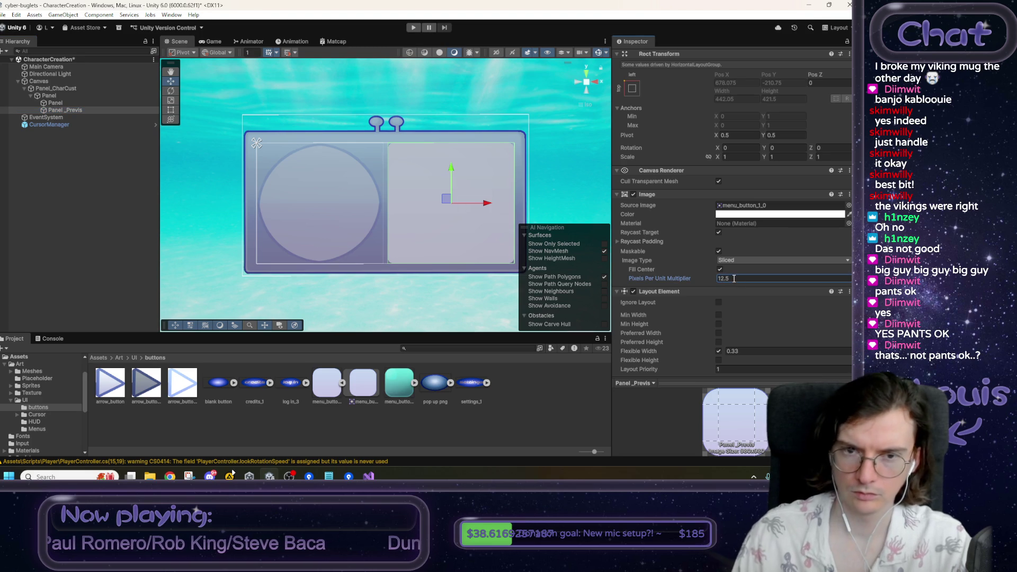
pyautogui.click(79, 102)
pyautogui.click(734, 278)
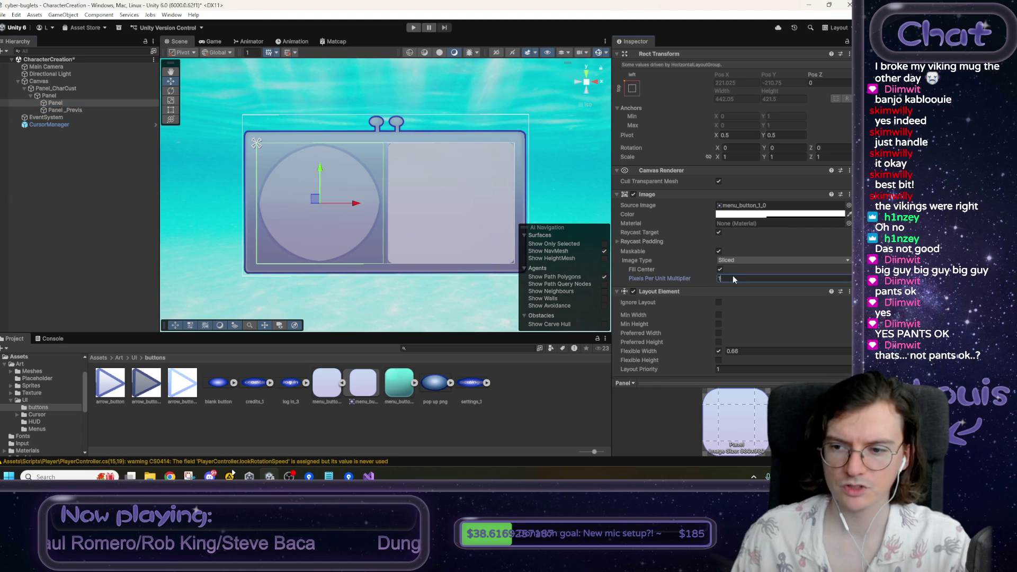
pyautogui.write('12.5')
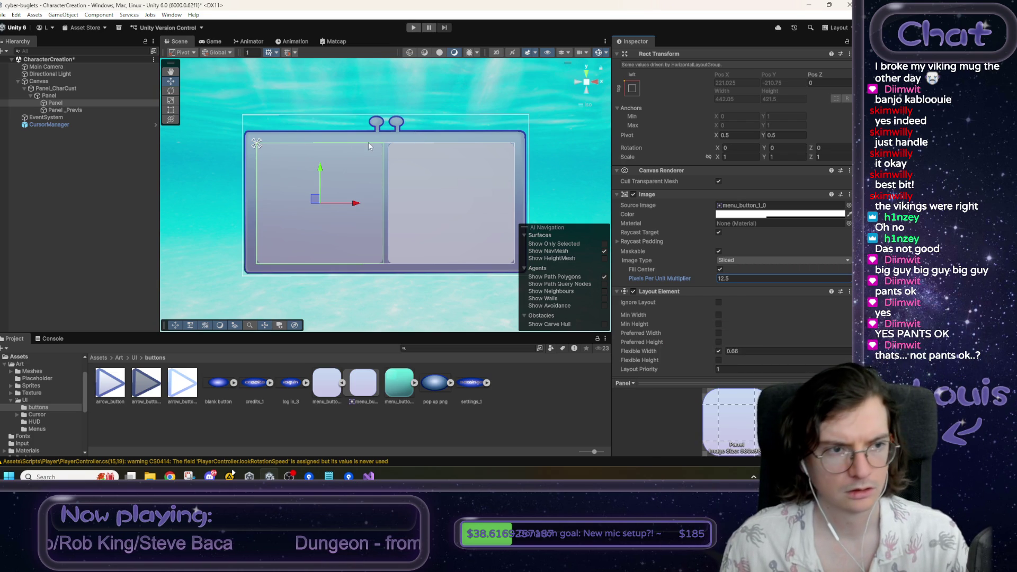
pyautogui.click(73, 110)
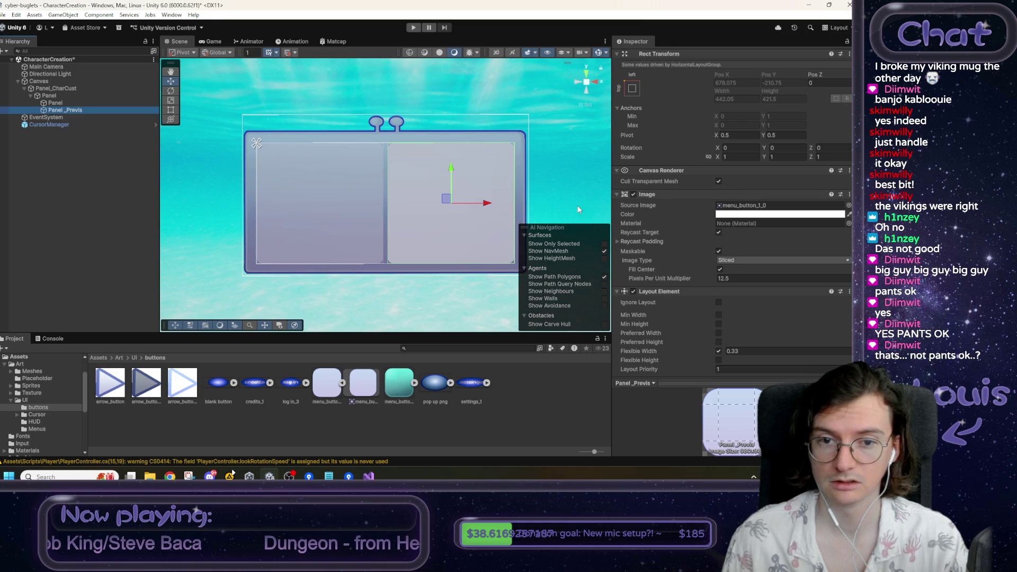
pyautogui.scroll(-3, 761, 254)
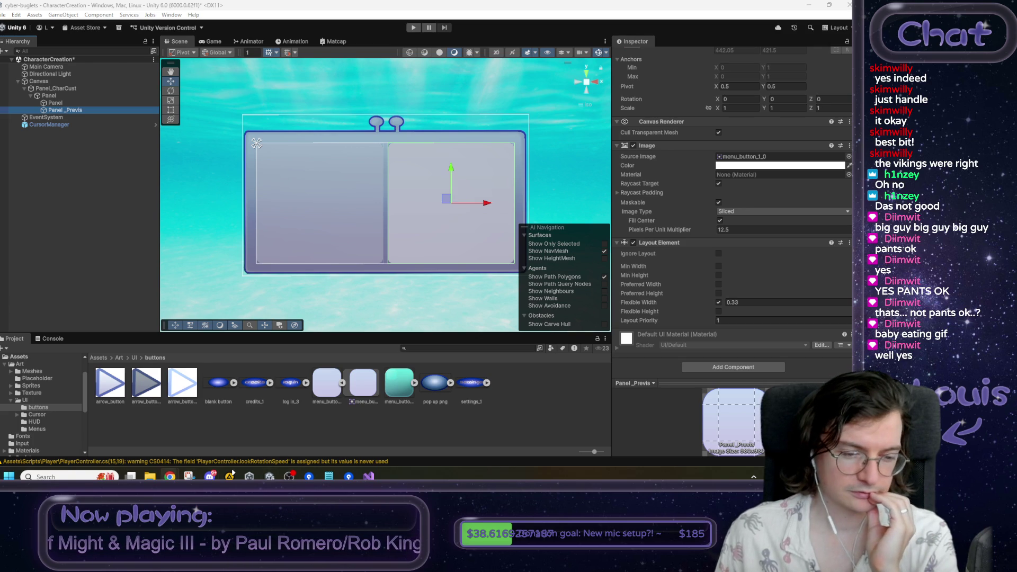
pyautogui.moveTo(169, 476)
pyautogui.click(221, 441)
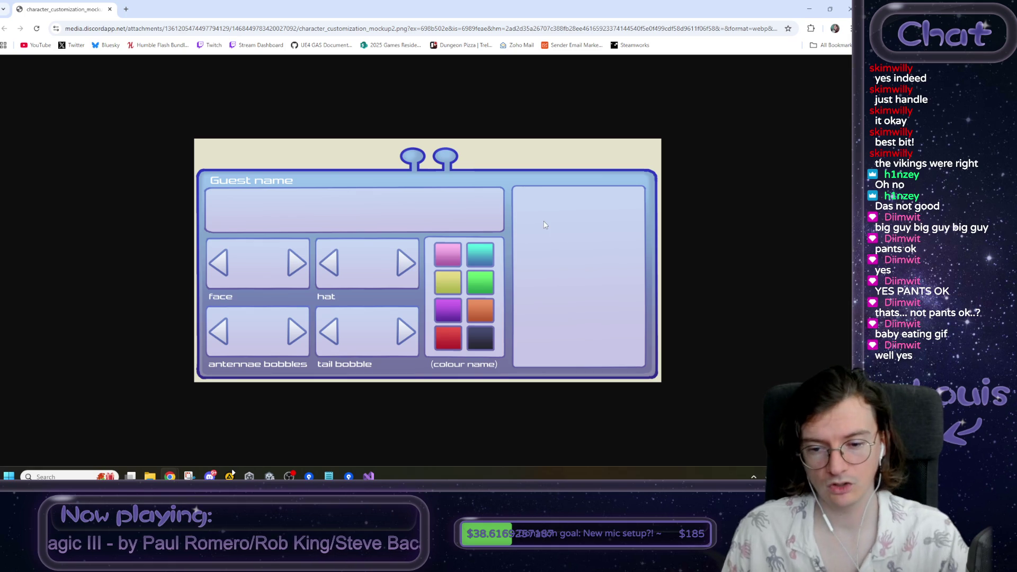
pyautogui.keyDown('ctrl'); pyautogui.scroll(4, 514, 207); pyautogui.keyUp('ctrl')
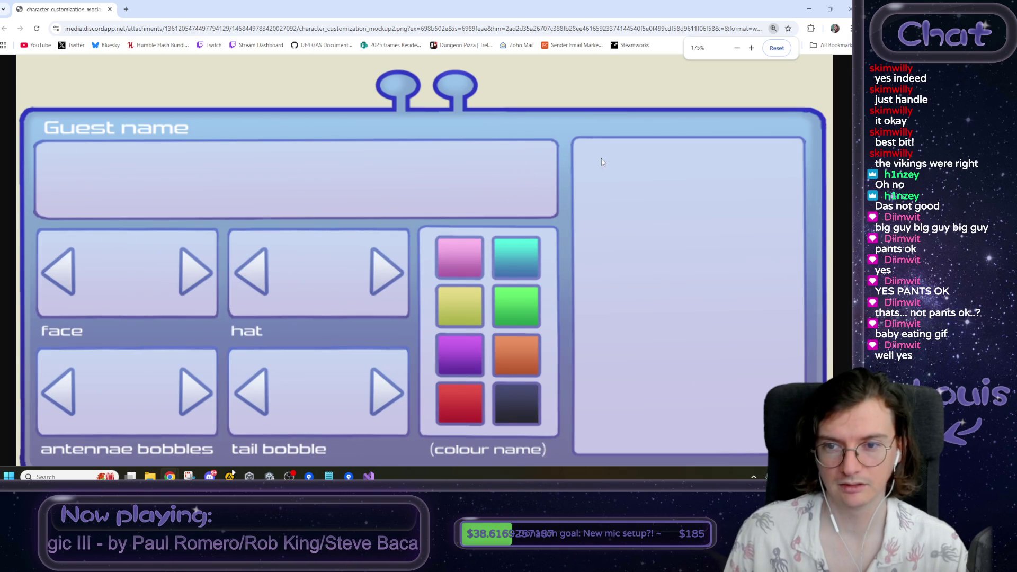
pyautogui.keyDown('ctrl'); pyautogui.scroll(-3, 559, 190); pyautogui.keyUp('ctrl')
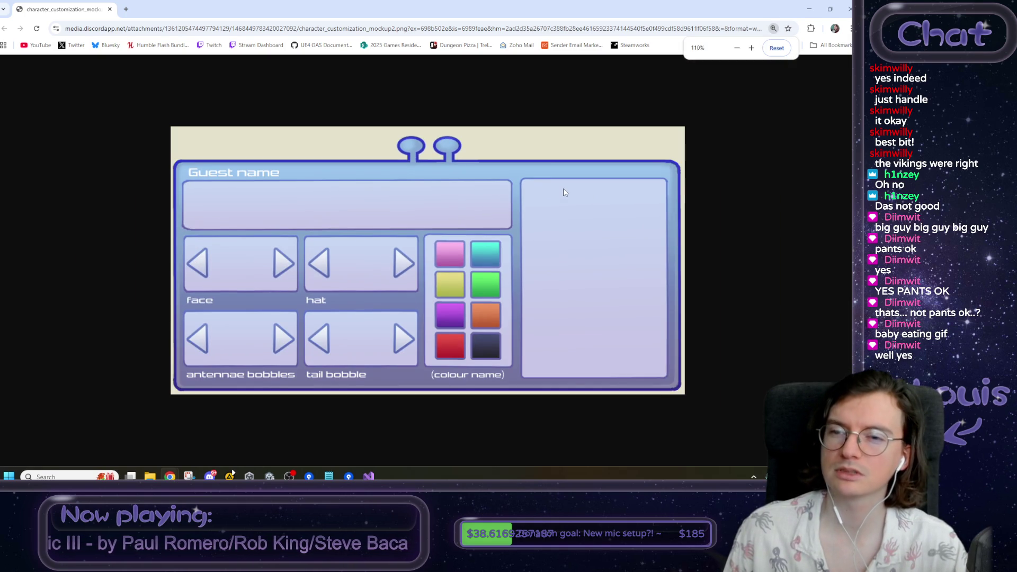
pyautogui.keyDown('ctrl'); pyautogui.scroll(1, 563, 188); pyautogui.keyUp('ctrl')
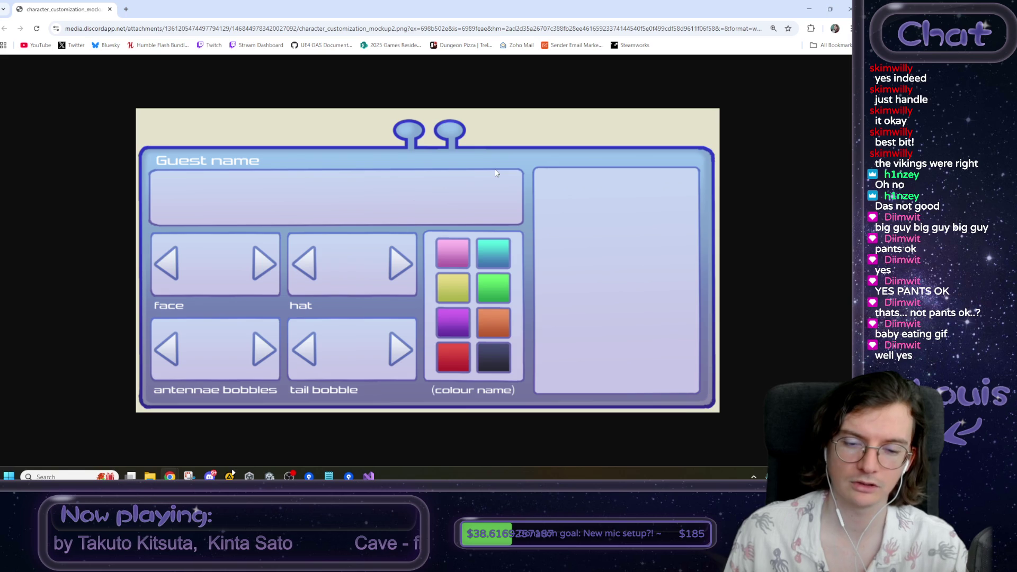
pyautogui.hotkey('alt', 'Tab')
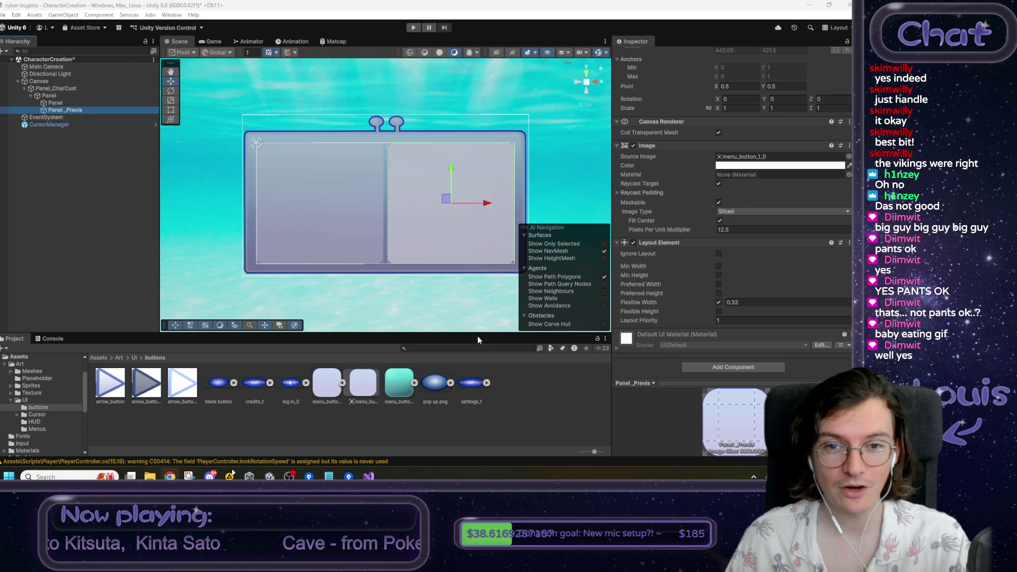
# - Preview the menu, then remove the Horizontal Layout Group from the parent Panel
pyautogui.click(213, 42)
pyautogui.click(185, 41)
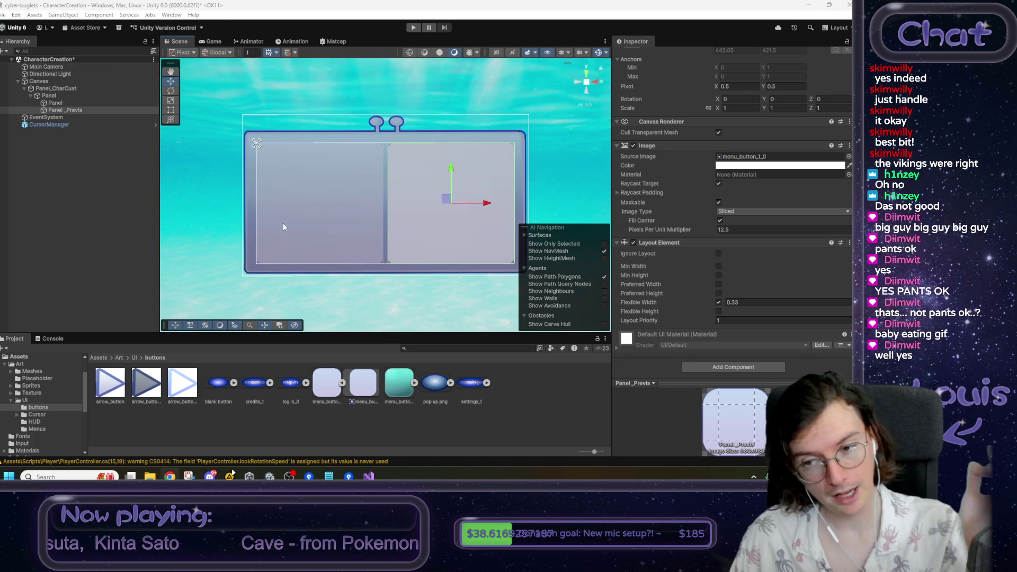
pyautogui.click(85, 97)
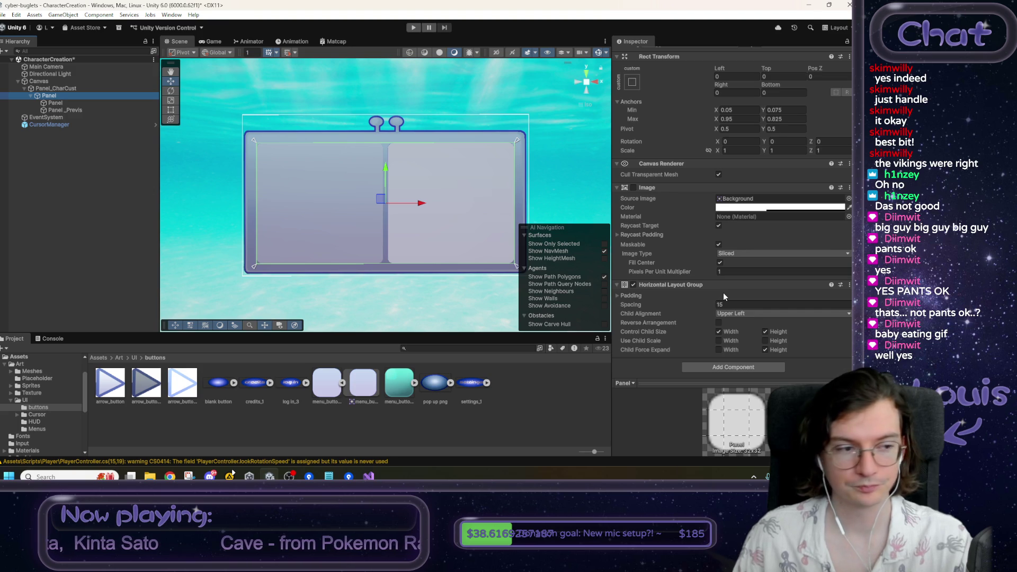
pyautogui.rightClick(688, 282)
pyautogui.click(710, 302)
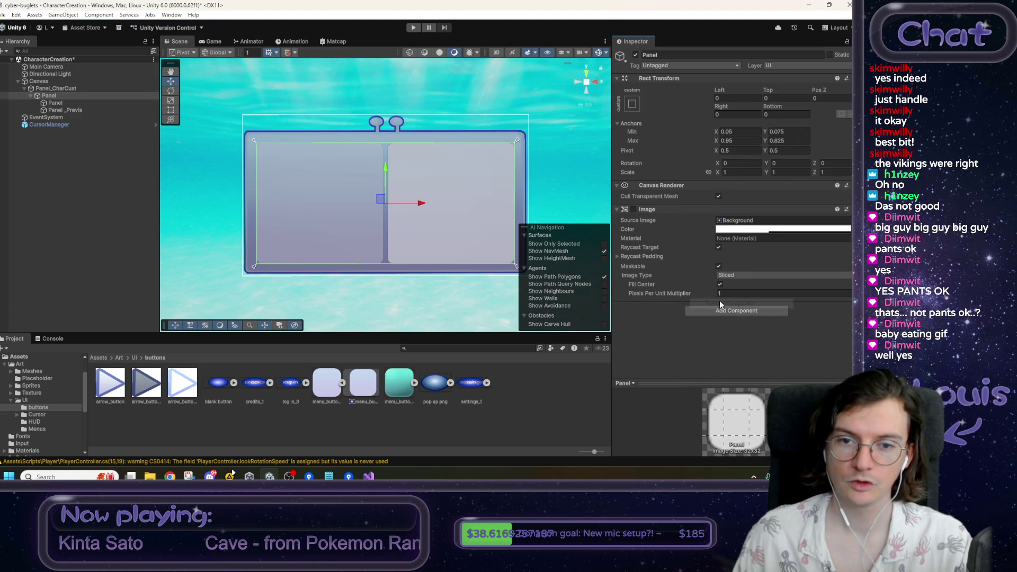
# - Set Panel_Previs to the stretch/stretch anchor preset and drag its left anchor two-thirds across
pyautogui.click(65, 103)
pyautogui.click(66, 109)
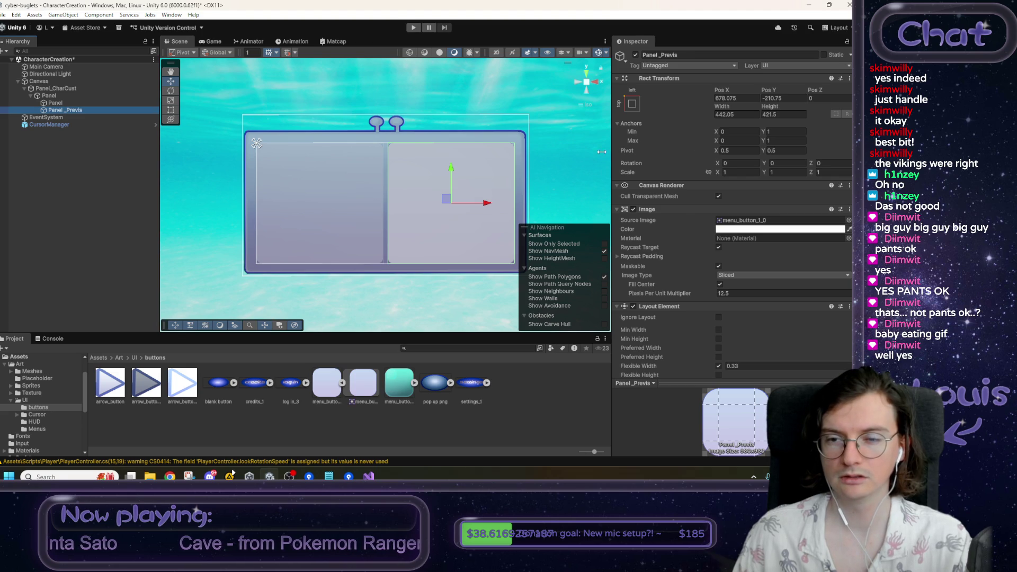
pyautogui.click(632, 103)
pyautogui.click(731, 243)
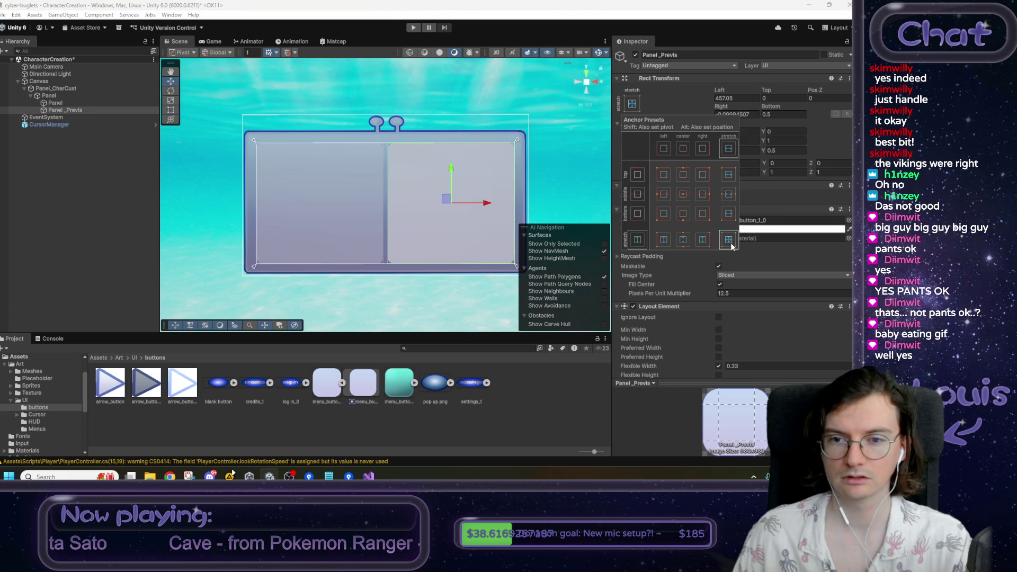
pyautogui.moveTo(263, 141); pyautogui.dragTo(428, 132)
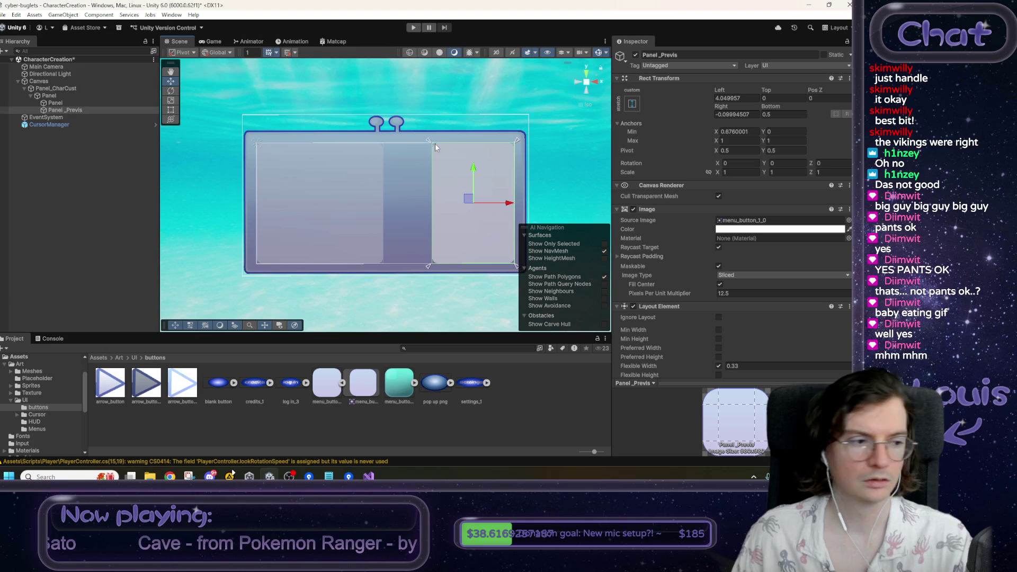
# - Zero Panel_Previs's Left, Top, Right and Bottom offsets
pyautogui.click(747, 98)
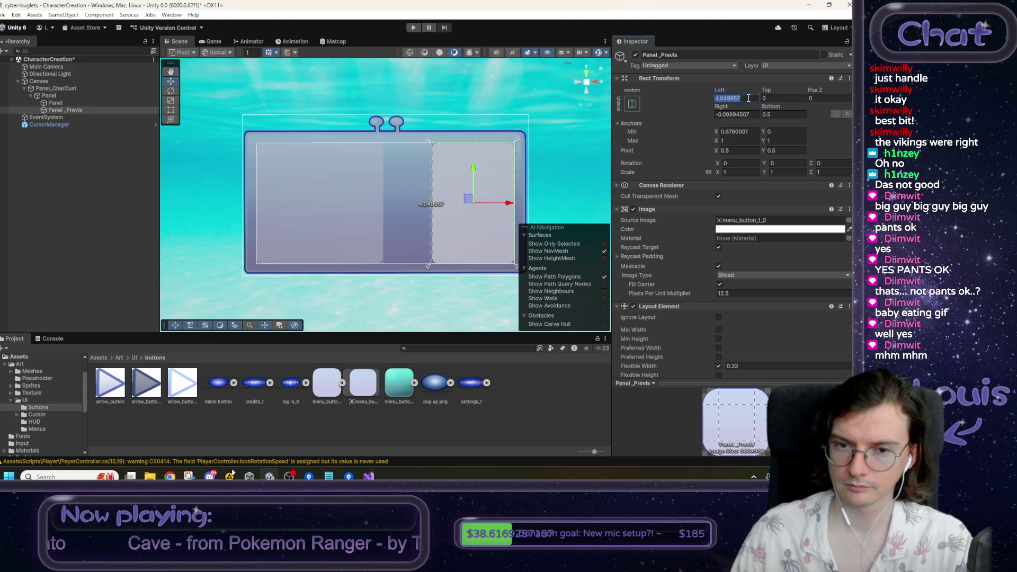
pyautogui.write('0')
pyautogui.press('Tab')
pyautogui.press('Tab')
pyautogui.press('Tab')
pyautogui.write('0')
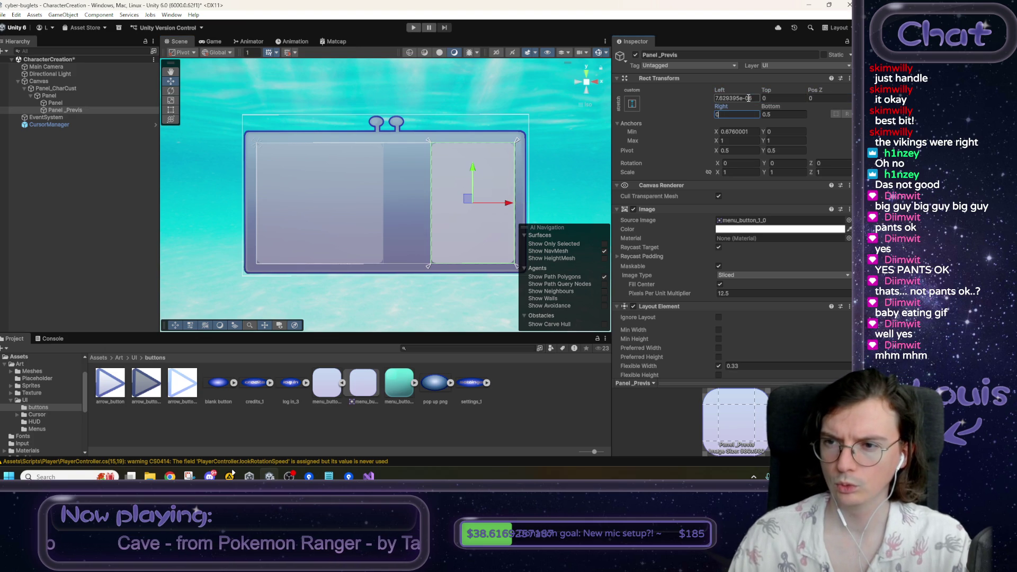
pyautogui.hotkey('shift', 'Tab')
pyautogui.hotkey('shift', 'Tab')
pyautogui.hotkey('shift', 'Tab')
pyautogui.press('Tab')
pyautogui.press('Tab')
pyautogui.press('Tab')
pyautogui.write('0')
pyautogui.press('Tab')
pyautogui.write('0')
pyautogui.press('Tab')
# - Set Panel_Previs's Anchors Min X to 0.66 and reset its Left offset to 0
pyautogui.write('0.66')
pyautogui.click(738, 98)
pyautogui.write('0')
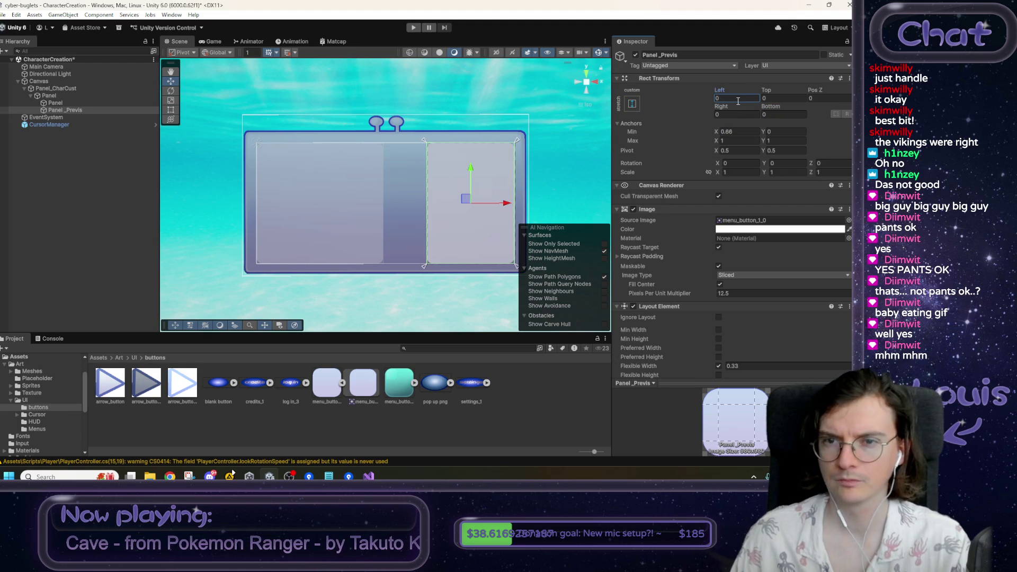
pyautogui.click(77, 102)
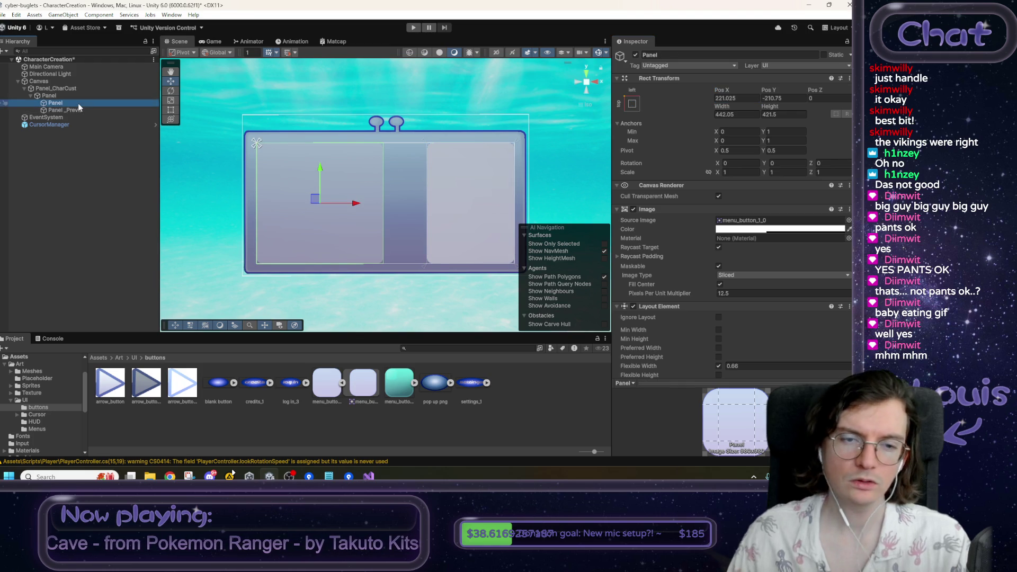
# - Set Panel to stretch/stretch, pull its right anchor inward, and zero its Right offset
pyautogui.click(632, 104)
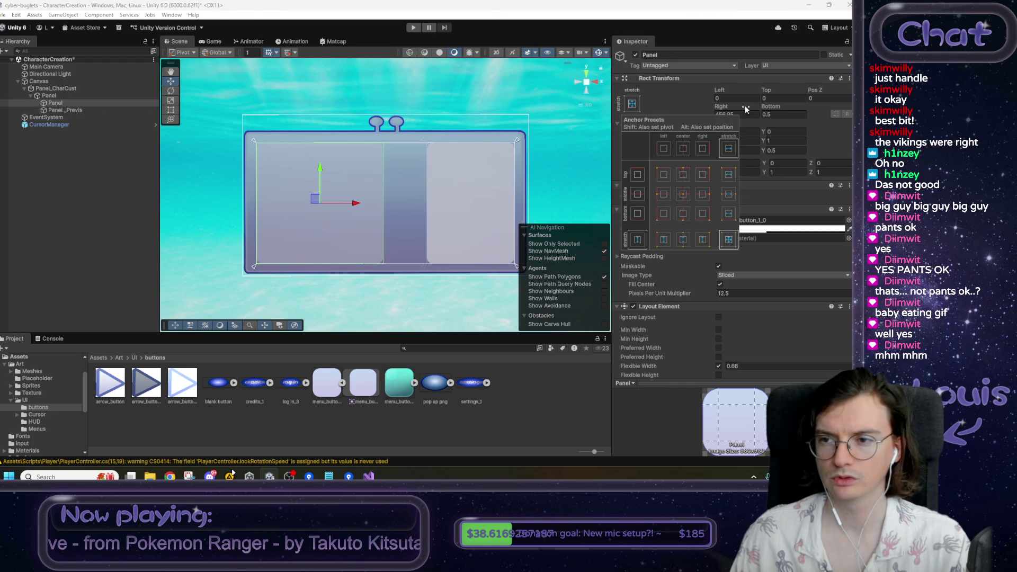
pyautogui.click(730, 240)
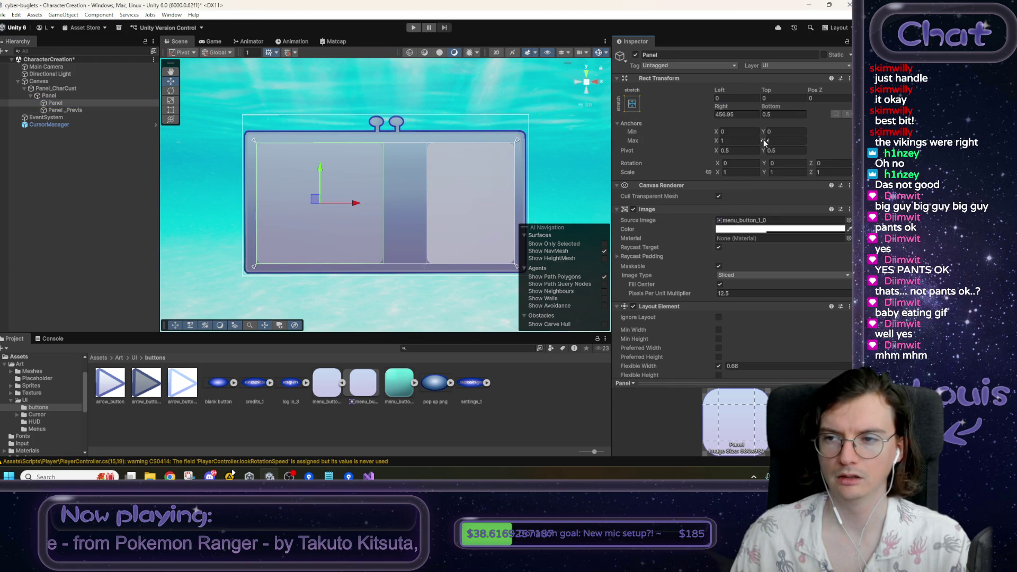
pyautogui.moveTo(520, 141); pyautogui.dragTo(431, 138)
pyautogui.click(748, 116)
pyautogui.write('0')
pyautogui.press('Tab')
pyautogui.write('0')
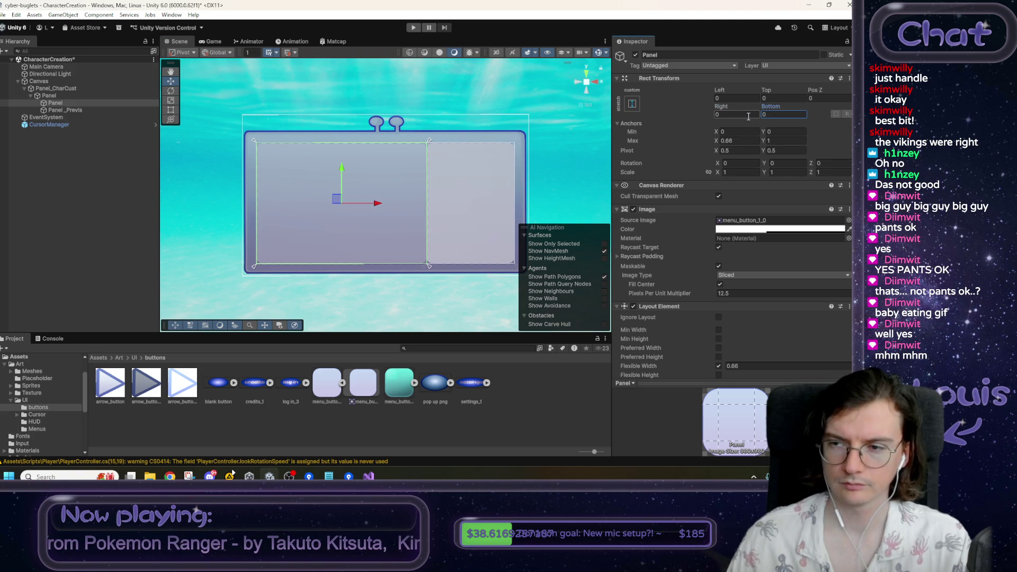
# - Disable Panel's Image and set Anchors Max X to 0.64 with Right offset 0
pyautogui.click(634, 209)
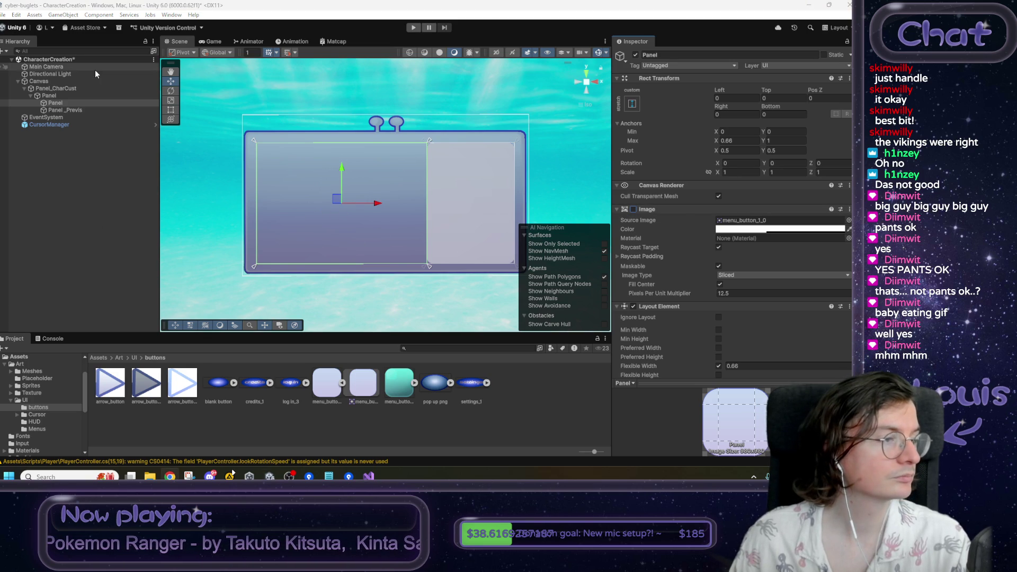
pyautogui.moveTo(635, 131)
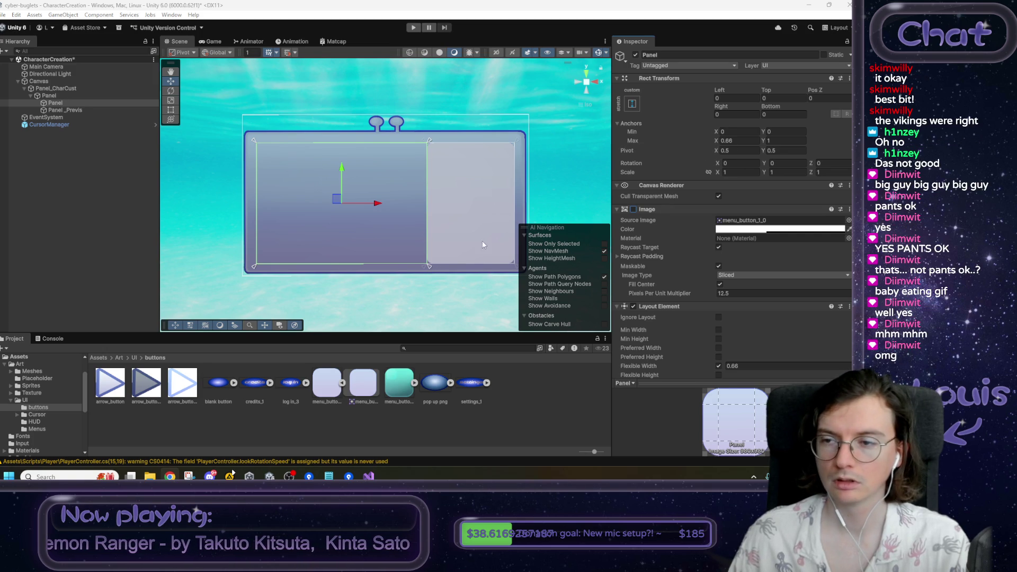
pyautogui.click(741, 140)
pyautogui.write('0.65')
pyautogui.press('BackSpace')
pyautogui.write('4')
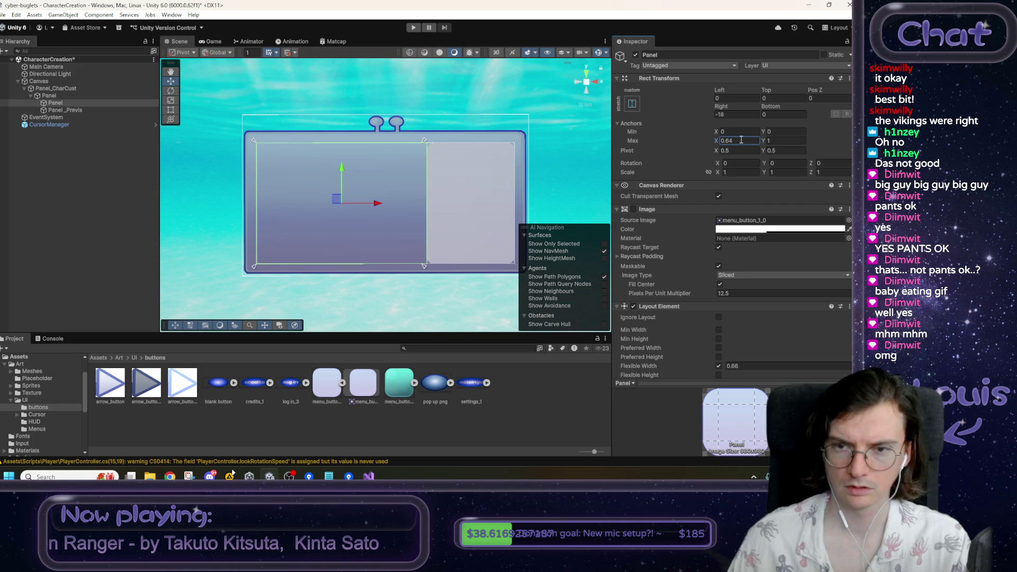
pyautogui.click(732, 116)
pyautogui.write('0')
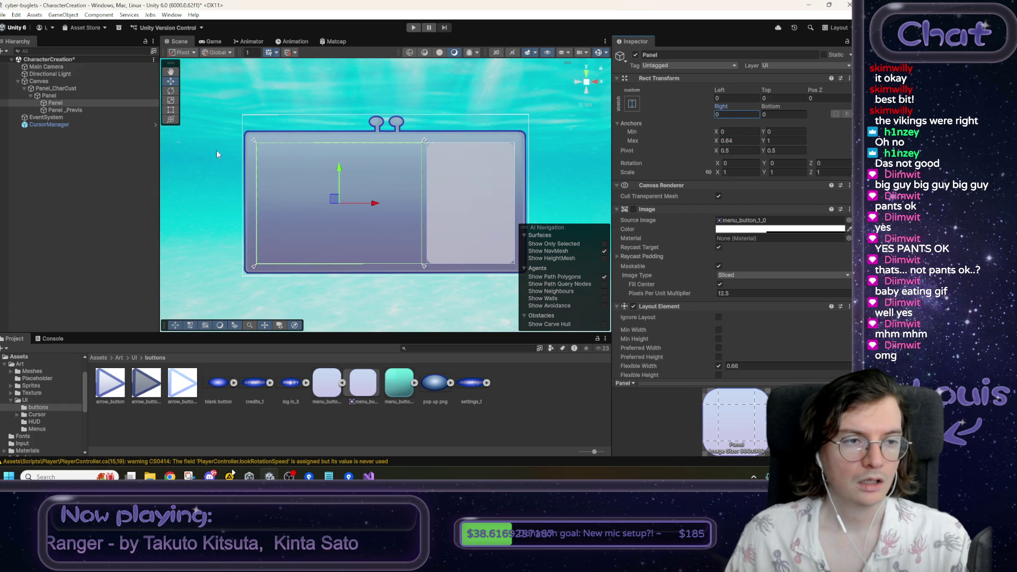
pyautogui.rightClick(57, 103)
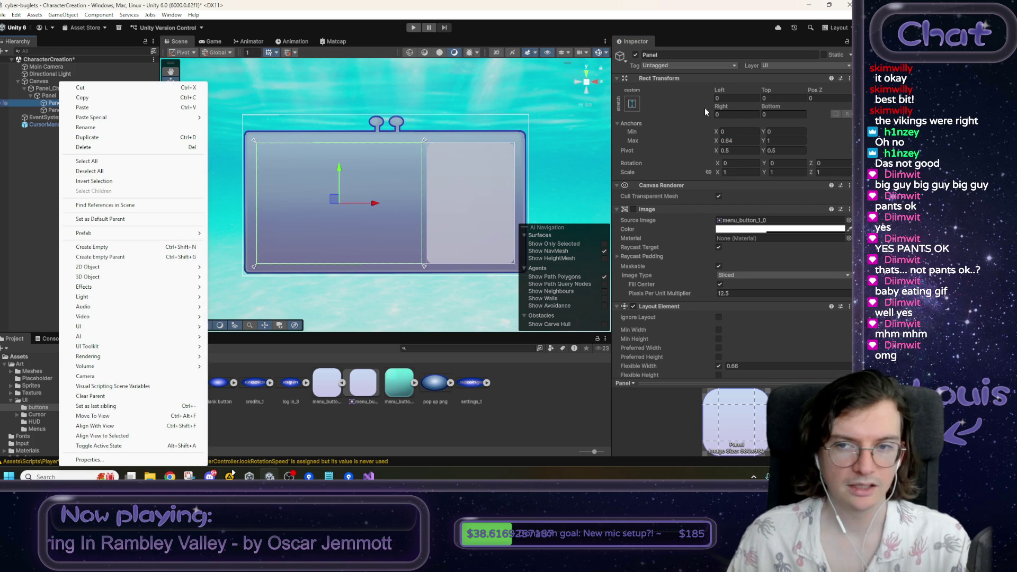
# - Rename Panel to Panel_Leftside and add a child UI Panel named Panel_Name
pyautogui.click(659, 55)
pyautogui.write('_Leftside')
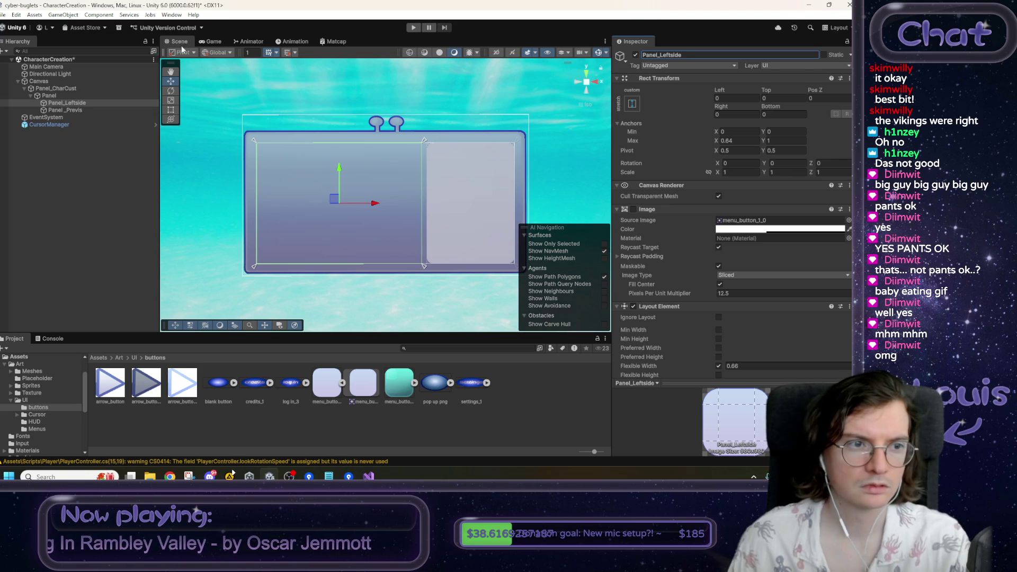
pyautogui.rightClick(86, 102)
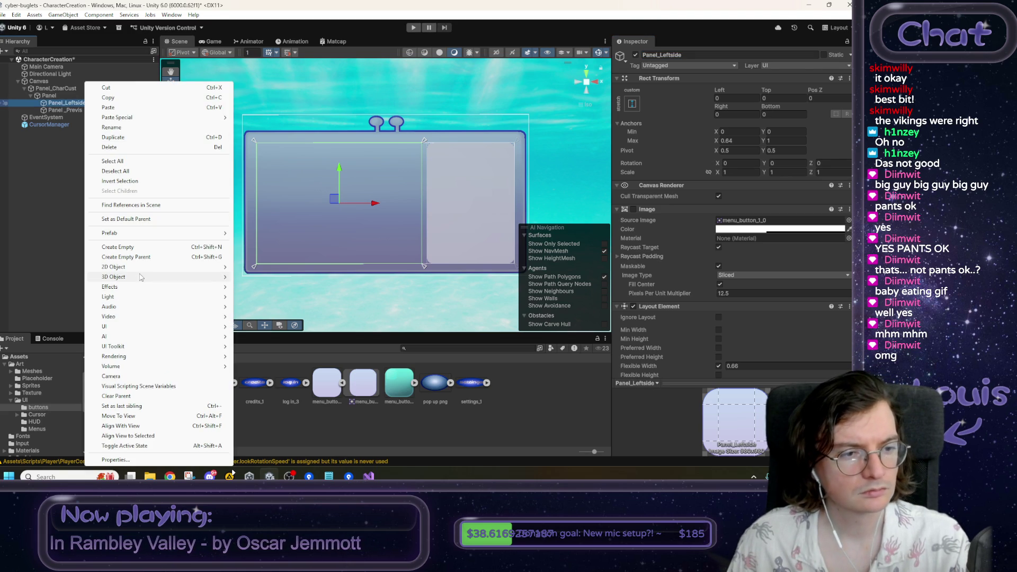
pyautogui.moveTo(140, 327)
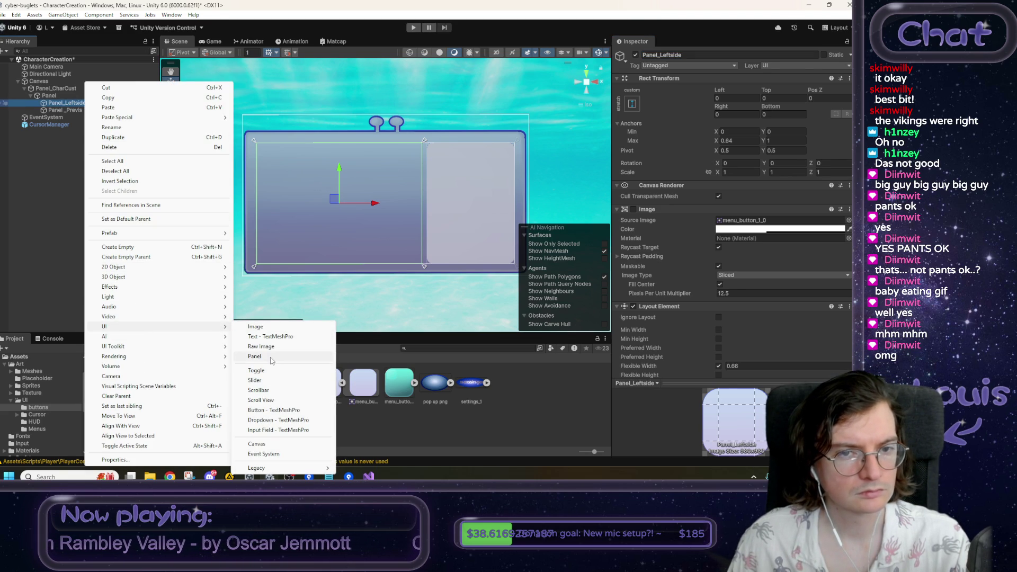
pyautogui.click(271, 359)
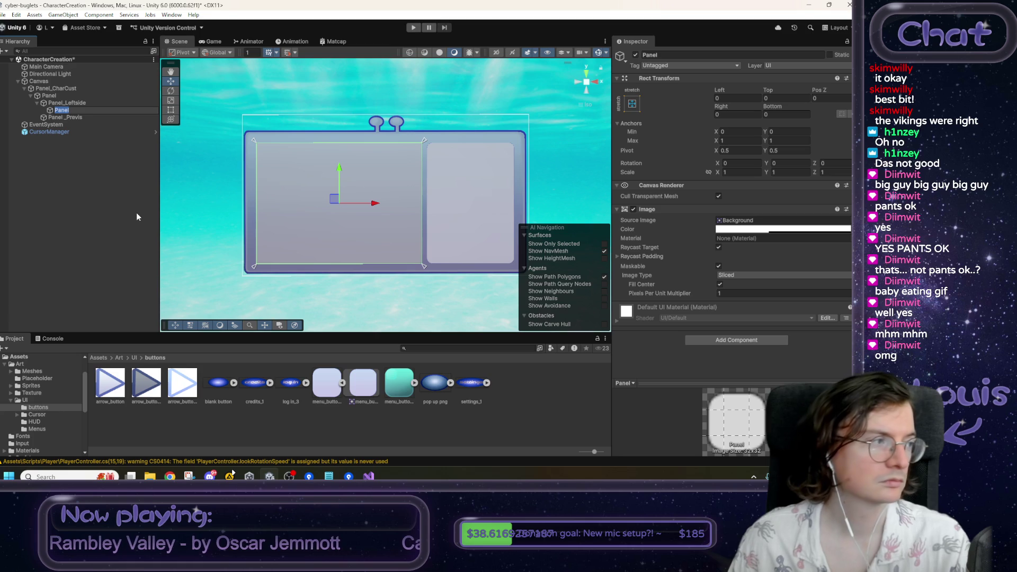
pyautogui.click(668, 55)
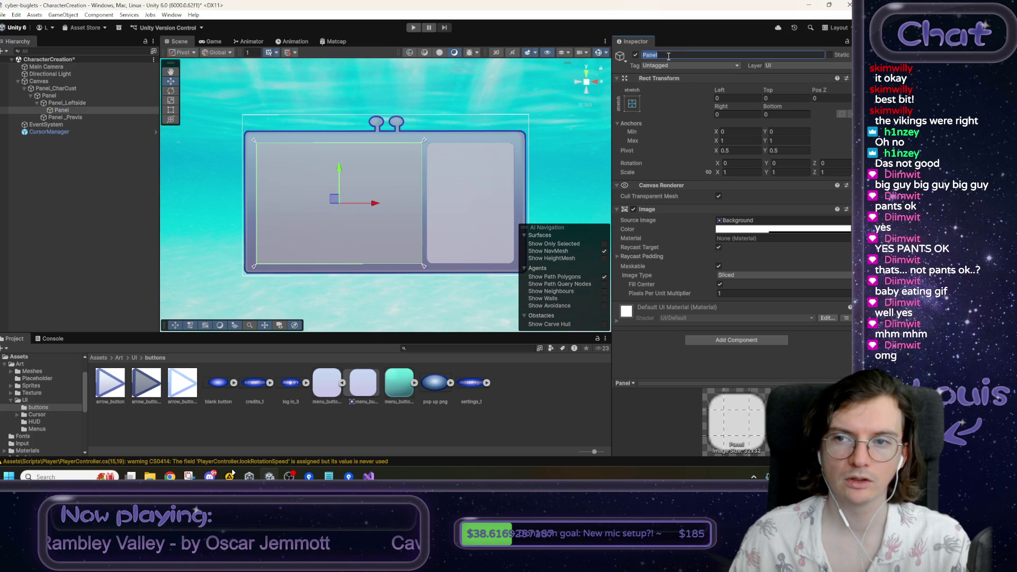
pyautogui.write('_Name')
# - Anchor Panel_Name's bottom at 0.8 height with zero top and bottom offsets
pyautogui.click(785, 132)
pyautogui.write('0.7')
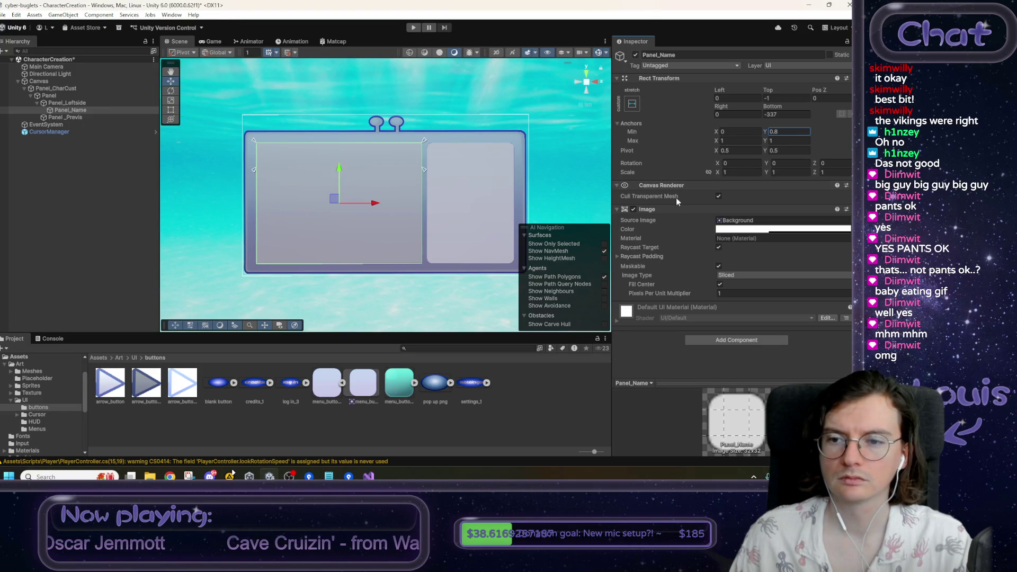
pyautogui.click(782, 98)
pyautogui.write('0')
pyautogui.press('Tab')
pyautogui.press('Tab')
pyautogui.press('Tab')
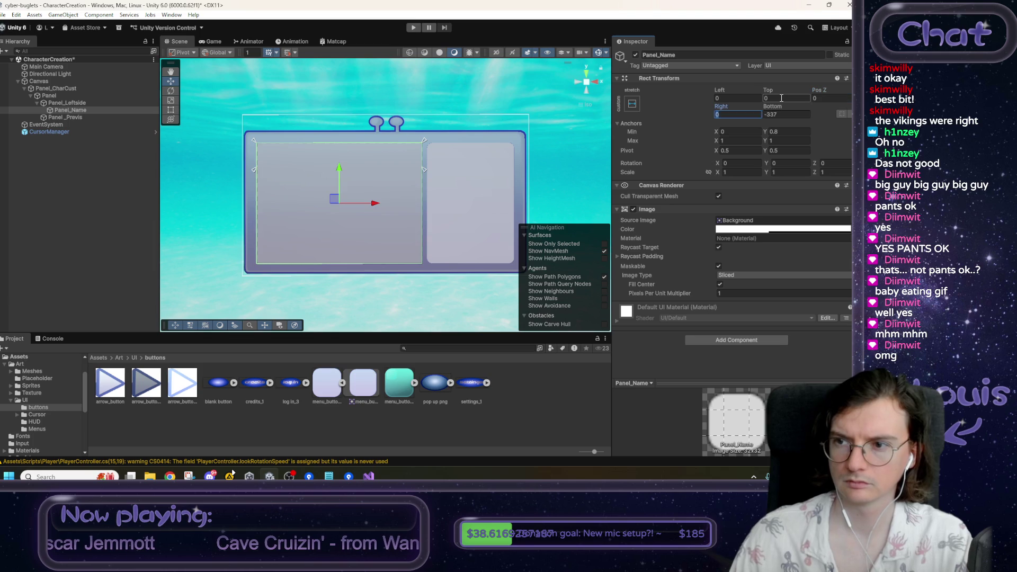
pyautogui.write('0')
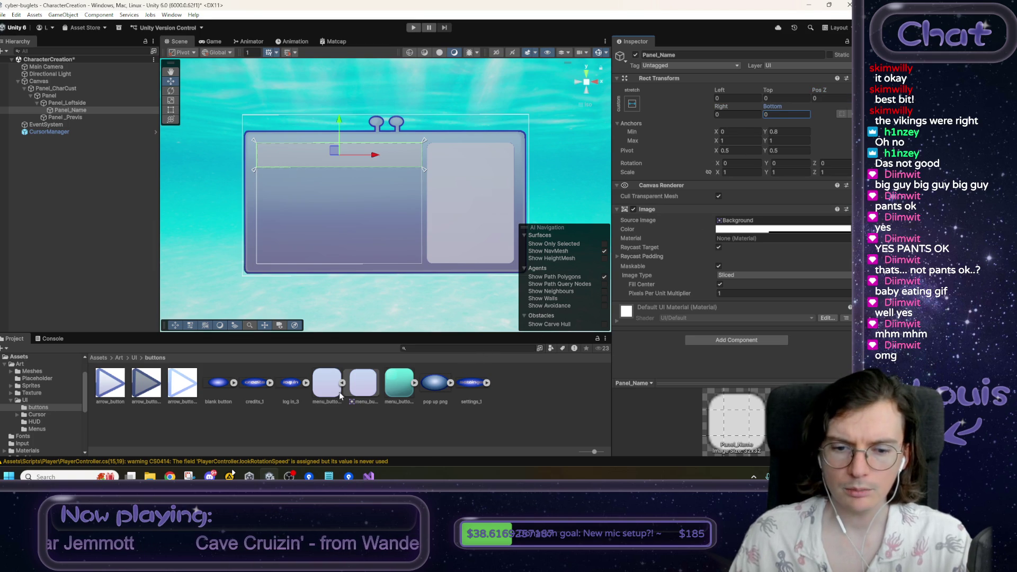
# - Give Panel_Name the menu_button_1_0 sprite with Pixels Per Unit Multiplier 12.5
pyautogui.click(751, 223)
pyautogui.moveTo(753, 226); pyautogui.dragTo(752, 222)
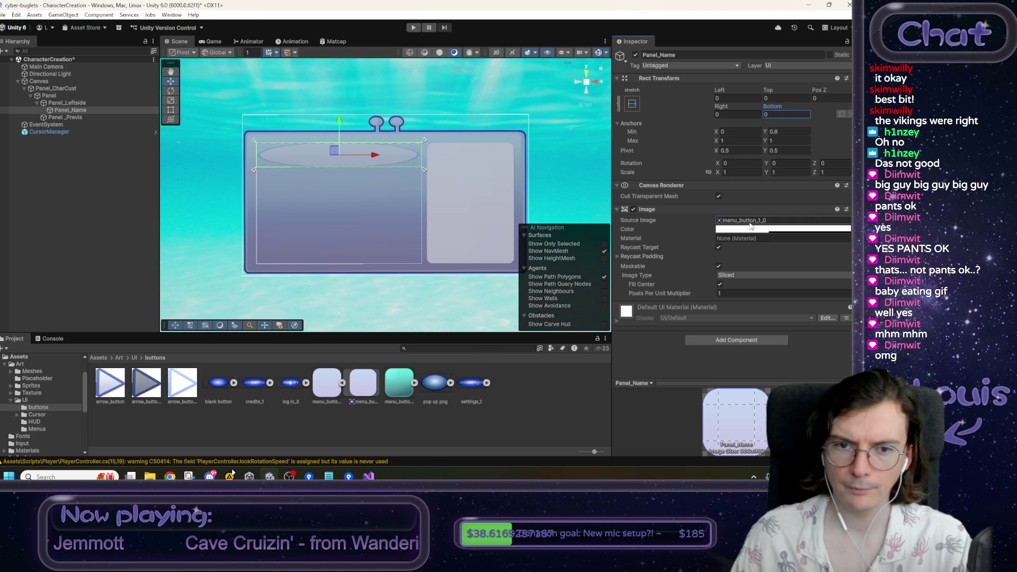
pyautogui.click(742, 293)
pyautogui.write('12.5')
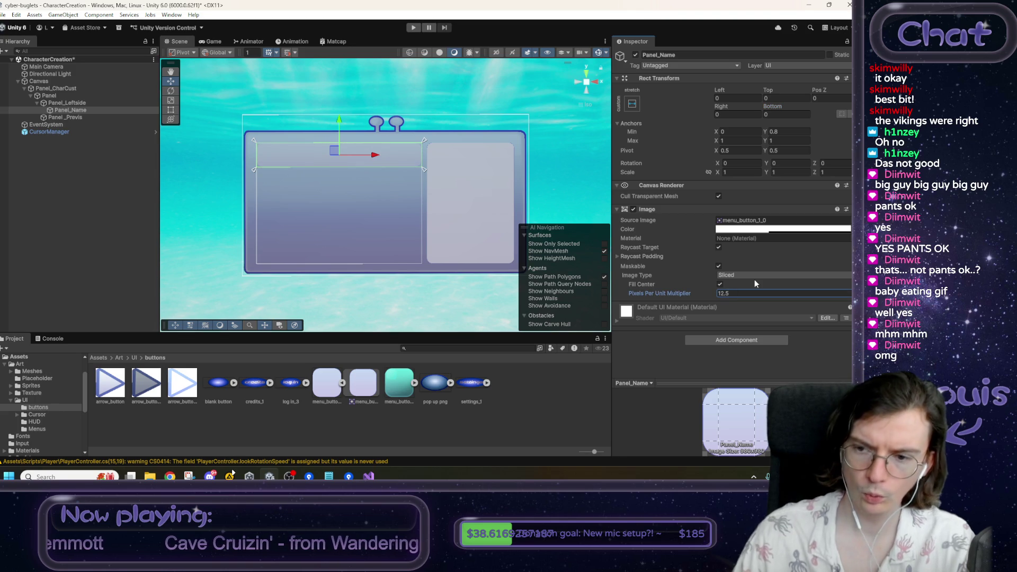
pyautogui.click(740, 229)
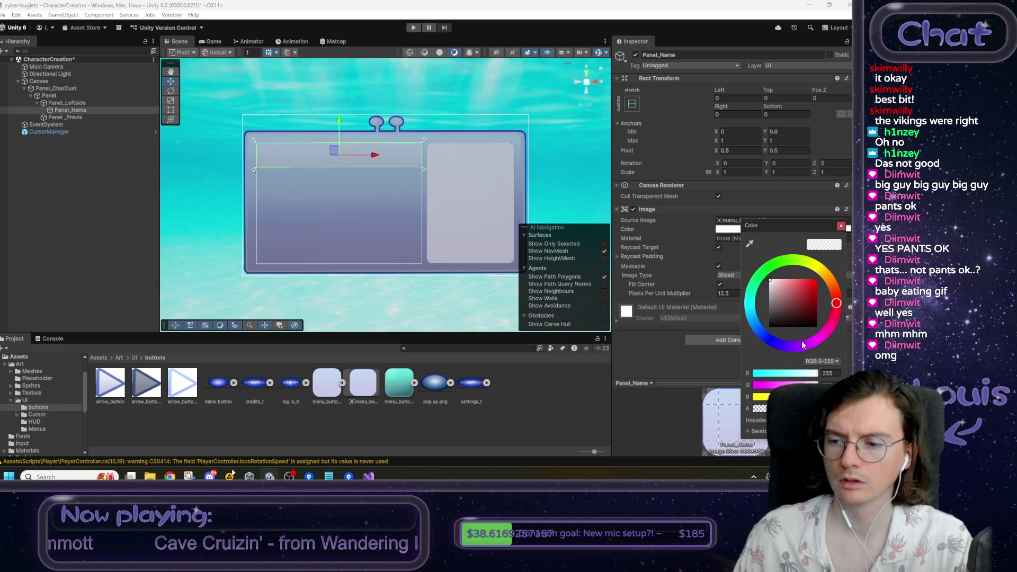
pyautogui.click(841, 226)
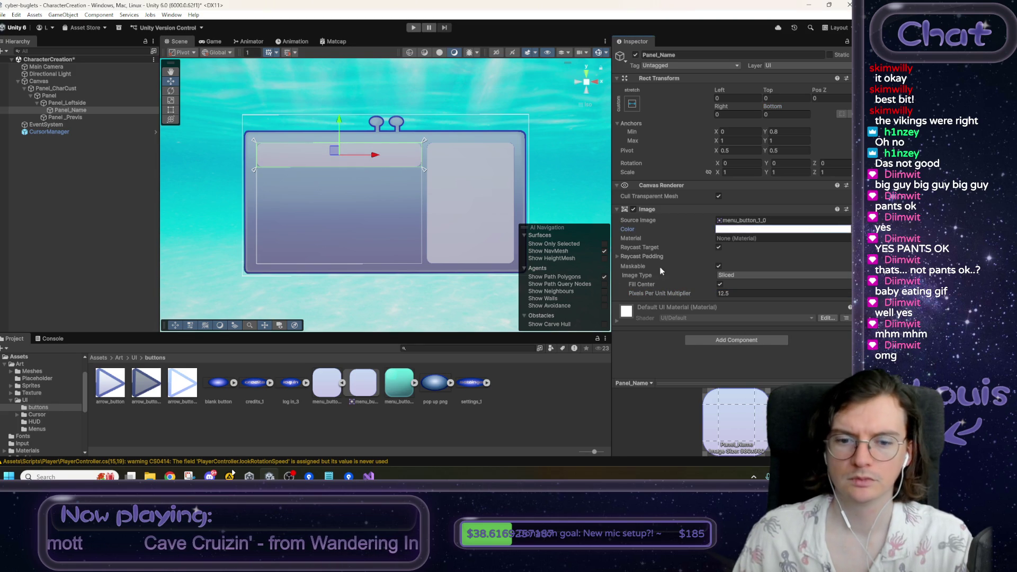
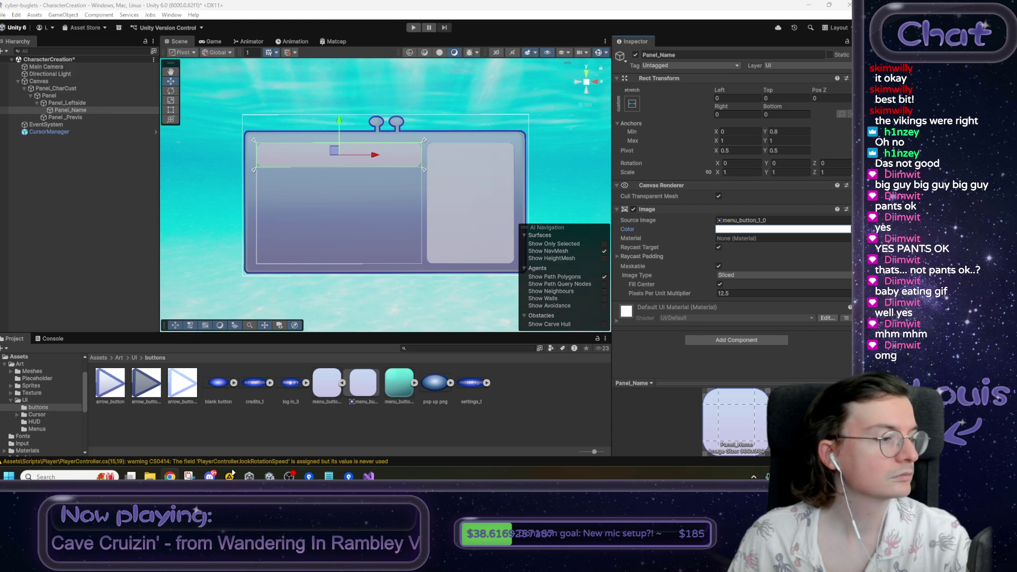
# - Duplicate Panel_Name and rename the copy Panel_Bottomleft
pyautogui.rightClick(65, 111)
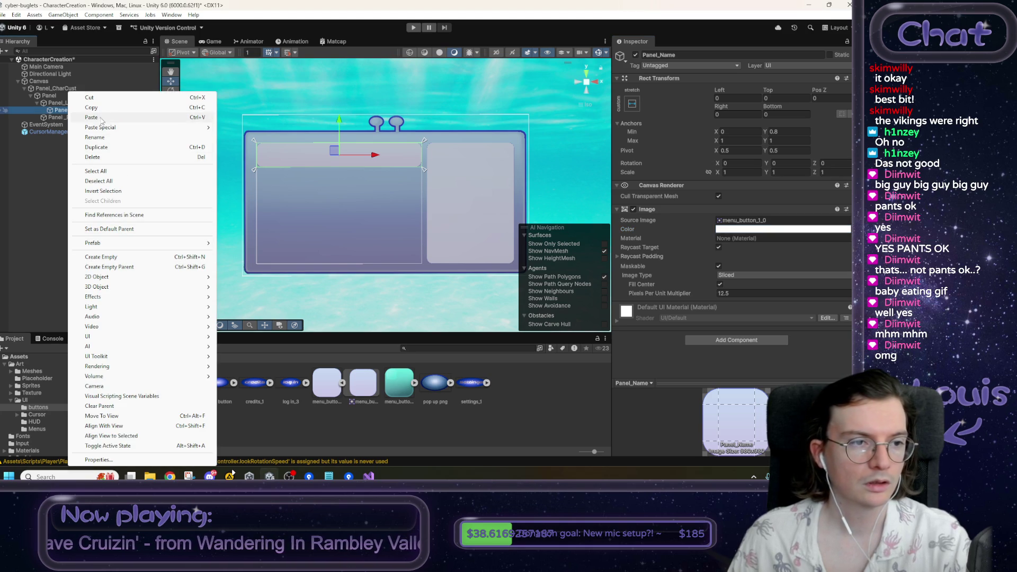
pyautogui.click(104, 148)
pyautogui.click(705, 54)
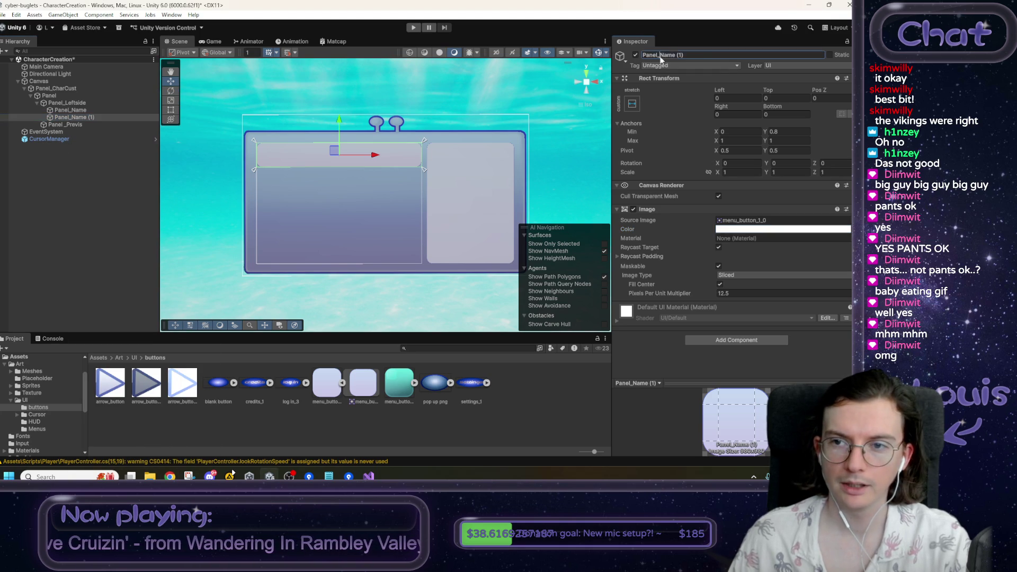
pyautogui.write('Panel_Bottomright')
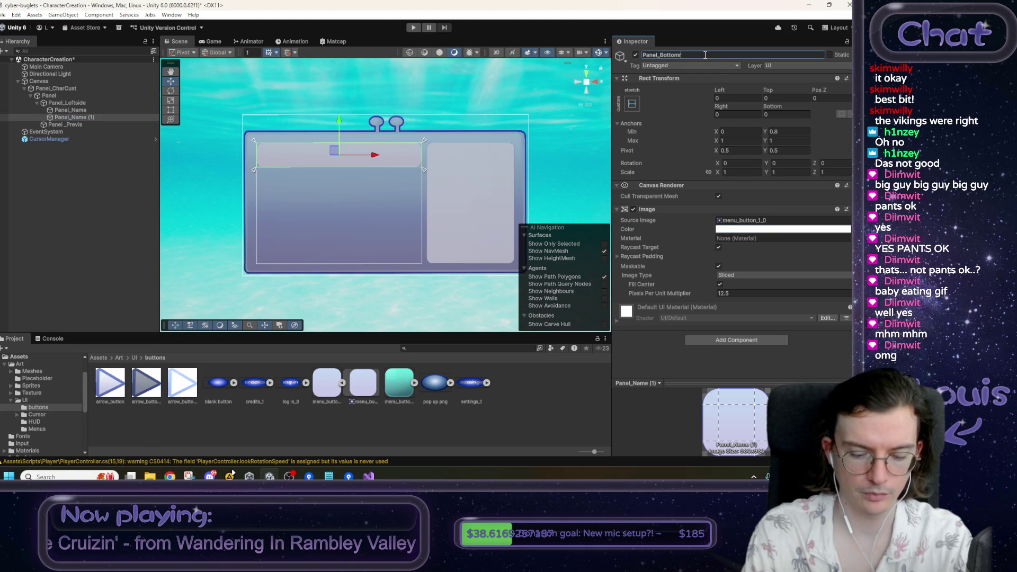
pyautogui.press('Return')
pyautogui.click(705, 54)
pyautogui.click(705, 54)
pyautogui.press('BackSpace')
pyautogui.press('BackSpace')
pyautogui.press('BackSpace')
pyautogui.press('BackSpace')
pyautogui.press('BackSpace')
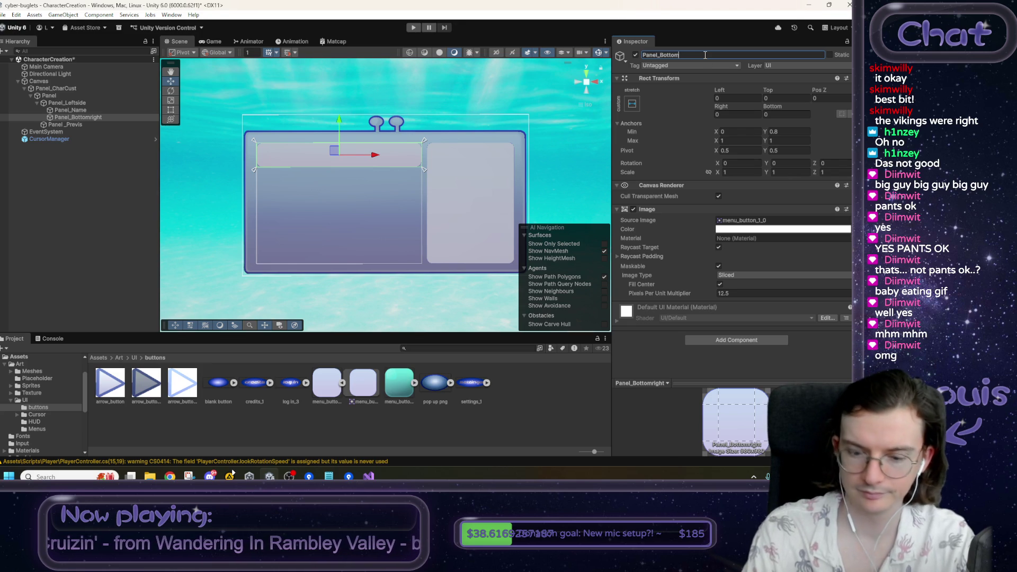
pyautogui.write('left')
pyautogui.press('Return')
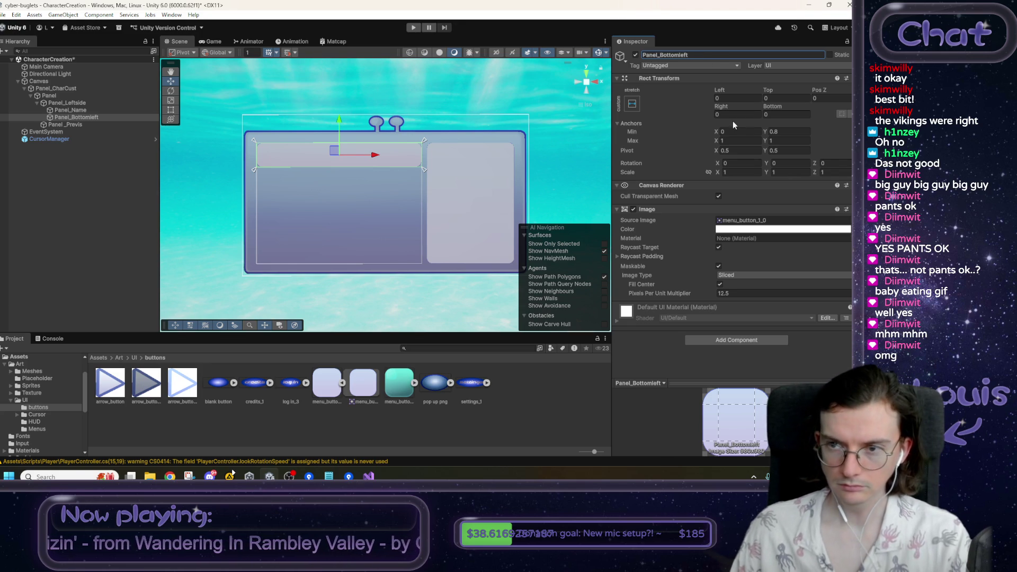
# - Anchor Panel_Bottomleft from Y 0 to 0.75, with top and bottom offsets of 0
pyautogui.click(751, 132)
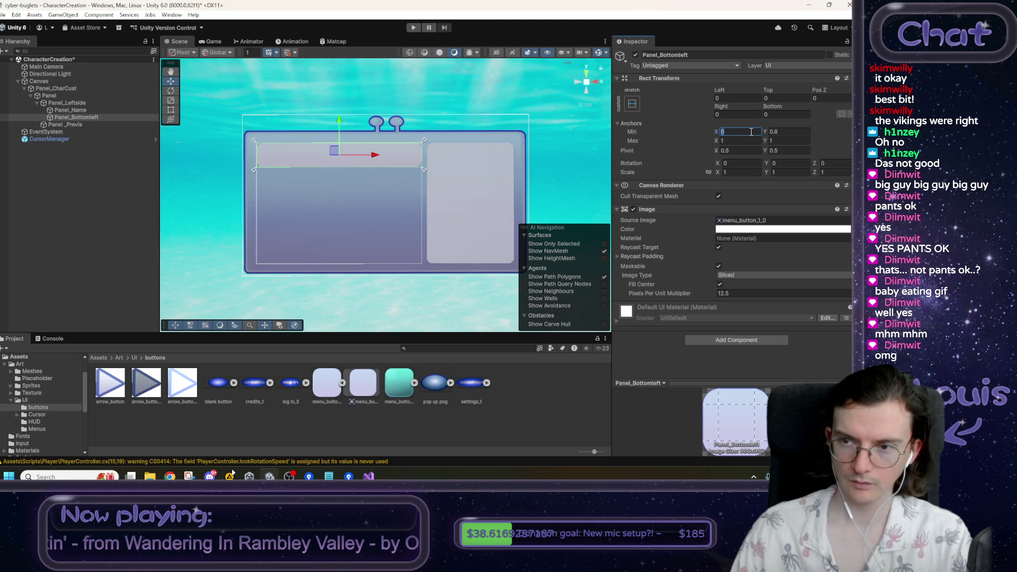
pyautogui.click(786, 139)
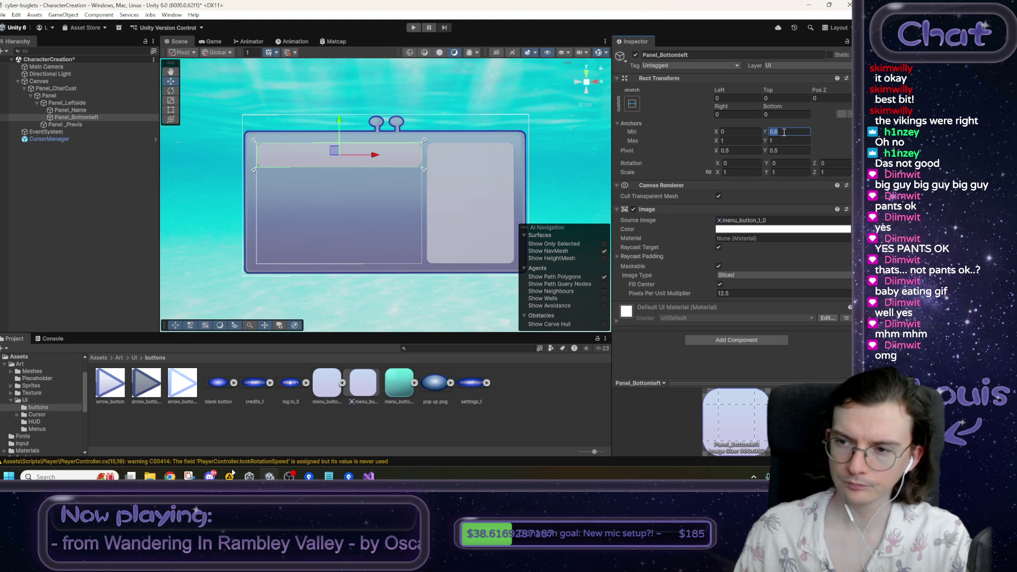
pyautogui.write('0')
pyautogui.click(786, 140)
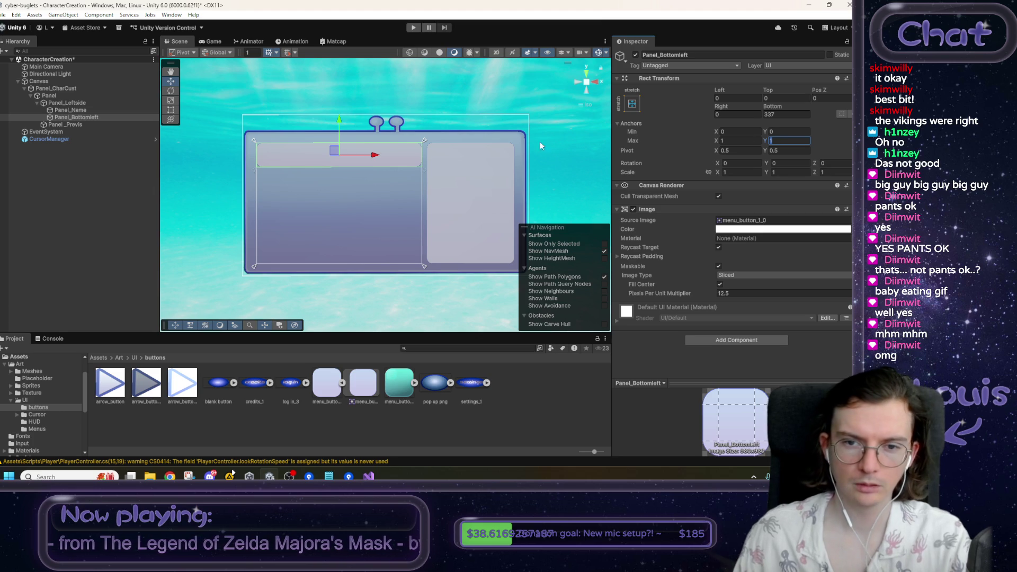
pyautogui.moveTo(425, 139); pyautogui.dragTo(427, 168)
pyautogui.click(795, 140)
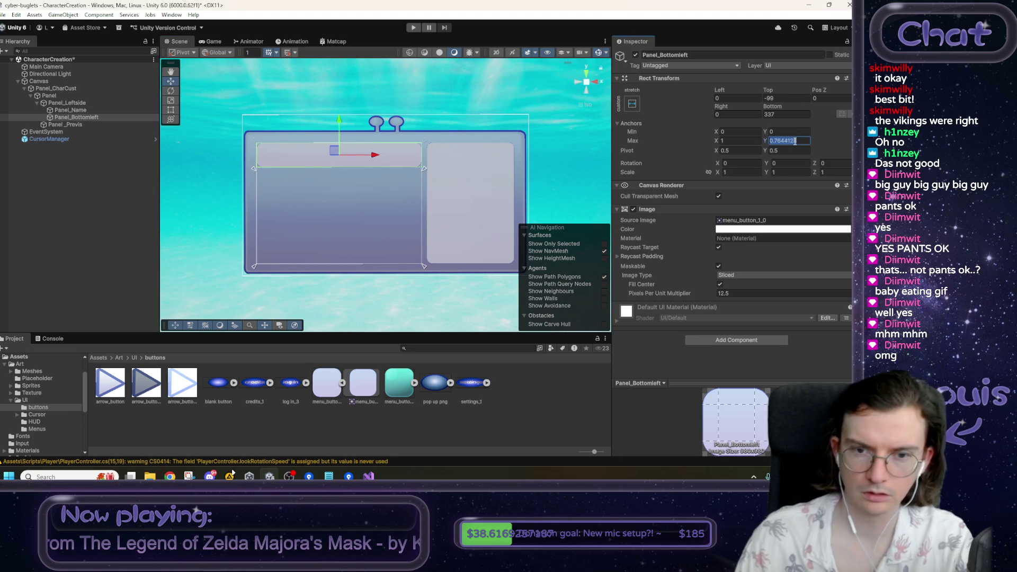
pyautogui.write('0.75')
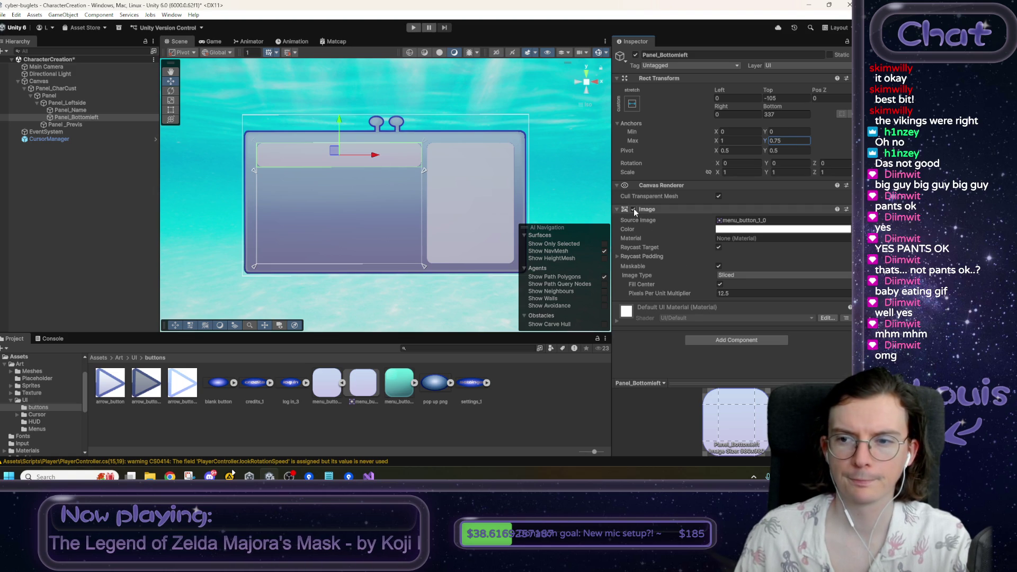
pyautogui.click(780, 97)
pyautogui.write('0')
pyautogui.press('Tab')
pyautogui.press('Tab')
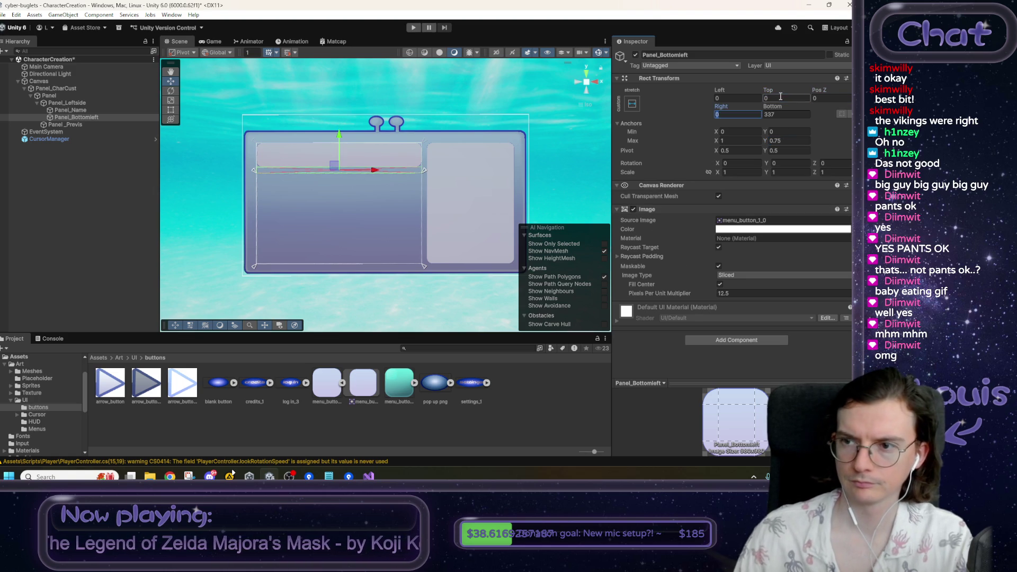
pyautogui.write('0')
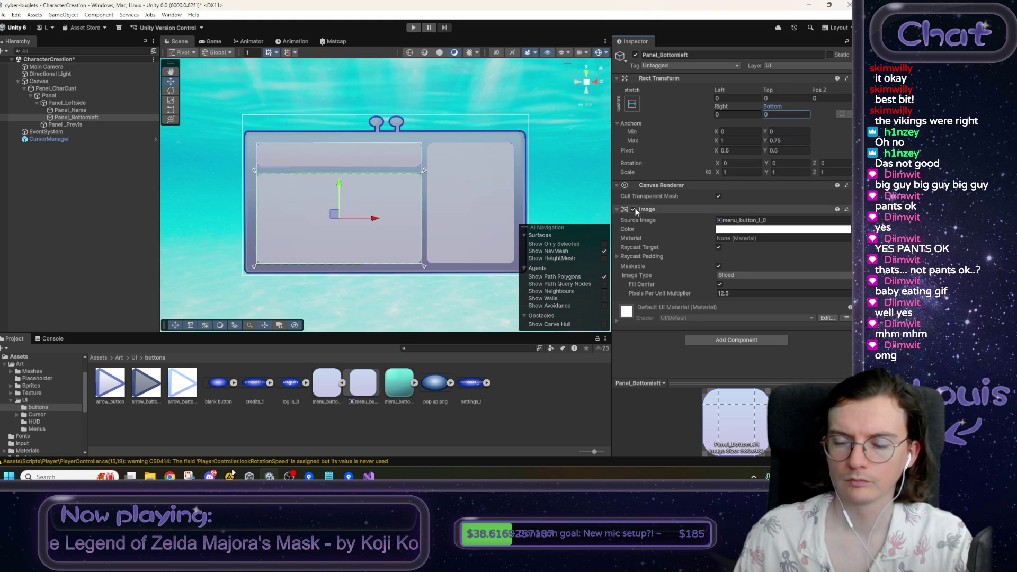
# - Remove the Image component from Panel_Bottomleft
pyautogui.click(634, 210)
pyautogui.rightClick(652, 208)
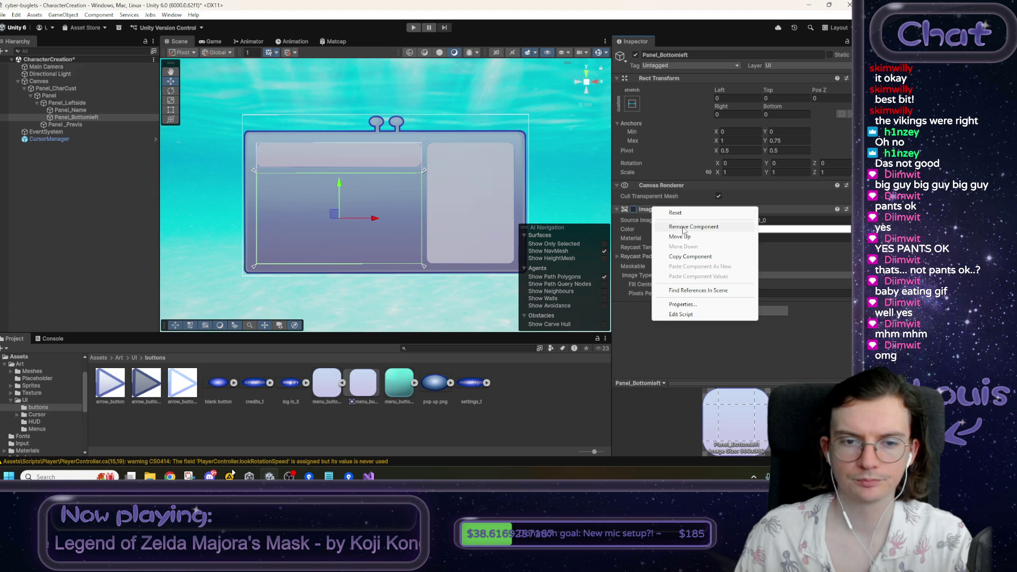
pyautogui.click(680, 227)
pyautogui.rightClick(71, 118)
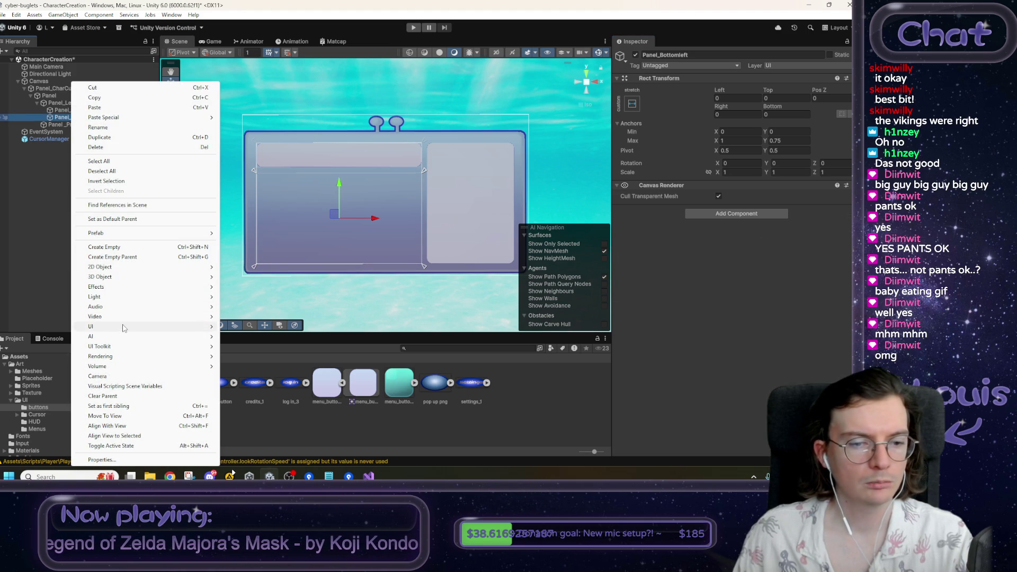
# - Duplicate Panel_Bottomleft and nest the copy under it as a child
pyautogui.click(76, 146)
pyautogui.click(85, 117)
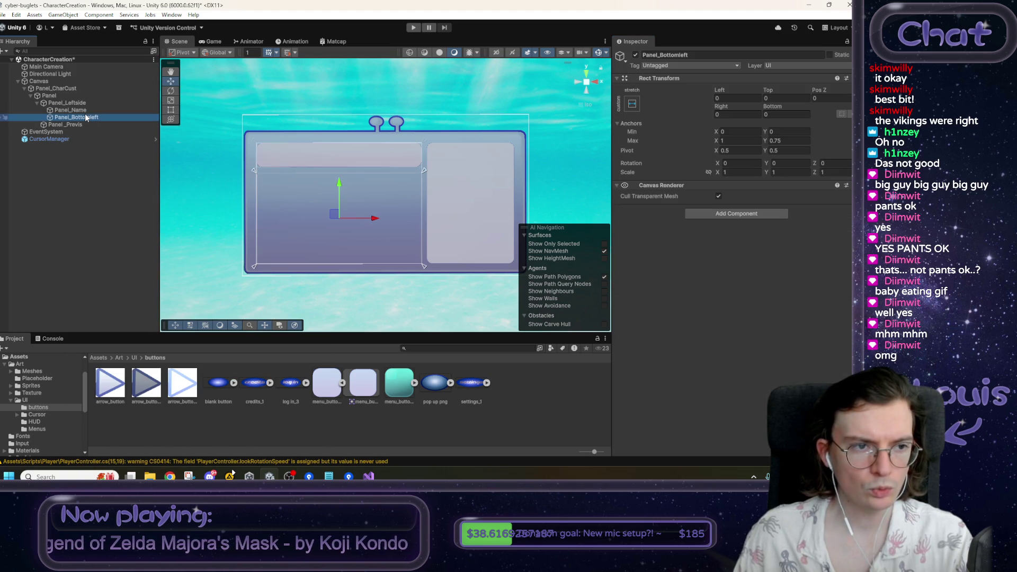
pyautogui.hotkey('ctrl', 'd')
pyautogui.moveTo(88, 125); pyautogui.dragTo(90, 118)
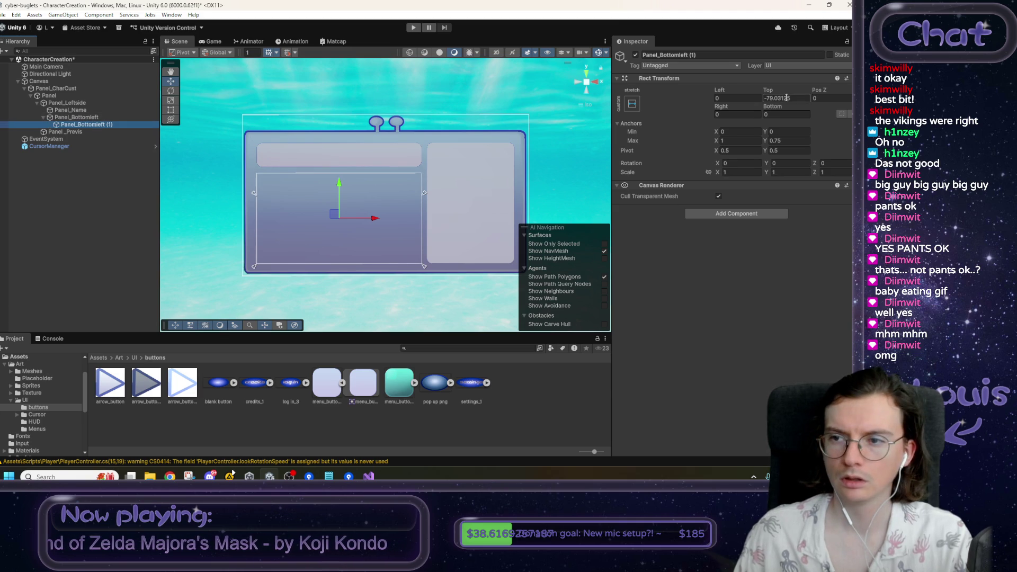
# - Anchor the copy to the right third with min X 0.65 and left and top offsets of 0
pyautogui.moveTo(255, 192); pyautogui.dragTo(257, 169)
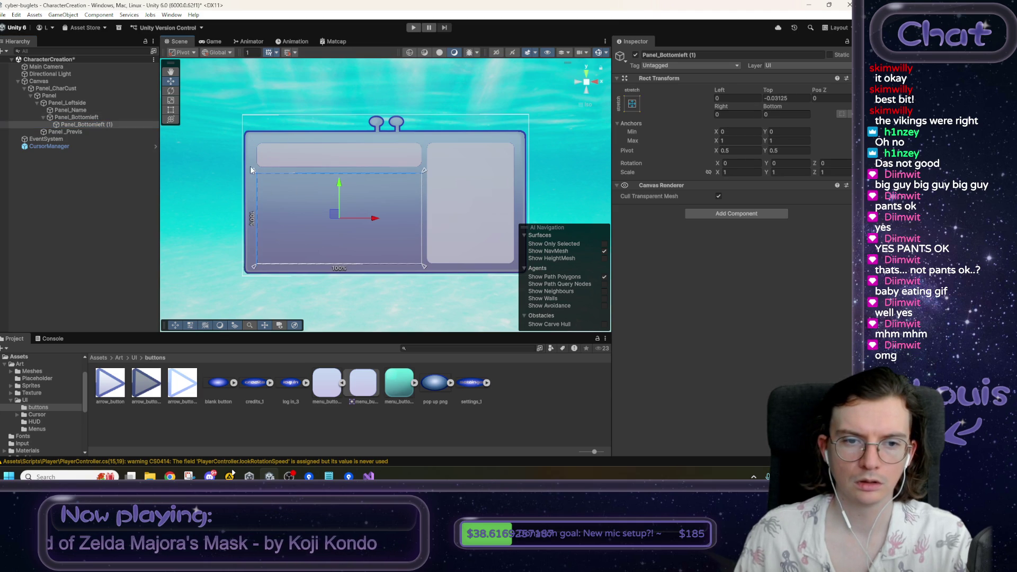
pyautogui.moveTo(256, 267); pyautogui.dragTo(367, 270)
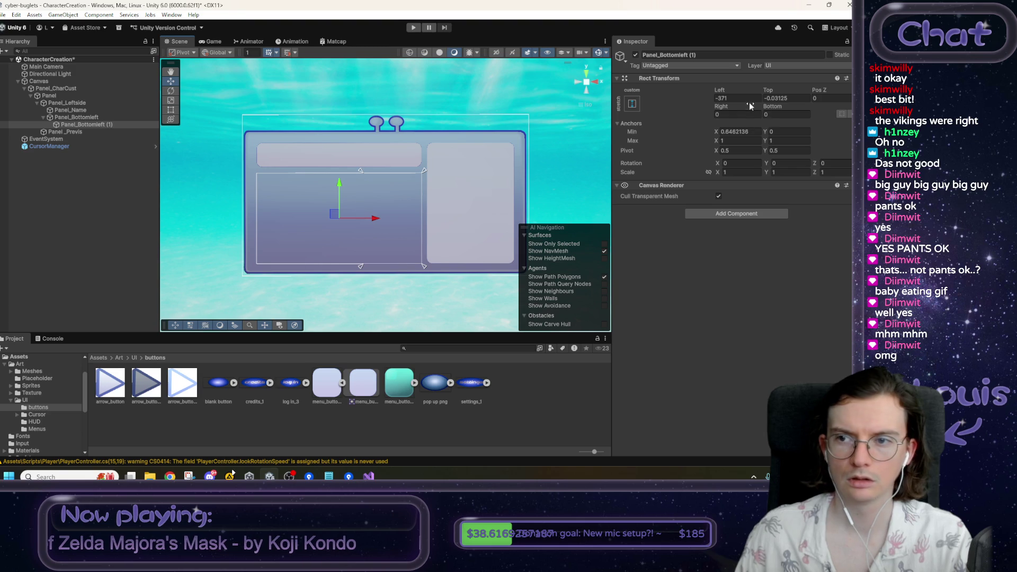
pyautogui.click(737, 131)
pyautogui.write('0.65')
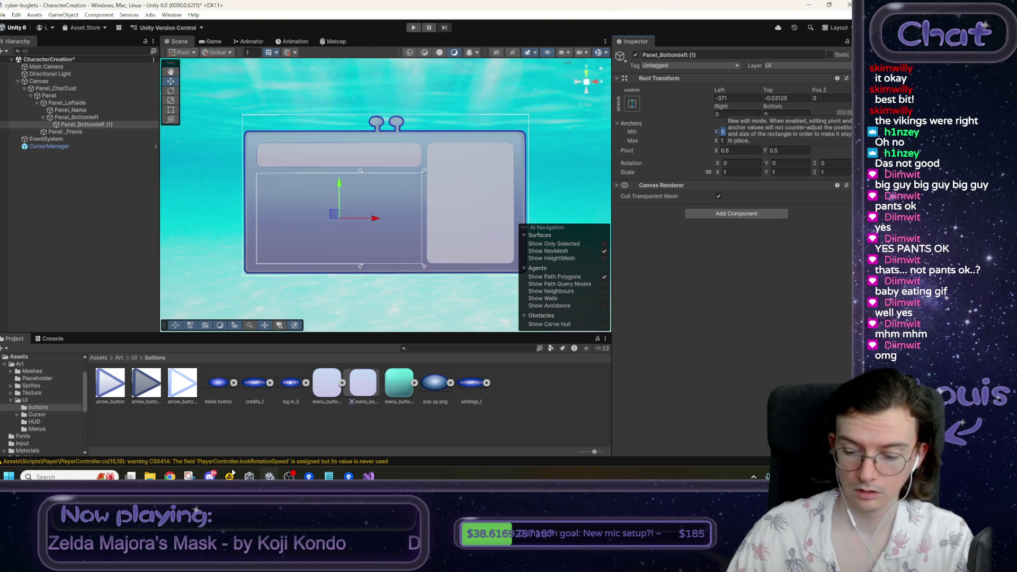
pyautogui.click(734, 98)
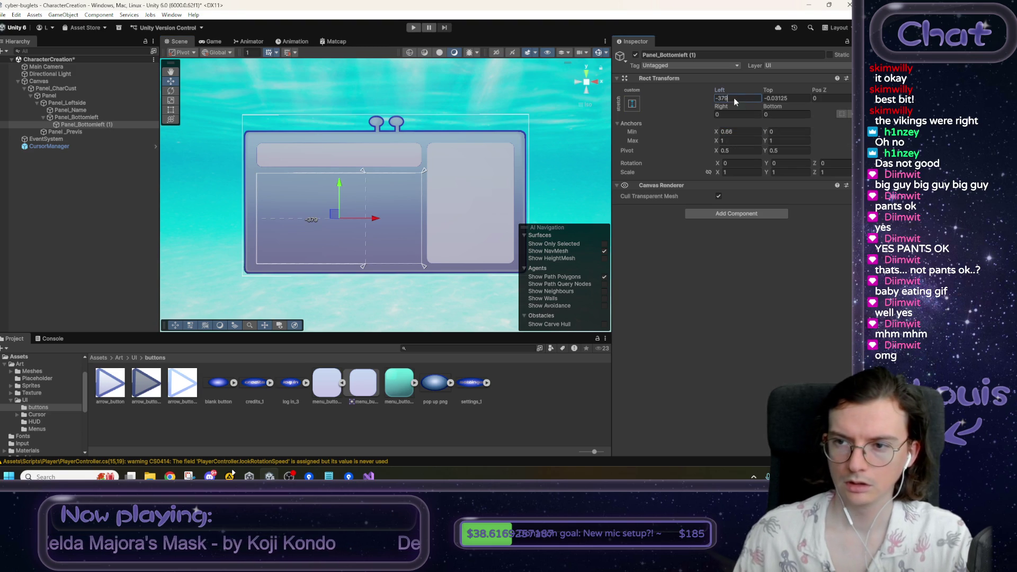
pyautogui.write('0')
pyautogui.press('Tab')
pyautogui.write('0')
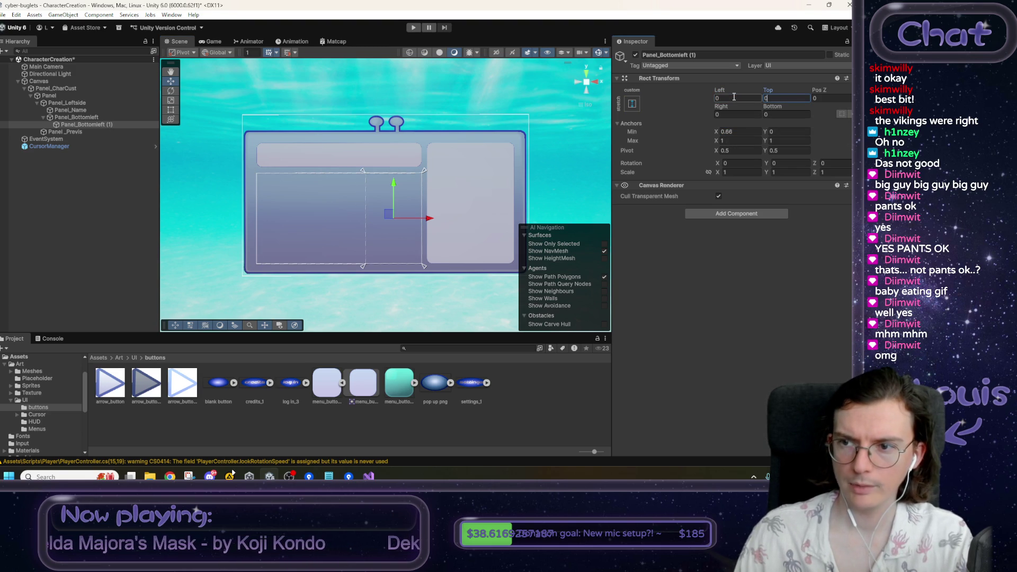
# - Copy Panel_Name's Image component and paste it as new onto Panel_Bottomleft (1)
pyautogui.click(89, 118)
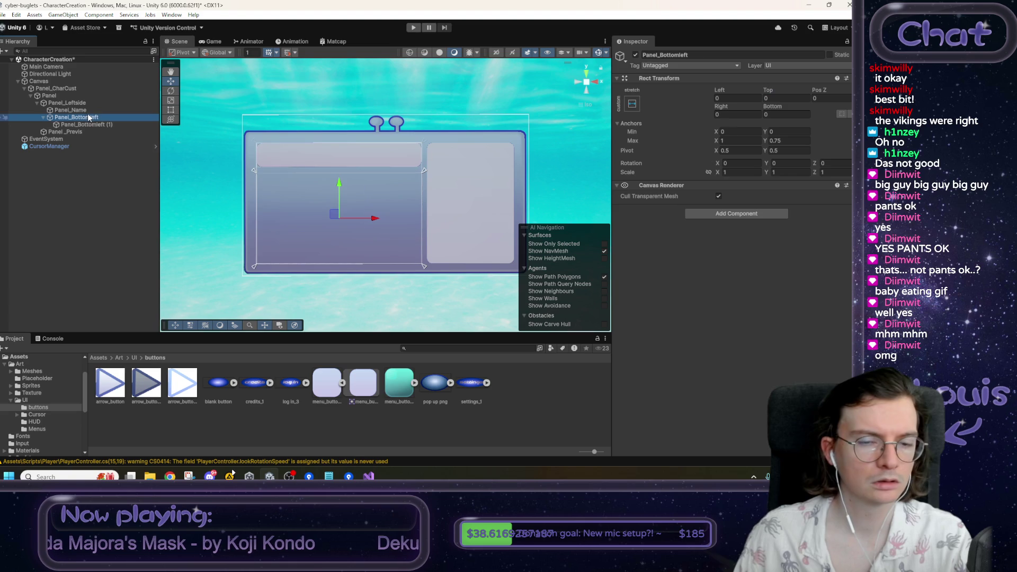
pyautogui.click(89, 111)
pyautogui.rightClick(661, 210)
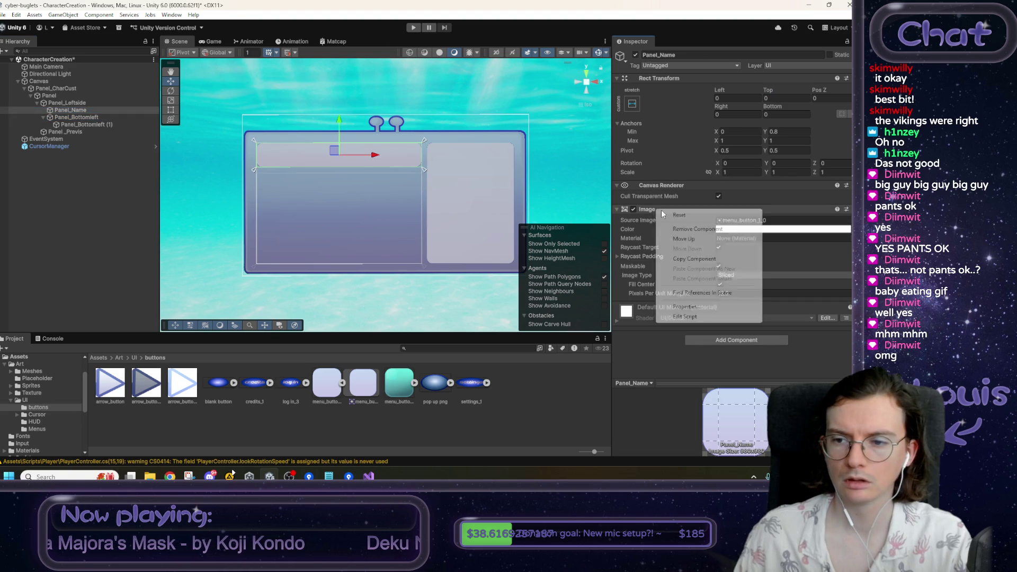
pyautogui.click(689, 259)
pyautogui.click(108, 125)
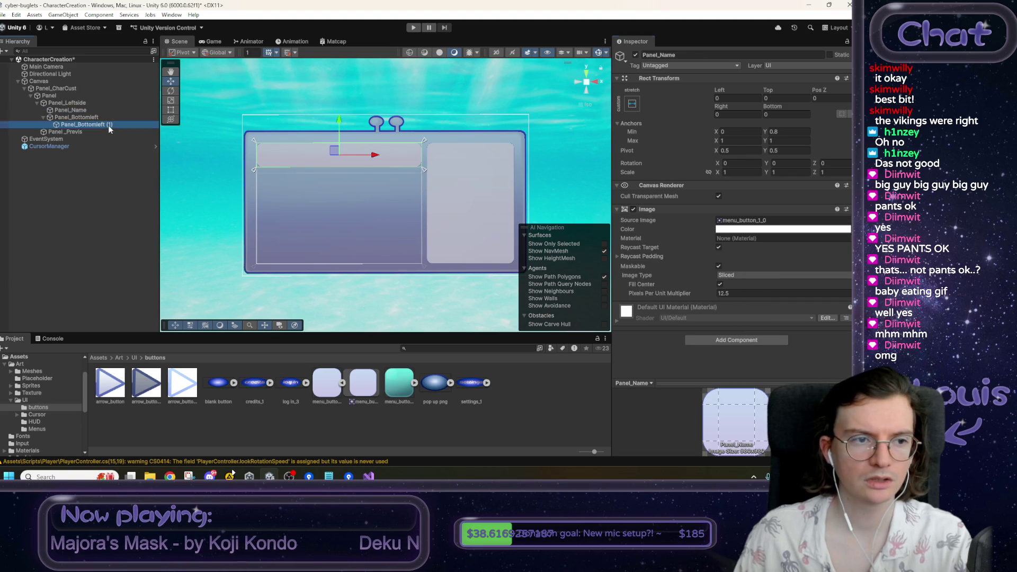
pyautogui.rightClick(691, 184)
pyautogui.click(740, 243)
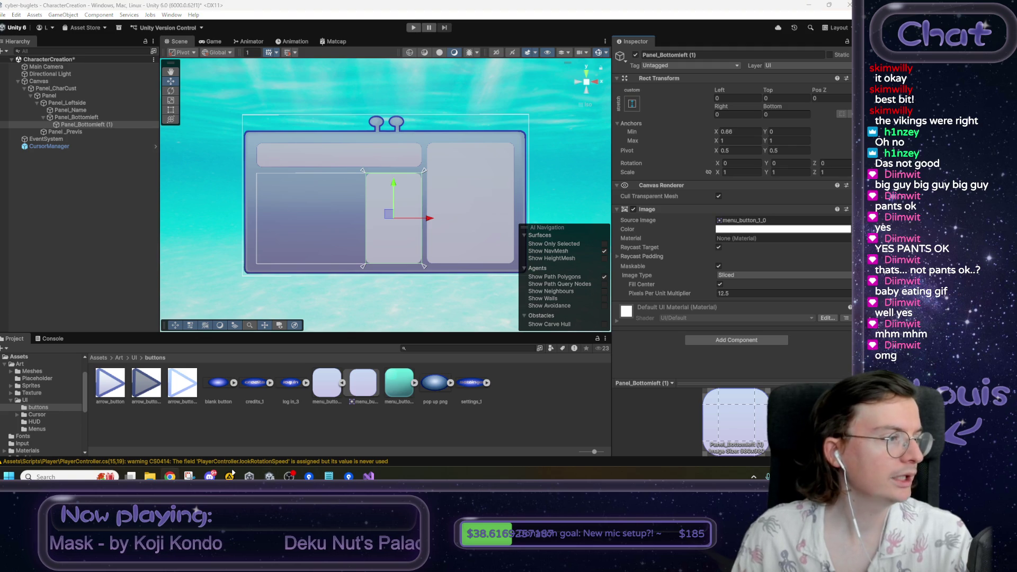
pyautogui.click(170, 476)
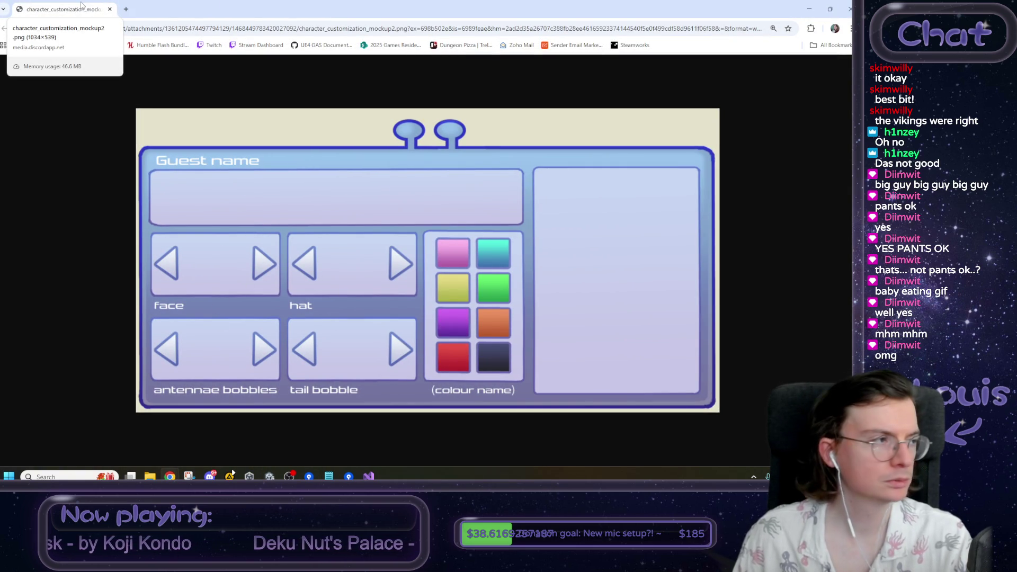
# - Switch from the Chrome mockup back to the Unity editor
pyautogui.hotkey('alt', 'Tab')
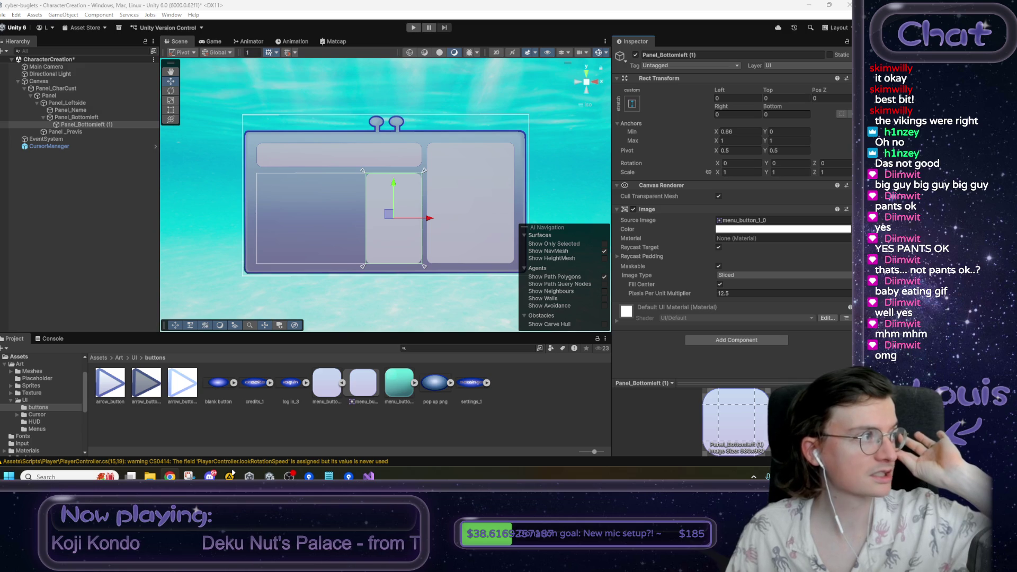
# - Rename Panel_Bottomleft (1) to Panel_Colours and select it
pyautogui.click(691, 54)
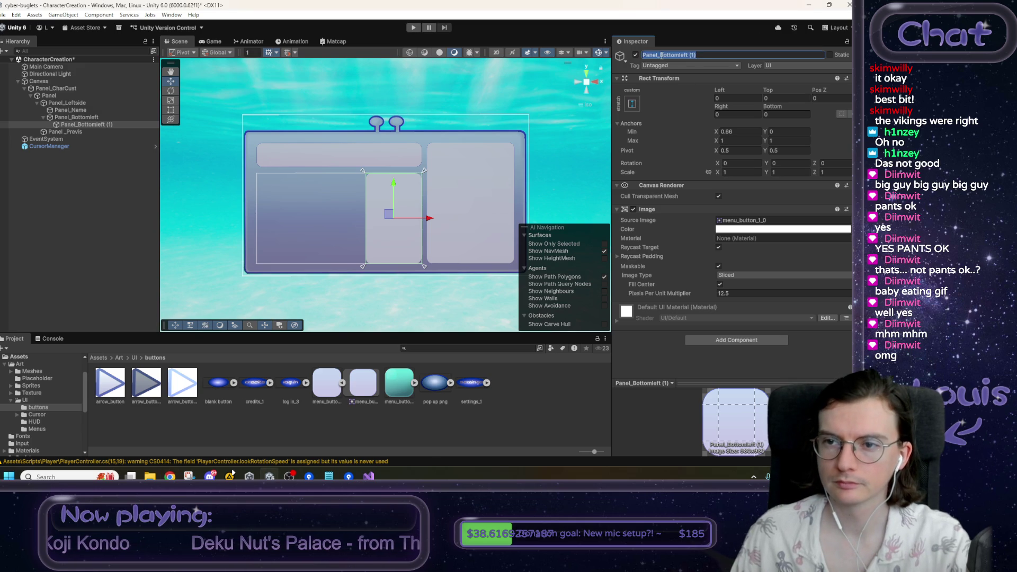
pyautogui.write('Panel_Colours')
pyautogui.press('Return')
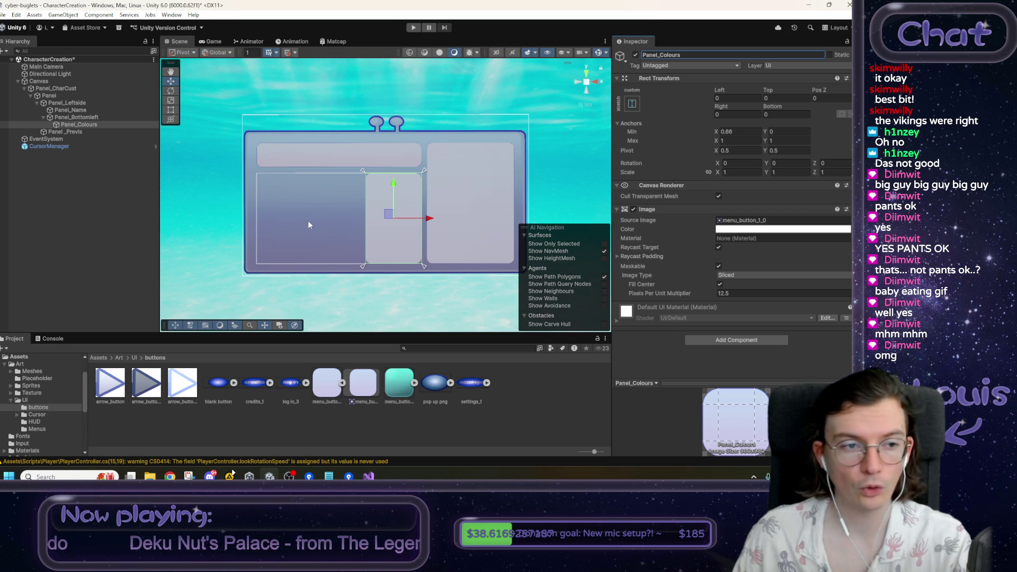
pyautogui.click(99, 155)
pyautogui.click(88, 125)
pyautogui.rightClick(88, 125)
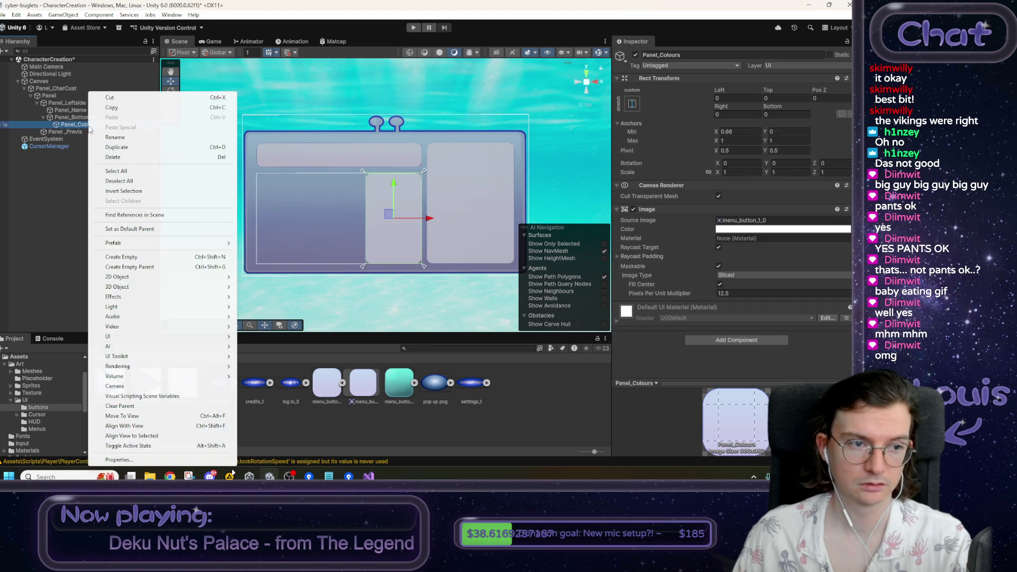
pyautogui.click(68, 229)
pyautogui.click(90, 126)
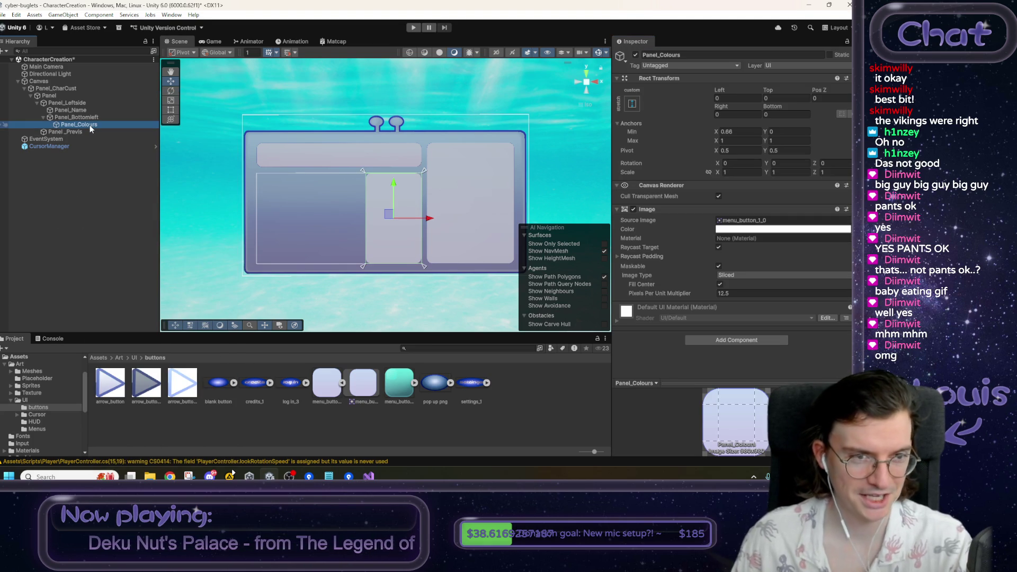
# - Duplicate Panel_Colours and name the copy Panel_BottomLeftGrid
pyautogui.hotkey('ctrl', 'd')
pyautogui.click(660, 55)
pyautogui.write('Panel_BottomLeft')
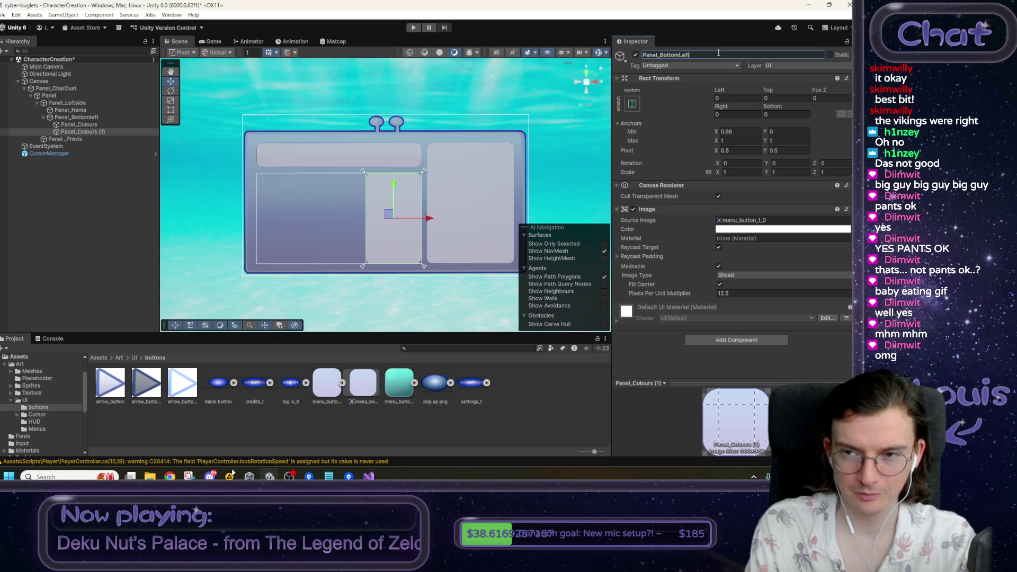
pyautogui.write('Grid')
pyautogui.press('Return')
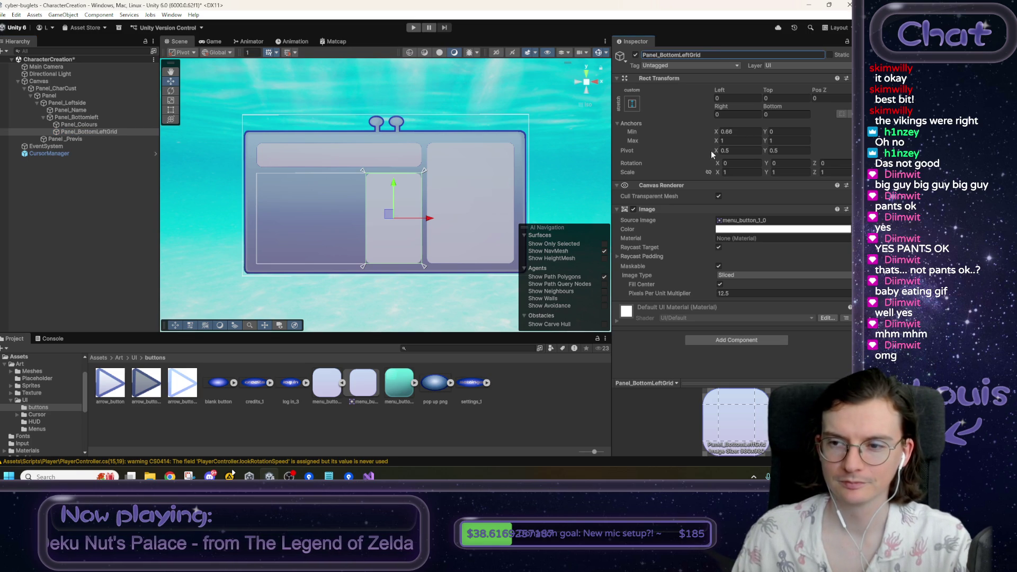
# - Anchor Panel_BottomLeftGrid from X 0 to 0.63 with left and right offsets of 0
pyautogui.click(735, 131)
pyautogui.write('0')
pyautogui.press('Tab')
pyautogui.press('Tab')
pyautogui.write('0.6')
pyautogui.click(734, 99)
pyautogui.write('0')
pyautogui.press('Tab')
pyautogui.press('Tab')
pyautogui.press('Tab')
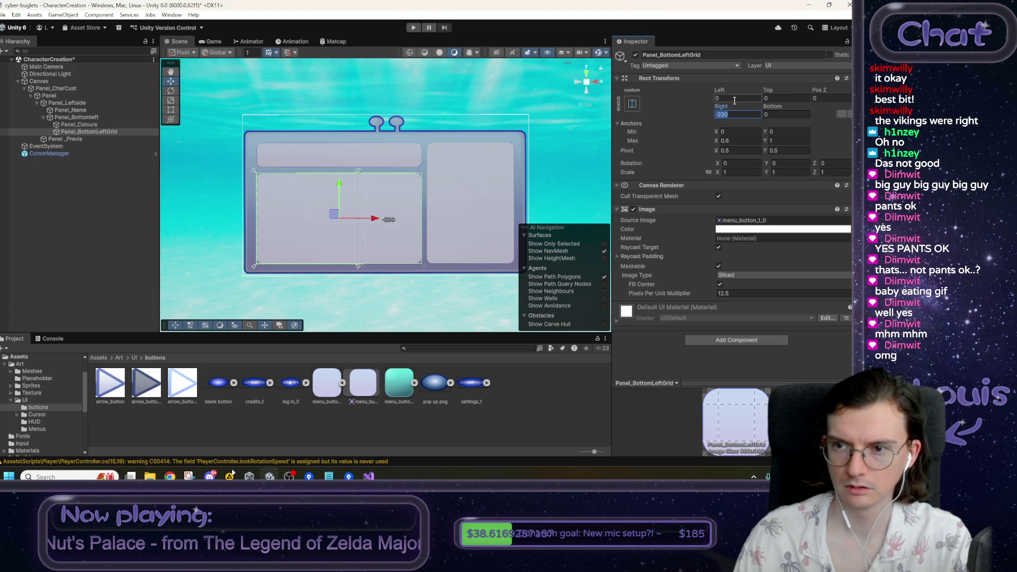
pyautogui.write('0')
pyautogui.click(732, 141)
pyautogui.write('0.63')
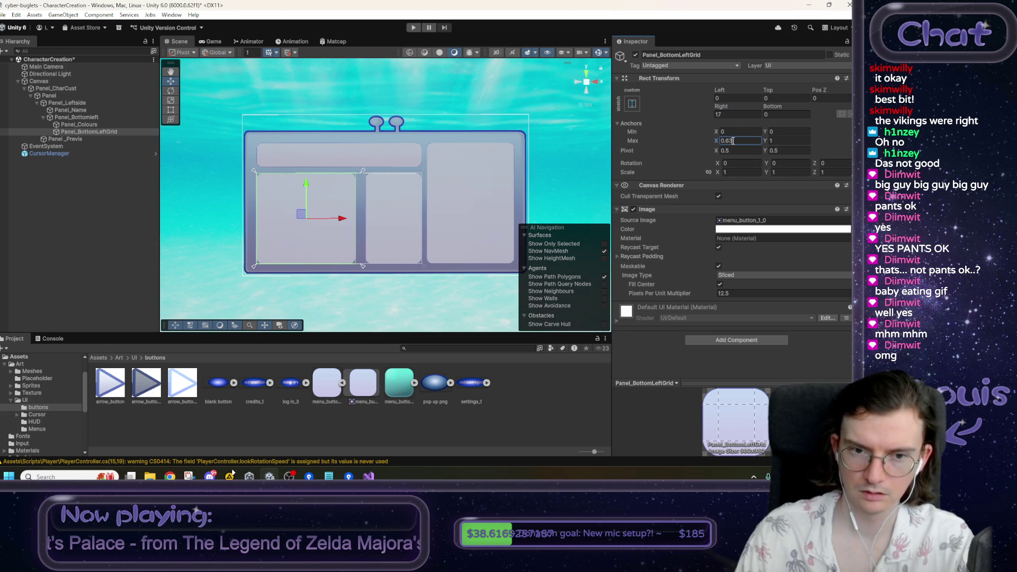
pyautogui.write('0')
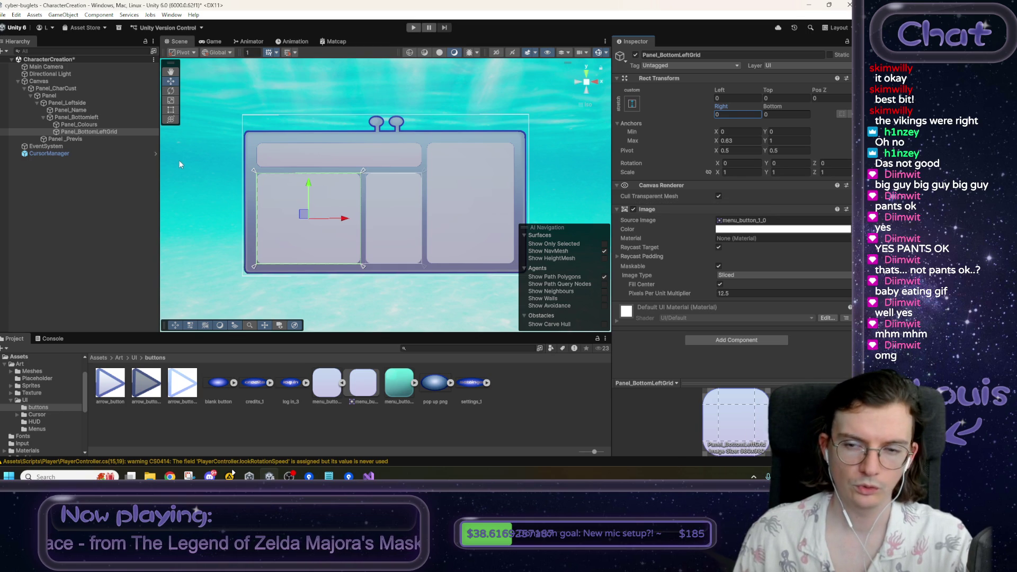
pyautogui.click(113, 130)
# - Duplicate Panel_BottomLeftGrid, nest the copy under it, and name it Panel_Face
pyautogui.hotkey('ctrl', 'd')
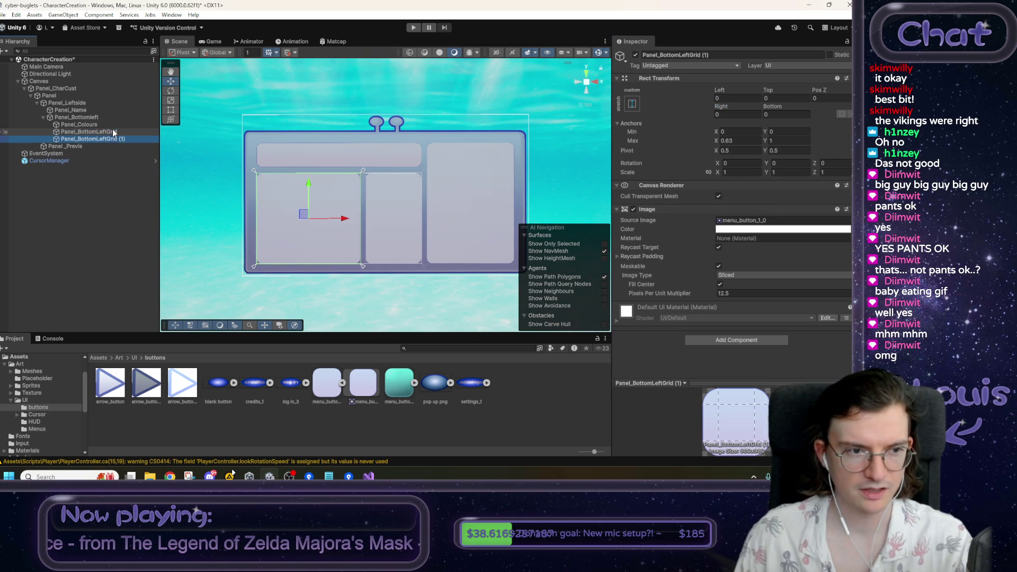
pyautogui.moveTo(112, 139); pyautogui.dragTo(111, 132)
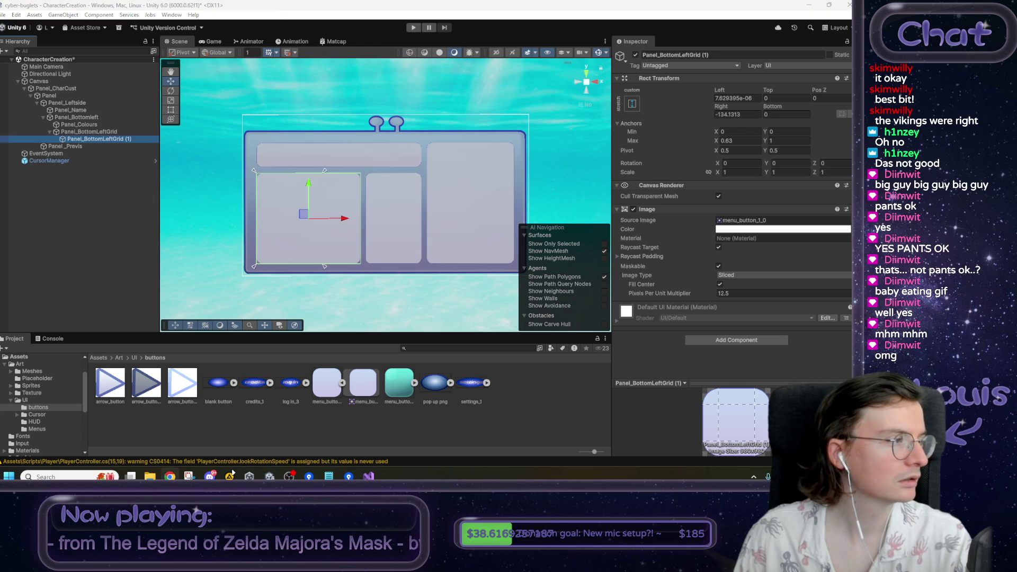
pyautogui.click(663, 55)
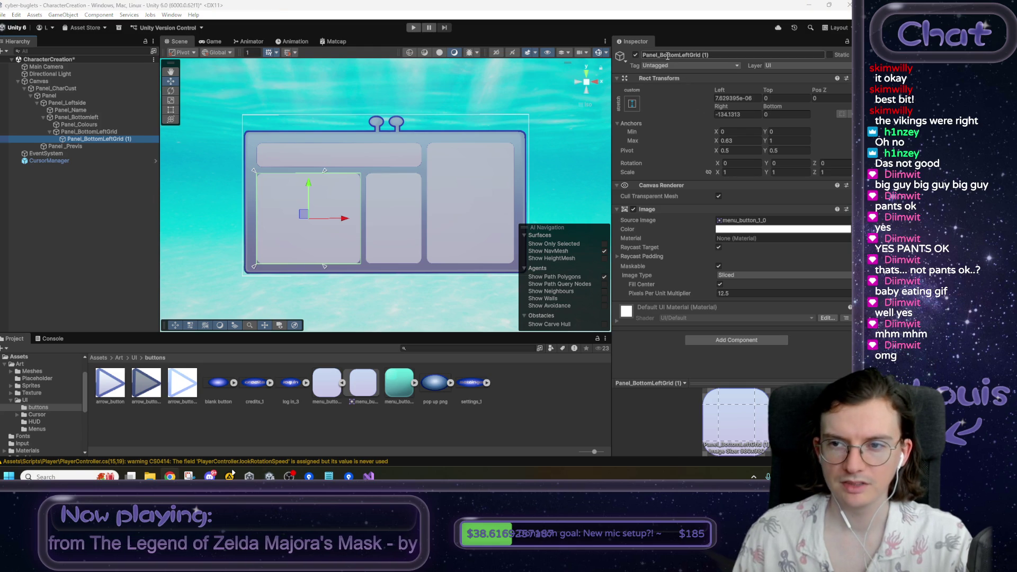
pyautogui.click(662, 56)
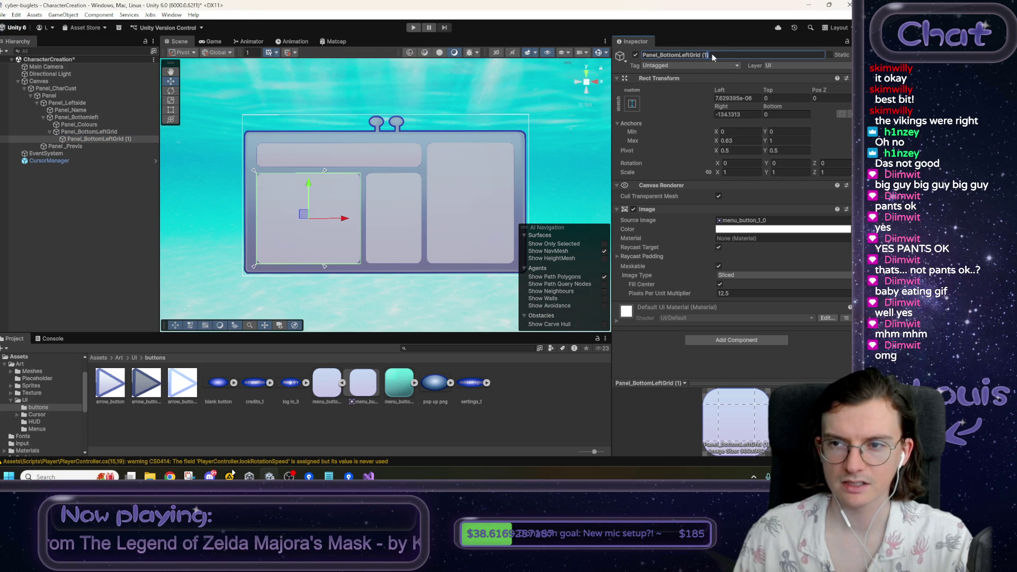
pyautogui.write('Face')
pyautogui.press('Return')
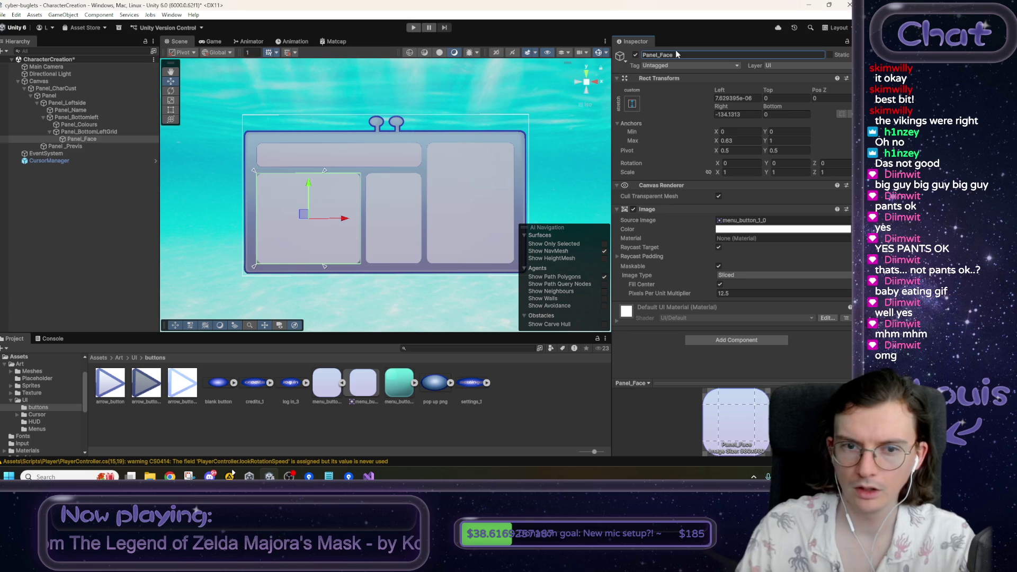
# - Anchor Panel_Face to max X 0.5 and Y 0.5 to 1, with right offset 0
pyautogui.click(741, 140)
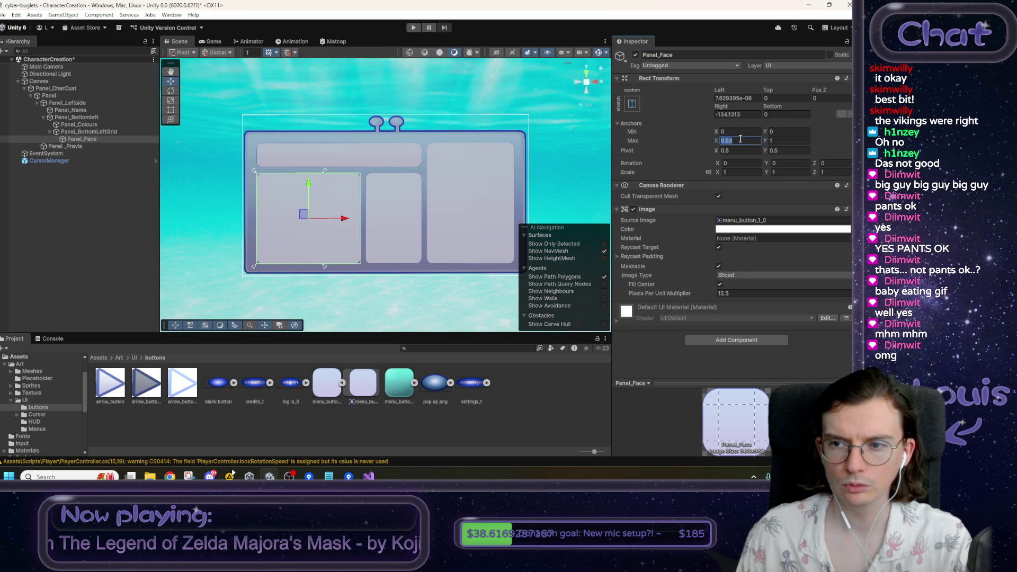
pyautogui.write('0.5')
pyautogui.press('Tab')
pyautogui.write('0.5')
pyautogui.click(806, 131)
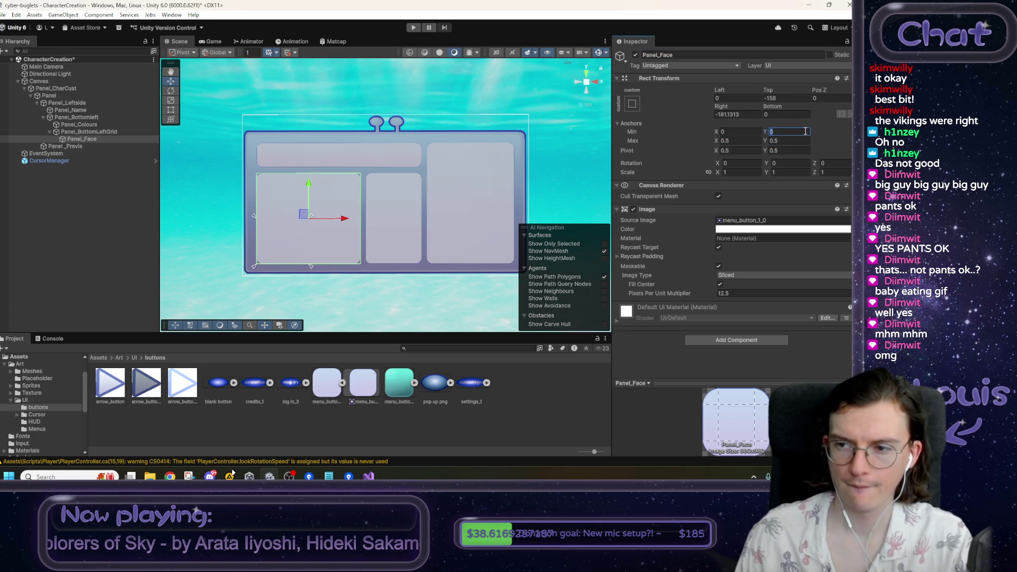
pyautogui.write('0.5')
pyautogui.press('Tab')
pyautogui.press('Tab')
pyautogui.write('1')
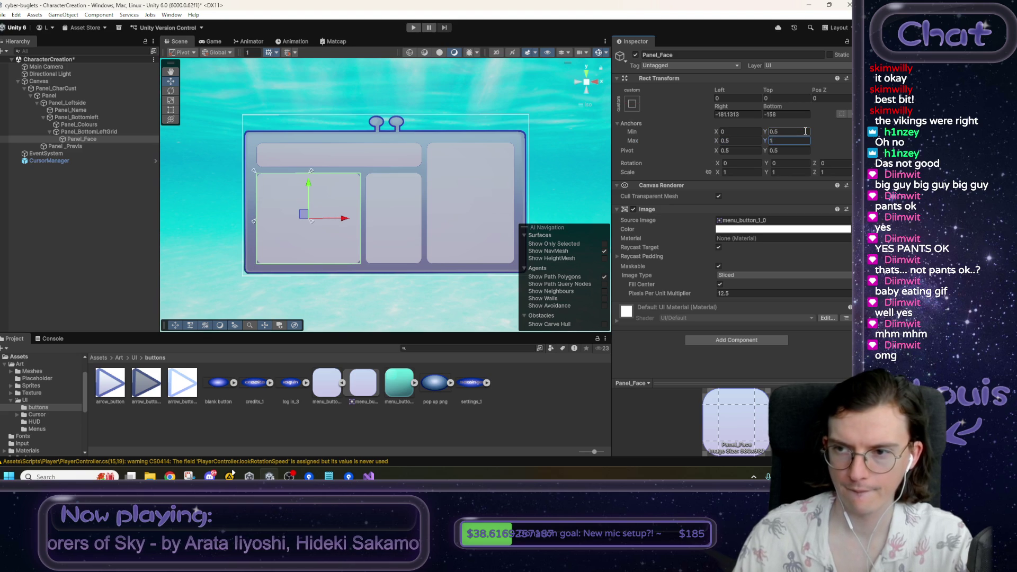
pyautogui.click(745, 112)
pyautogui.write('0')
pyautogui.press('Tab')
pyautogui.write('0')
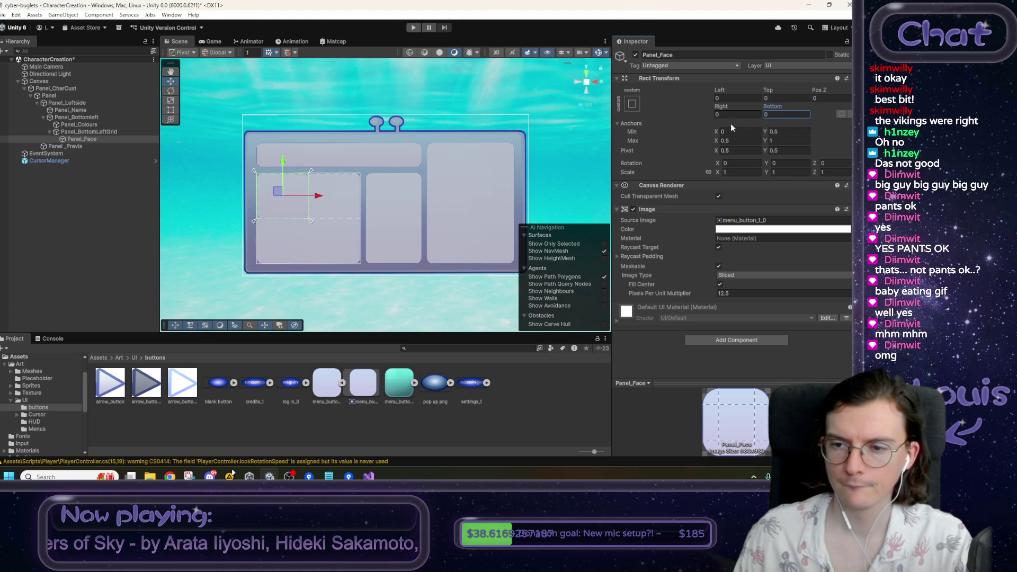
# - Remove the Image component from Panel_BottomLeftGrid
pyautogui.click(106, 132)
pyautogui.rightClick(666, 209)
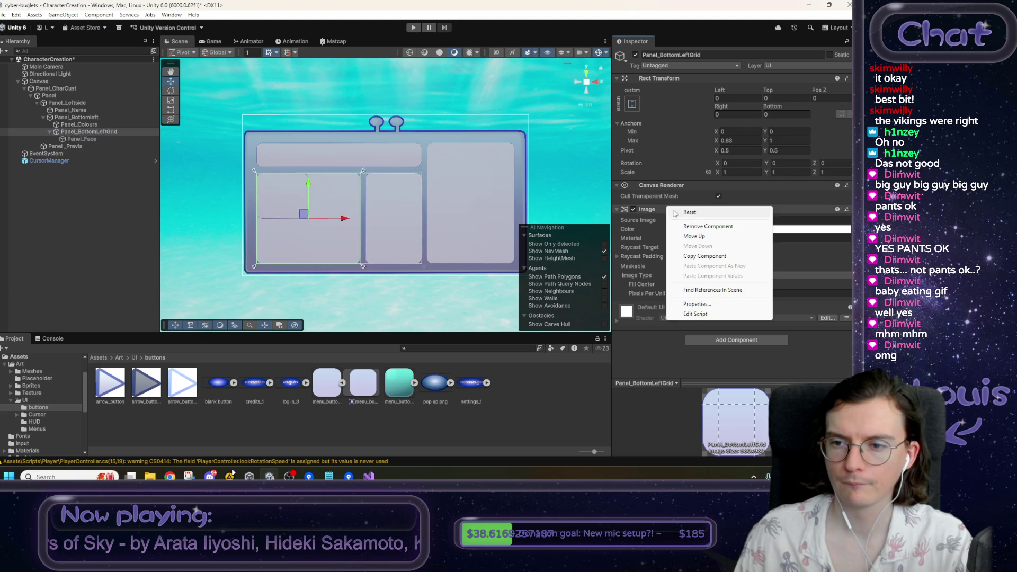
pyautogui.click(695, 227)
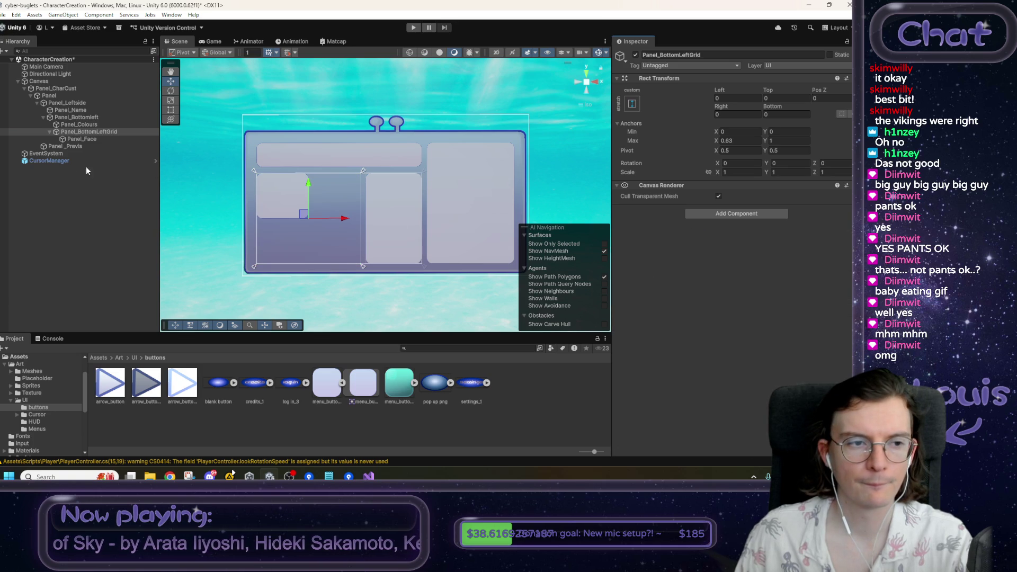
# - Refine Panel_Face's anchors to min Y 0.55 and max X 0.45, with zero offsets
pyautogui.click(83, 139)
pyautogui.click(792, 130)
pyautogui.write('0.45')
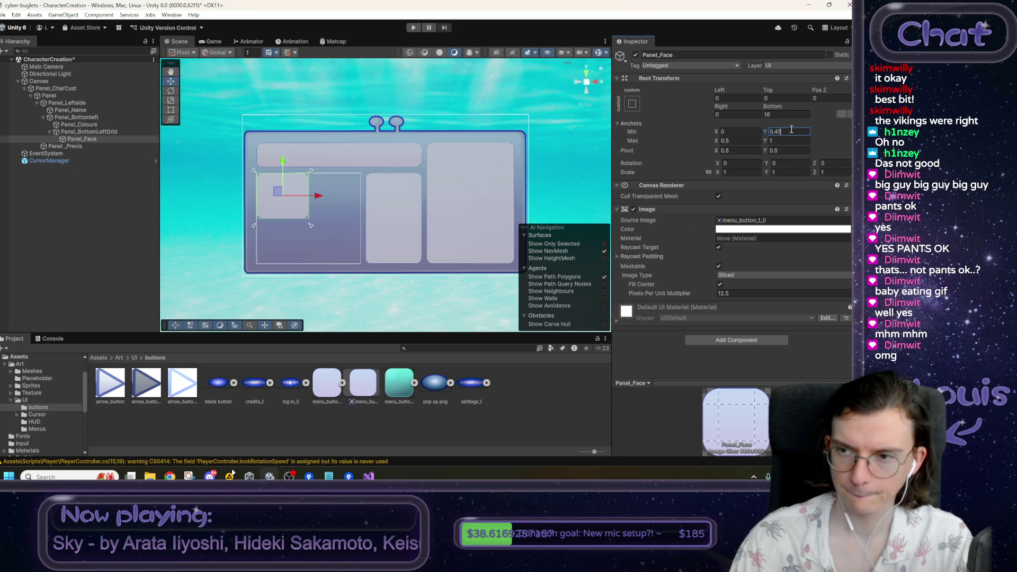
pyautogui.press('BackSpace')
pyautogui.press('BackSpace')
pyautogui.press('BackSpace')
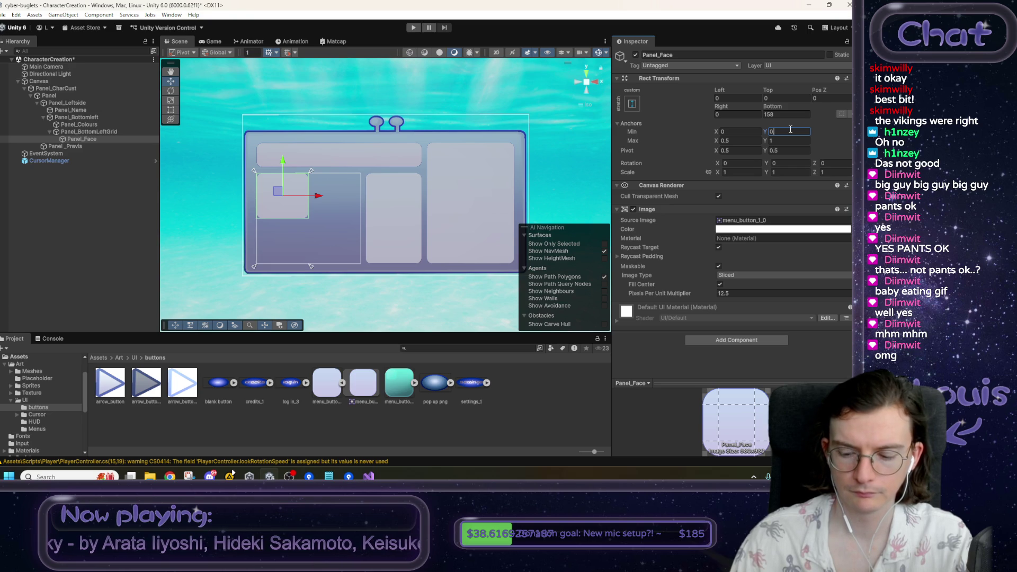
pyautogui.write('.55')
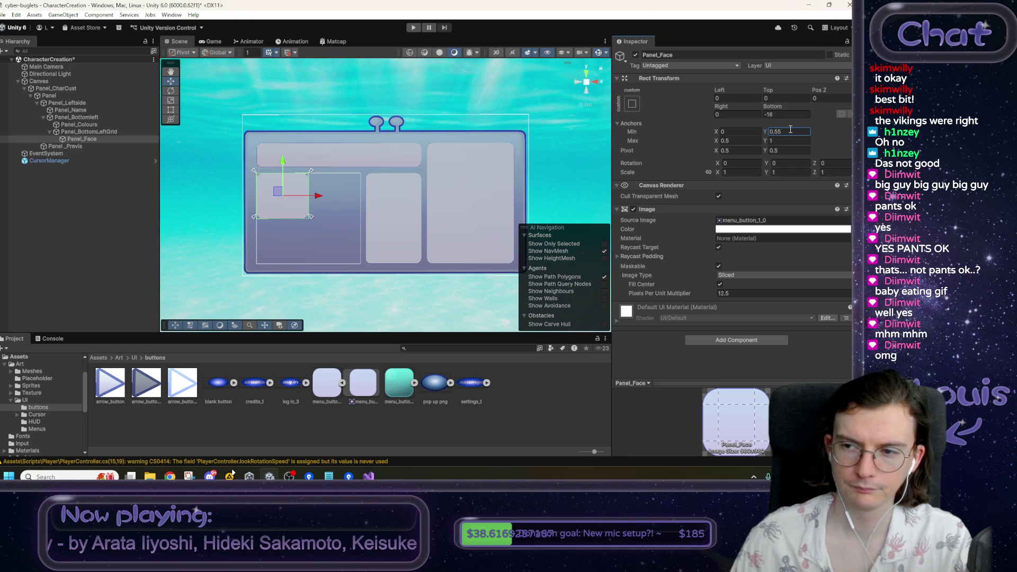
pyautogui.press('Tab')
pyautogui.write('0.45')
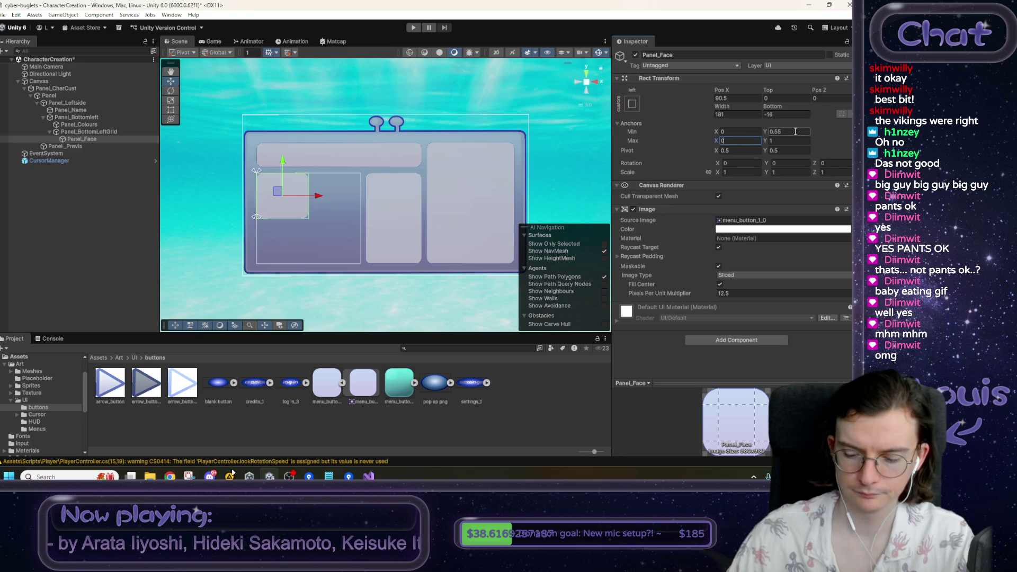
pyautogui.click(750, 113)
pyautogui.write('0')
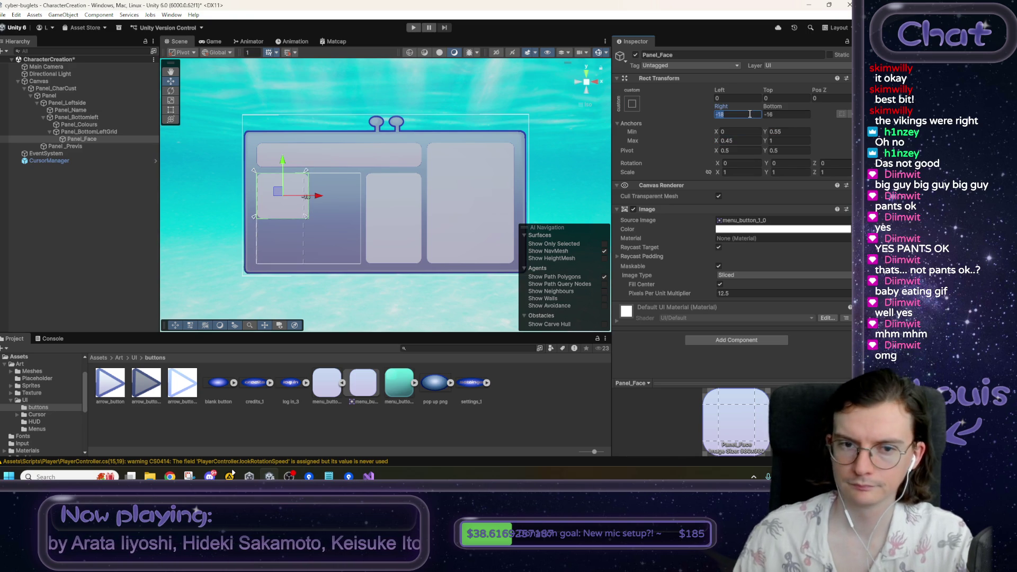
pyautogui.press('Tab')
pyautogui.write('0')
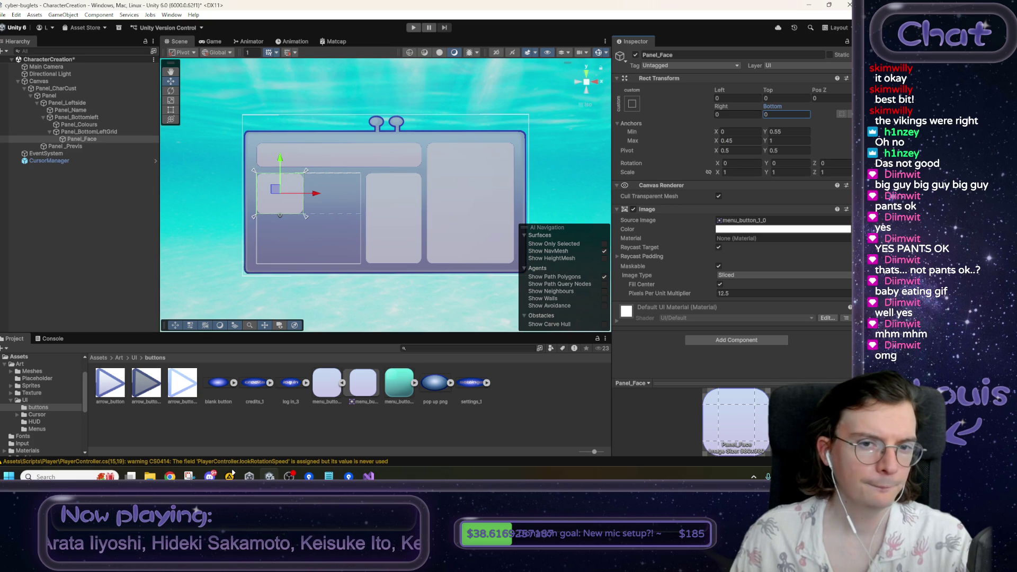
pyautogui.hotkey('alt', 'Tab')
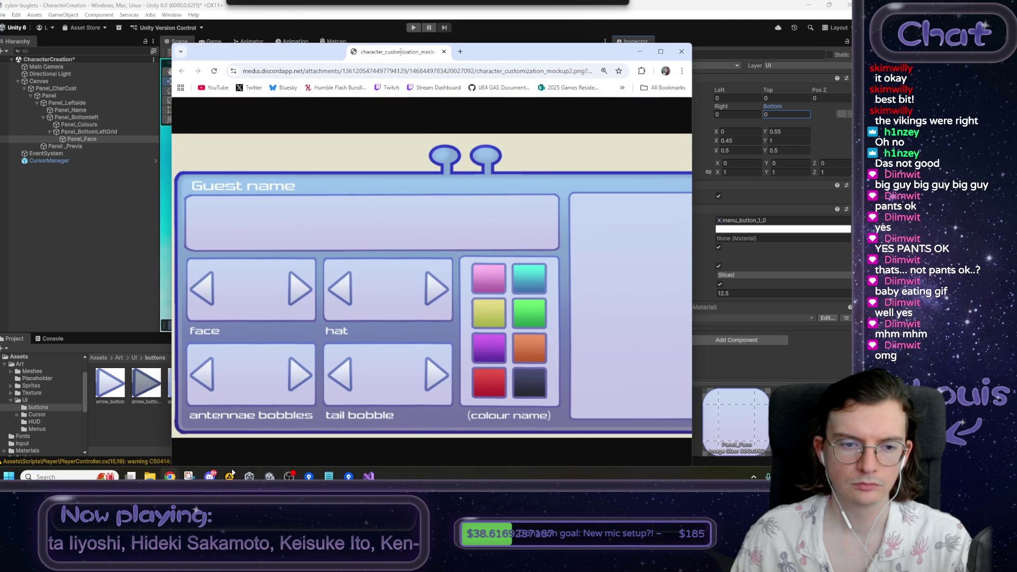
# - Review the character customization mockup in Chrome, then return to Unity
pyautogui.moveTo(401, 52); pyautogui.dragTo(401, 51)
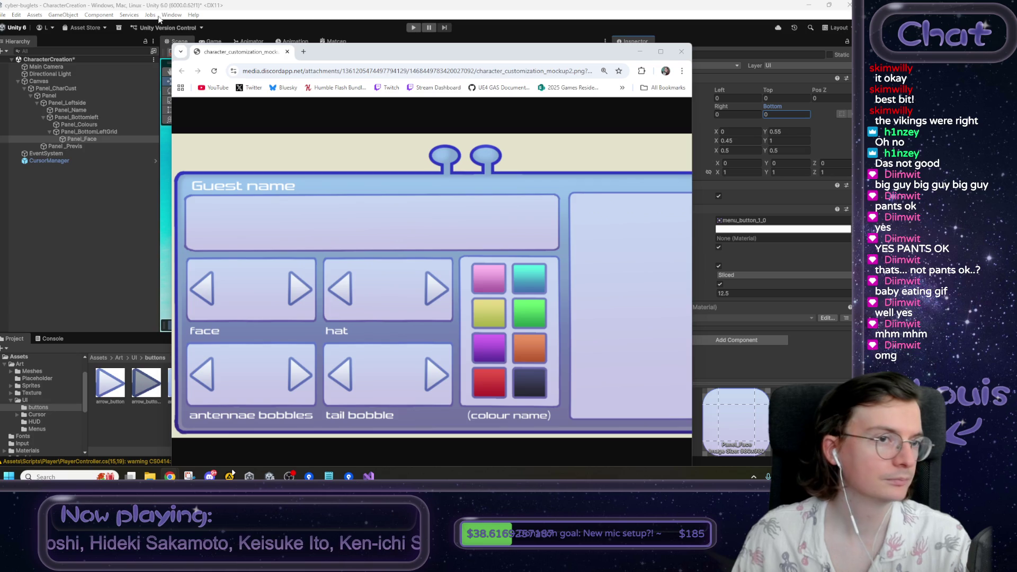
pyautogui.hotkey('alt', 'Tab')
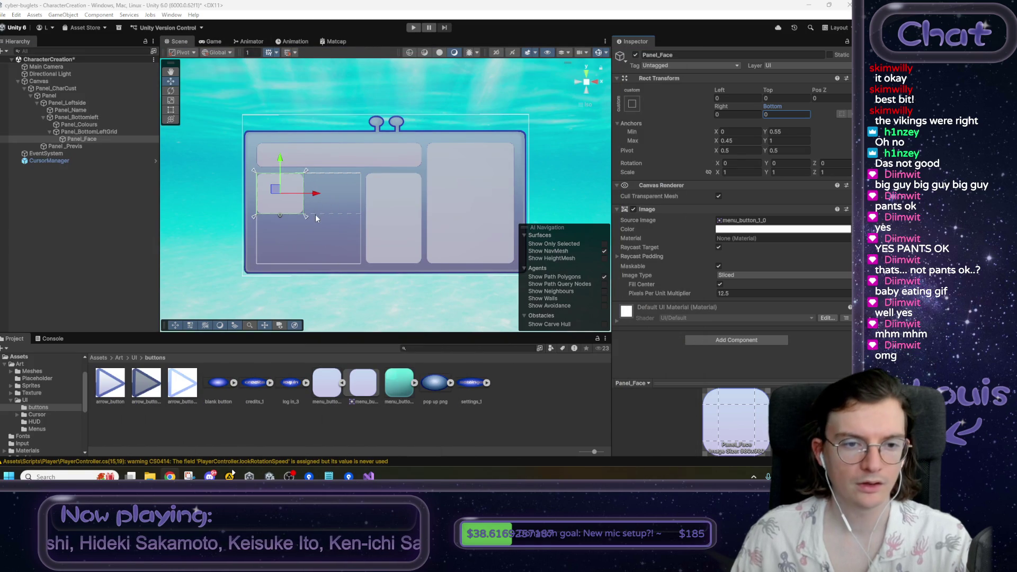
# - Duplicate Panel_Face and rename the copy Panel_Hat
pyautogui.click(84, 140)
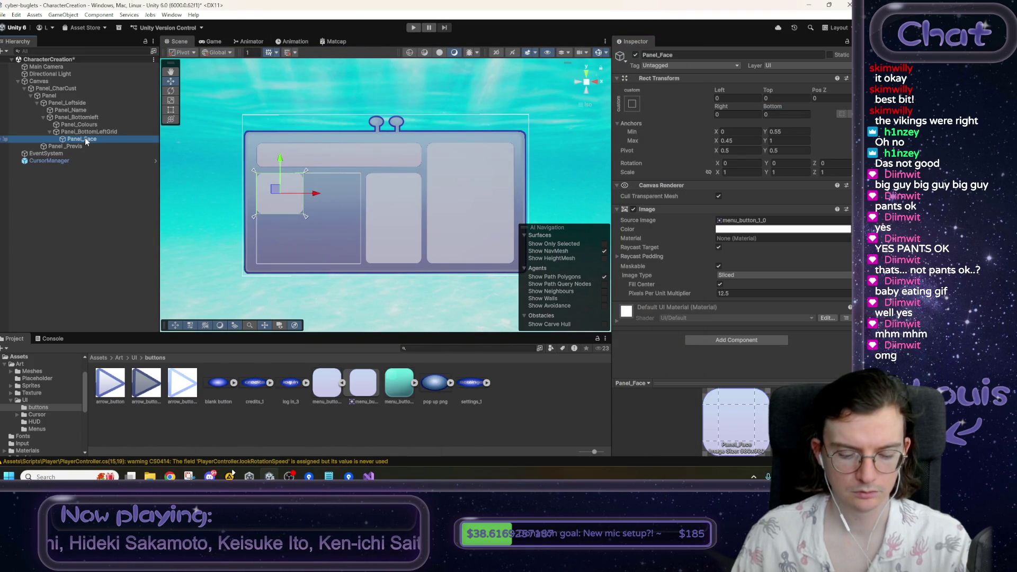
pyautogui.hotkey('ctrl', 'd')
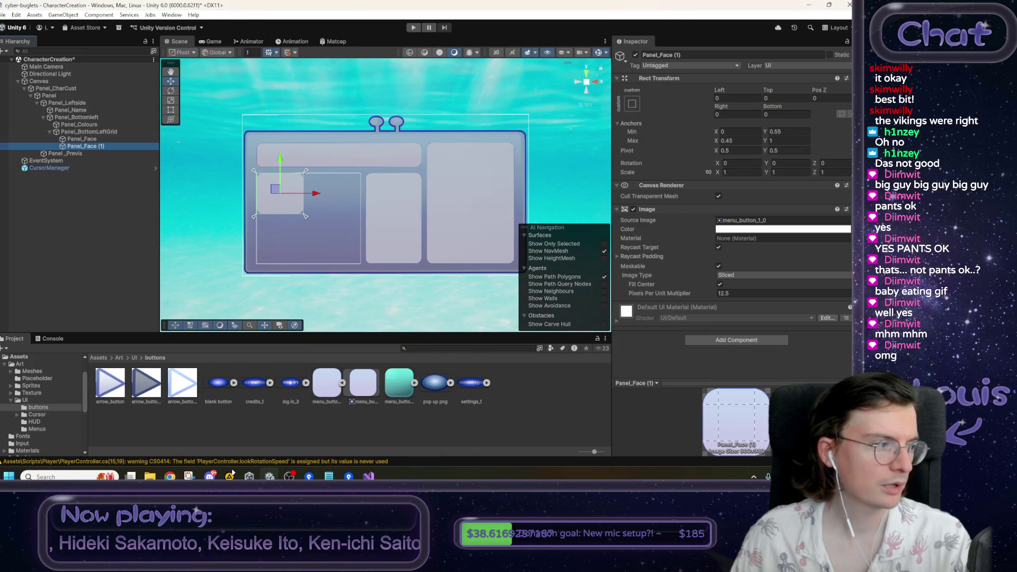
pyautogui.click(661, 55)
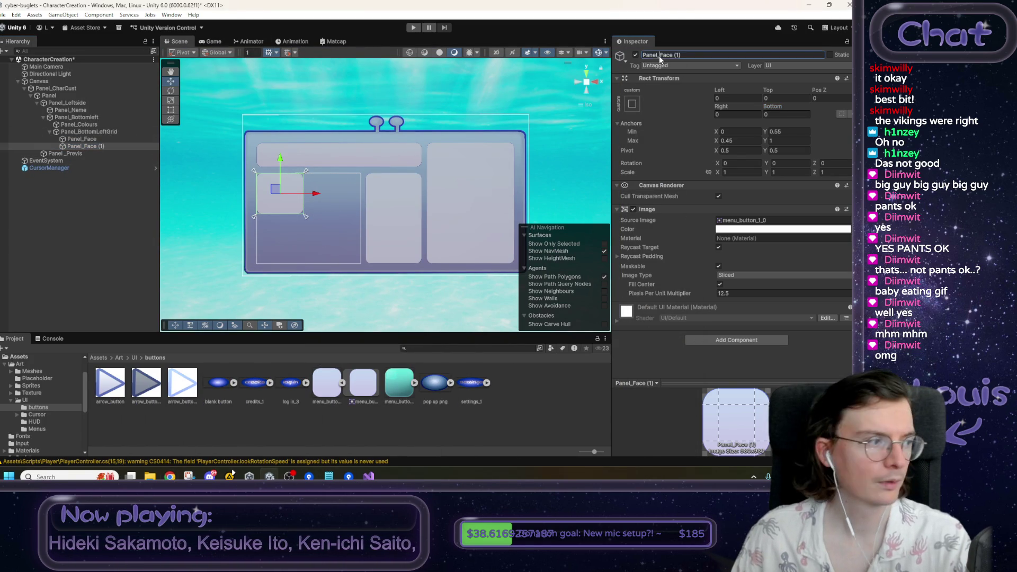
pyautogui.press('BackSpace')
pyautogui.press('BackSpace')
pyautogui.press('BackSpace')
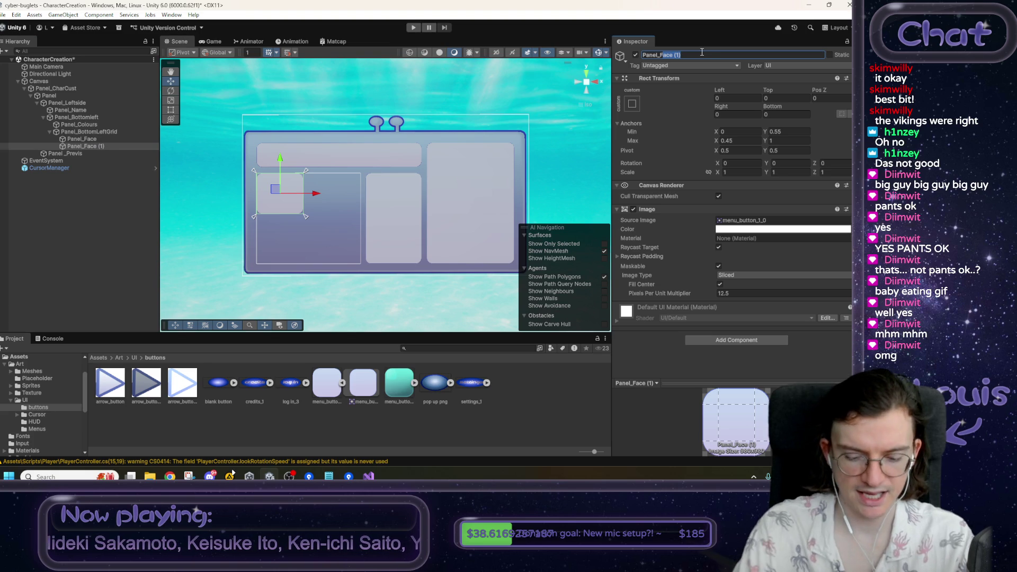
pyautogui.write('Hat')
pyautogui.press('Return')
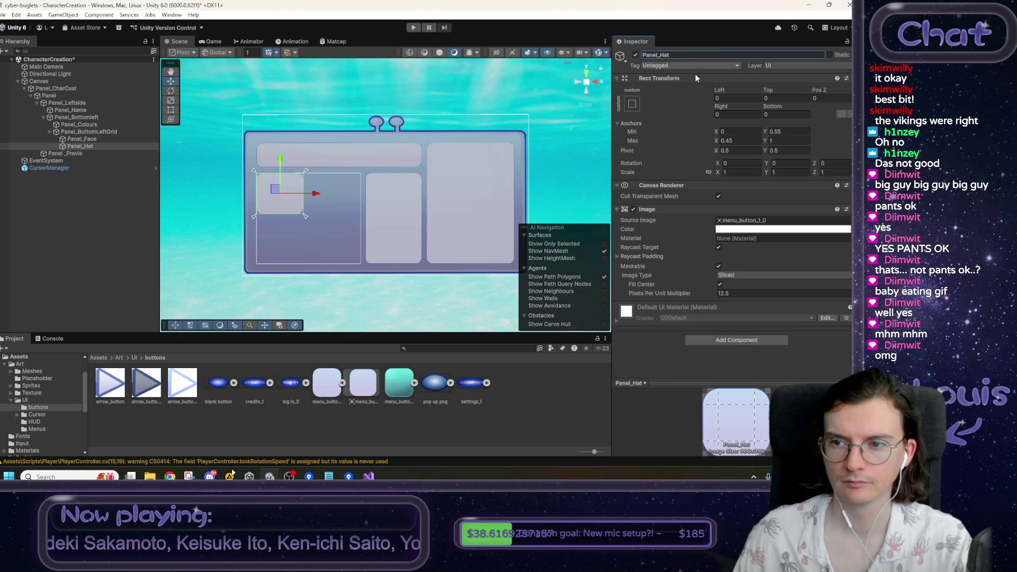
# - Anchor Panel_Hat from X 0.525 to 1 with left and right offsets of 0
pyautogui.click(740, 133)
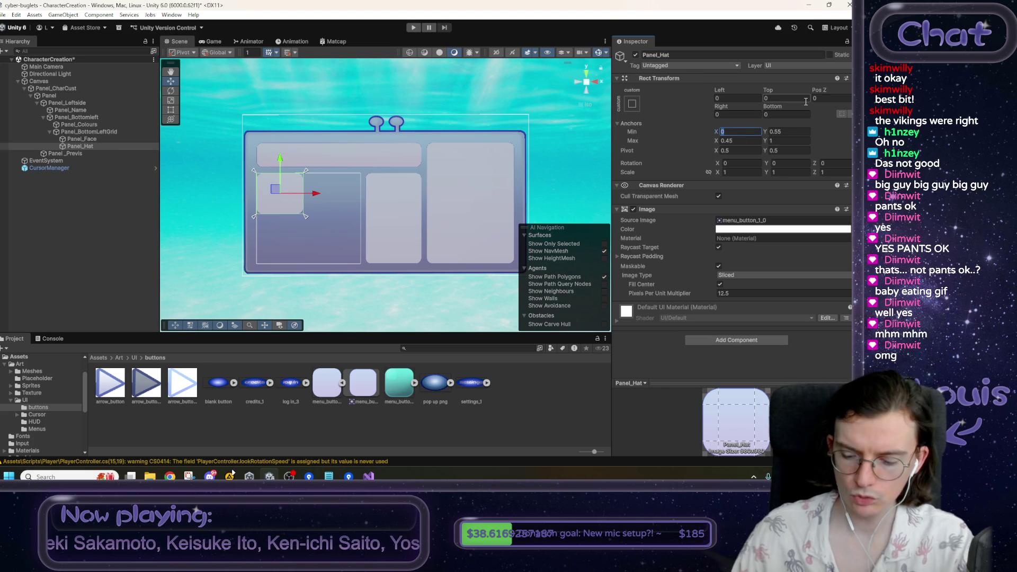
pyautogui.write('0.55')
pyautogui.press('Tab')
pyautogui.press('Tab')
pyautogui.write('1')
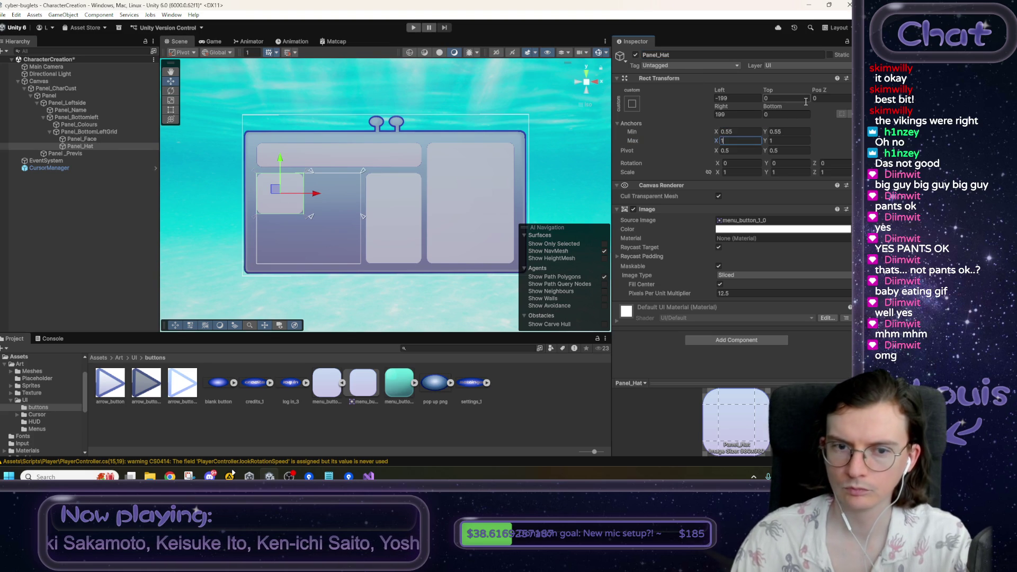
pyautogui.click(734, 97)
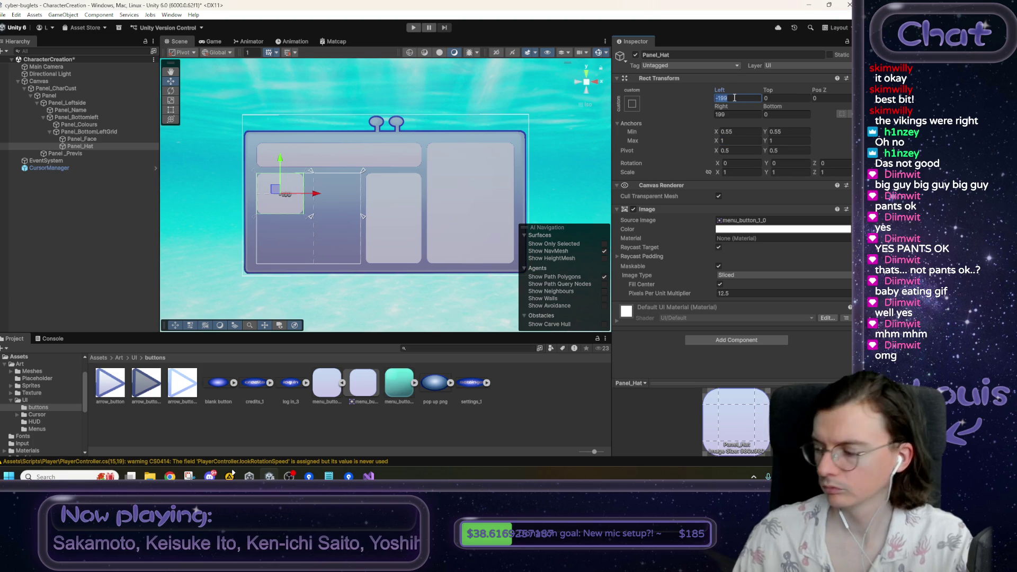
pyautogui.write('0')
pyautogui.press('Tab')
pyautogui.press('Tab')
pyautogui.press('Tab')
pyautogui.write('0')
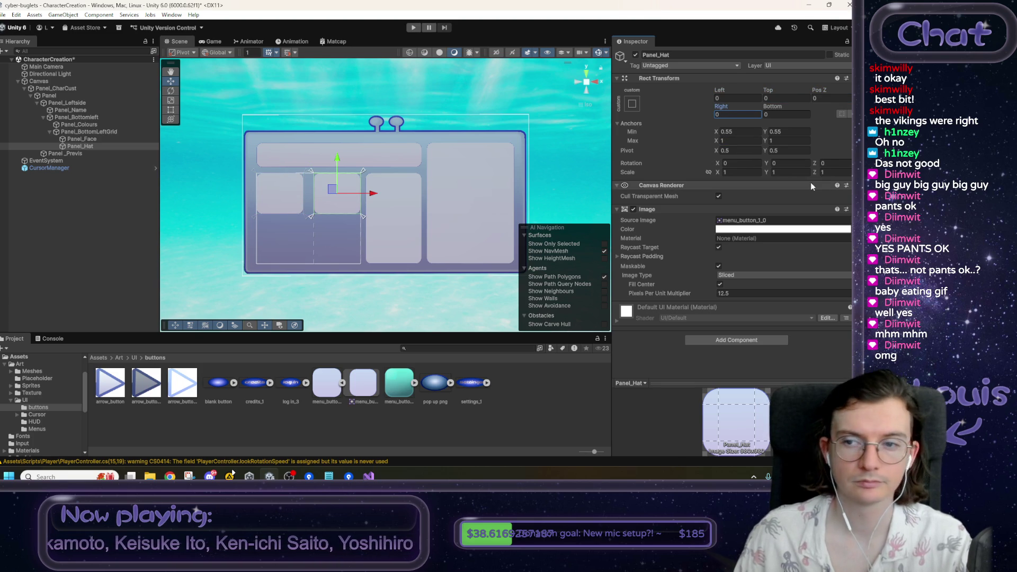
pyautogui.click(729, 132)
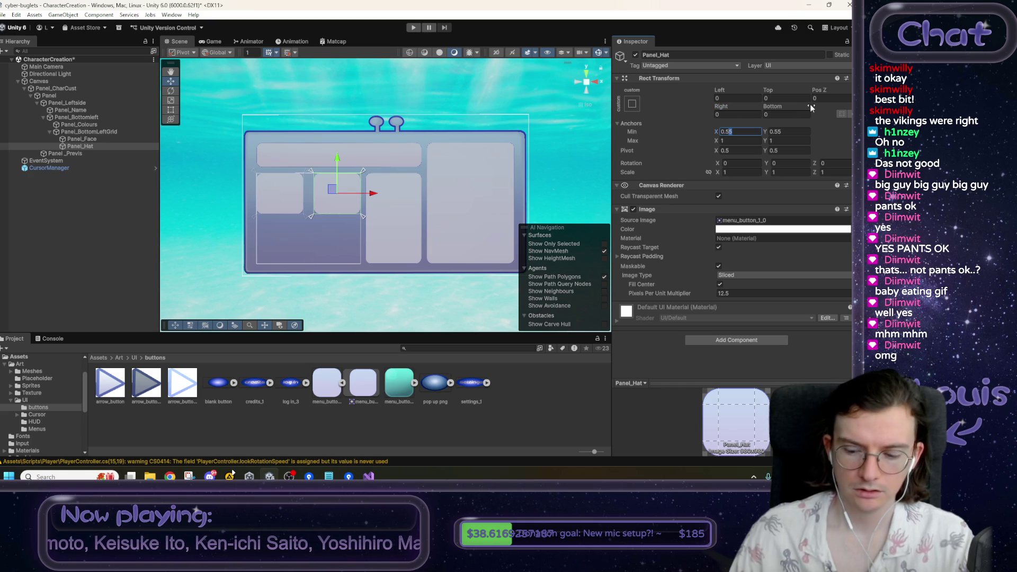
pyautogui.write('2')
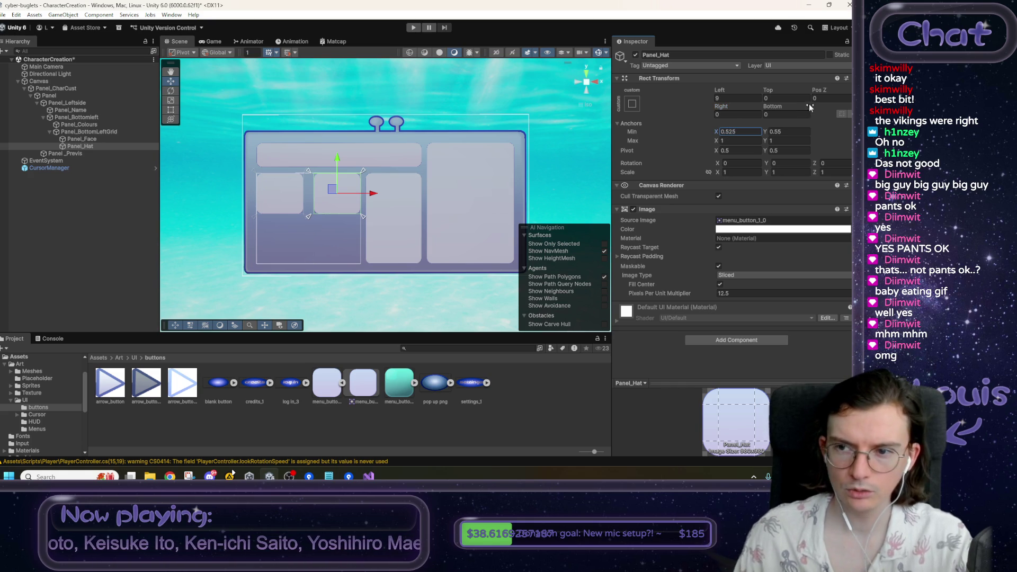
# - Narrow Panel_Face to max X 0.475, zero Panel_Hat's left offset, and duplicate both slots
pyautogui.click(99, 140)
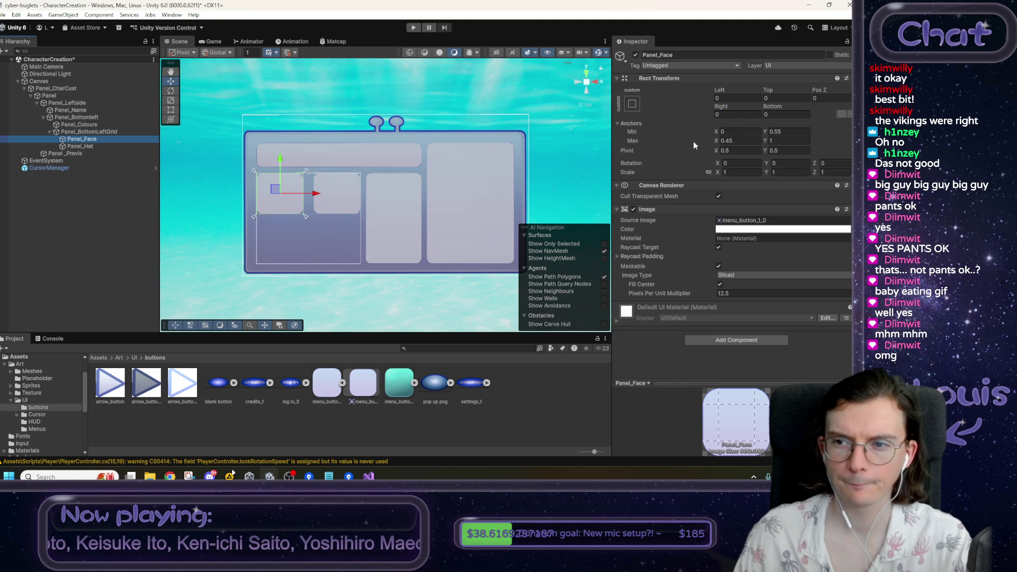
pyautogui.click(736, 140)
pyautogui.write('7')
pyautogui.click(728, 113)
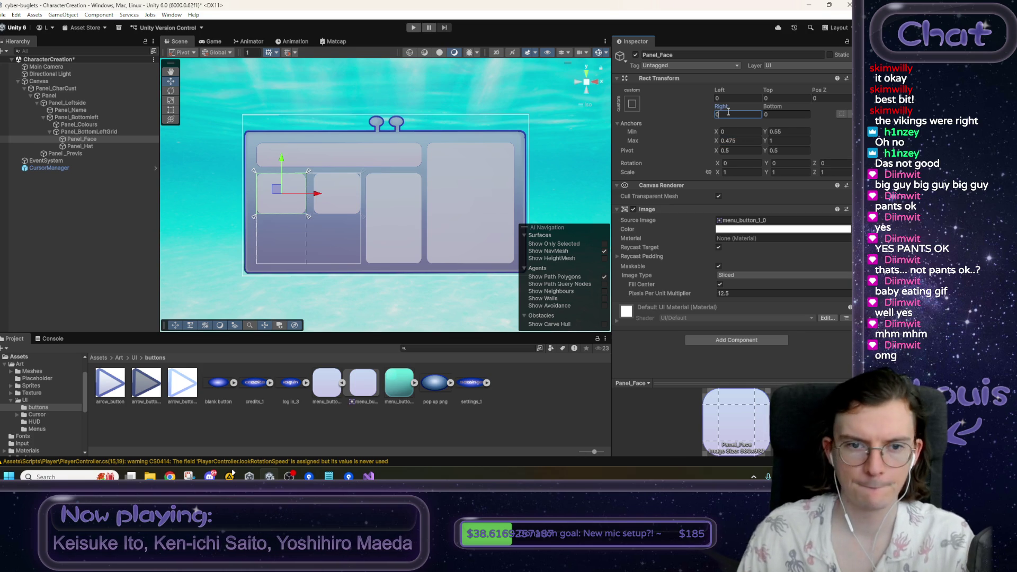
pyautogui.click(96, 146)
pyautogui.click(736, 97)
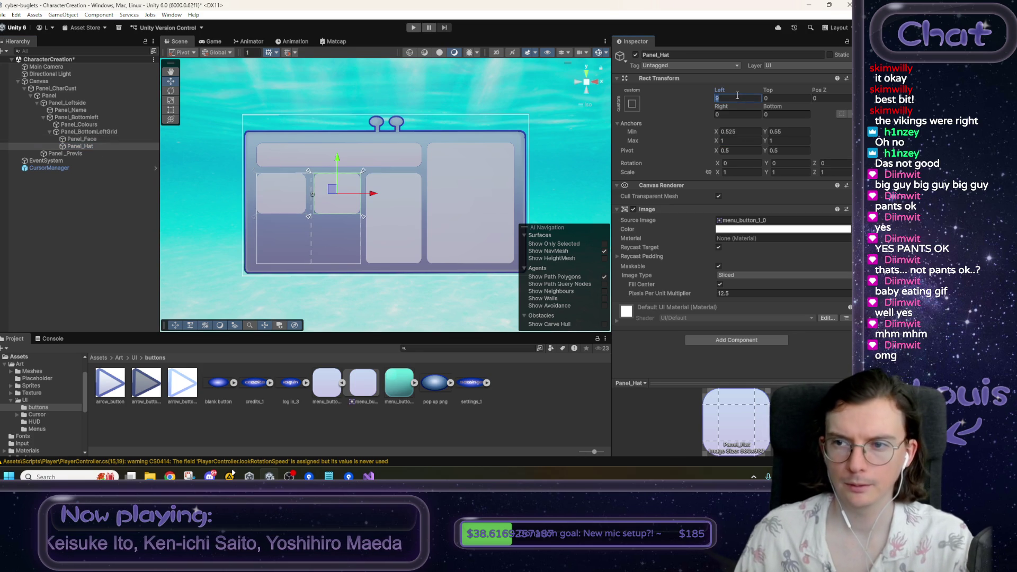
pyautogui.write('0')
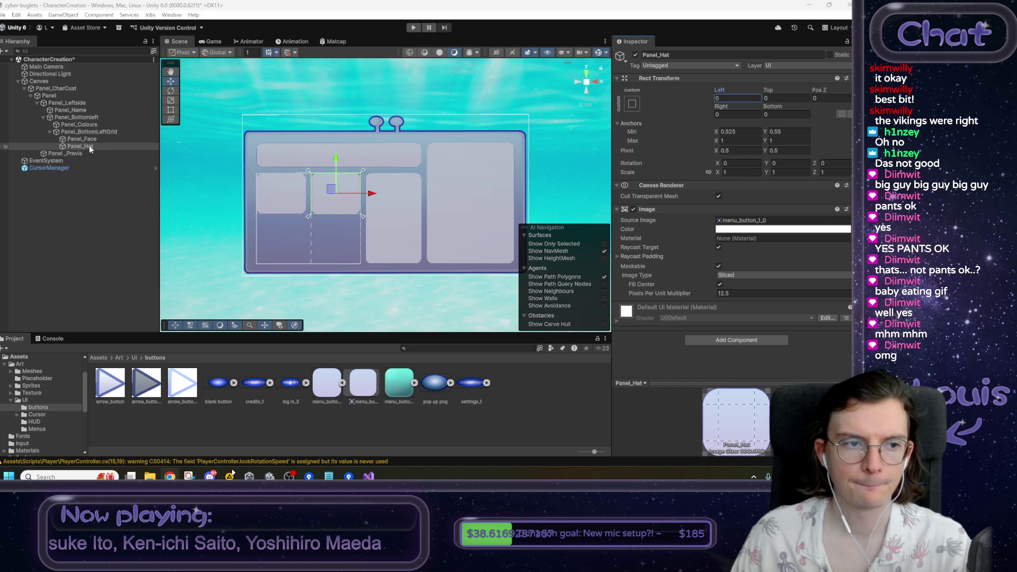
pyautogui.hotkey('ctrl', 'd')
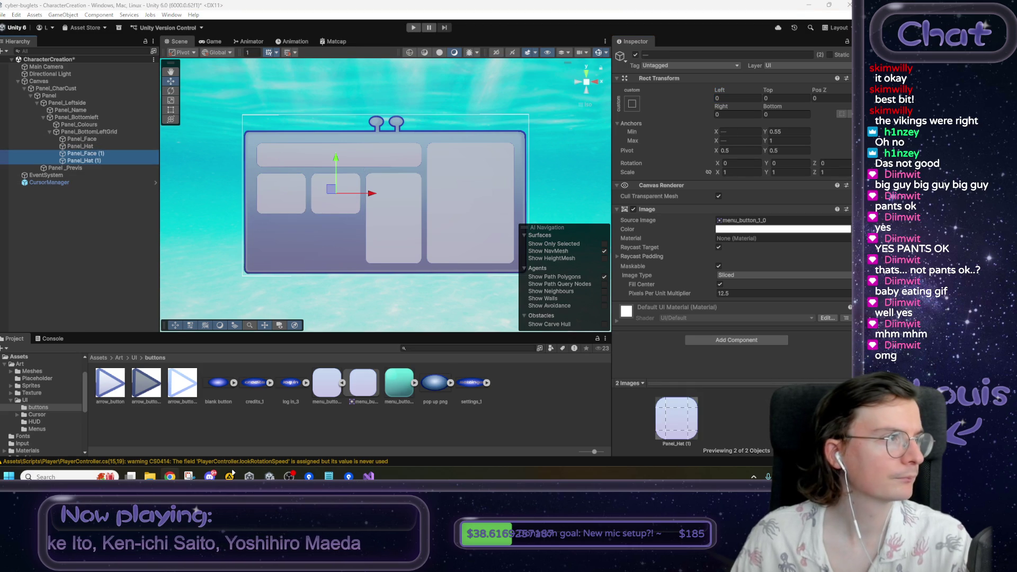
# - Rename the Panel_Face (1) copy to Panel_Antennae and anchor it Y 0–0.45 with zero top/bottom offsets
pyautogui.click(95, 154)
pyautogui.click(692, 53)
pyautogui.click(692, 53)
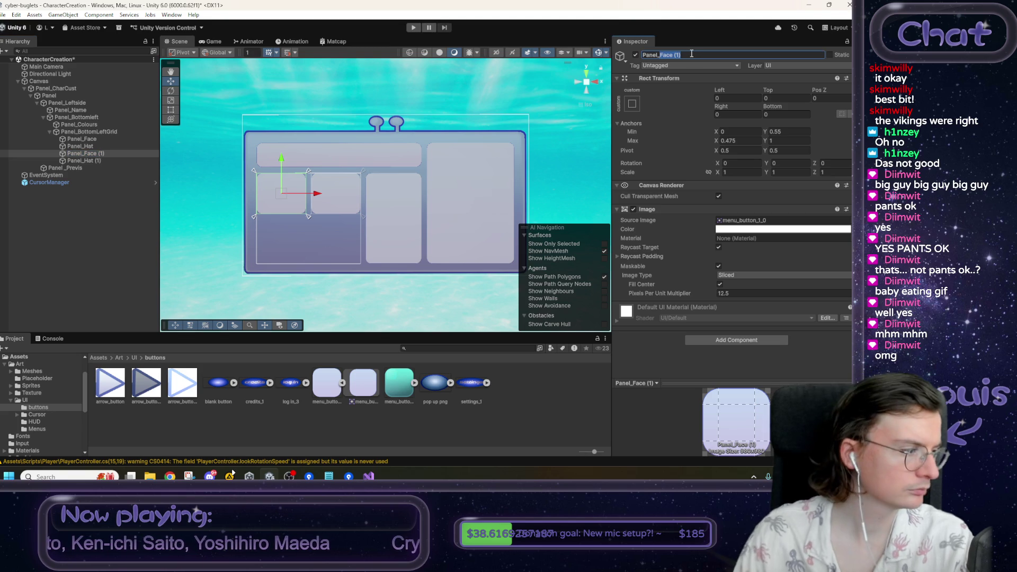
pyautogui.write('Ante')
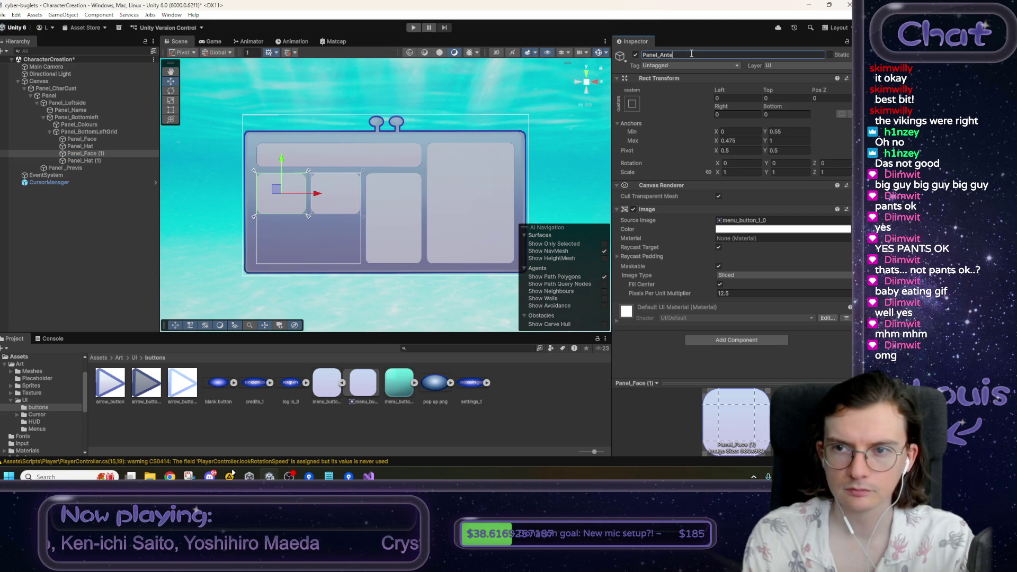
pyautogui.write('nnae')
pyautogui.press('Return')
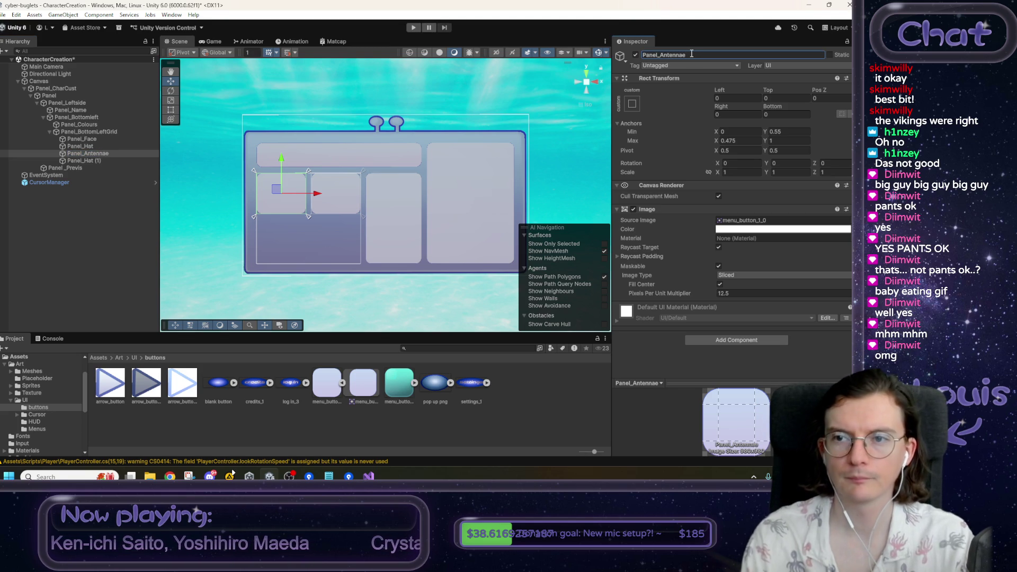
pyautogui.click(785, 133)
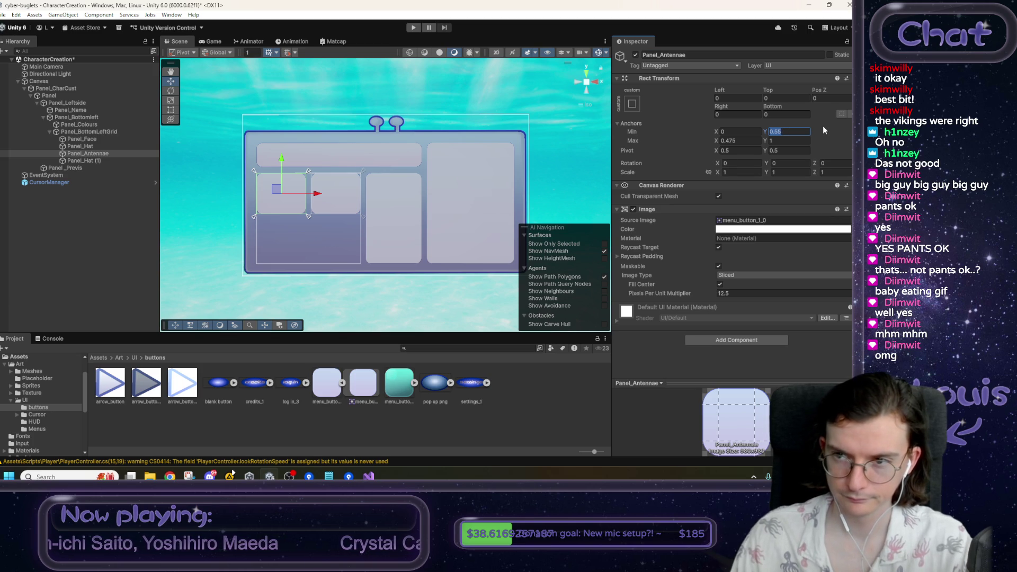
pyautogui.write('0')
pyautogui.press('Tab')
pyautogui.press('Tab')
pyautogui.write('0.45')
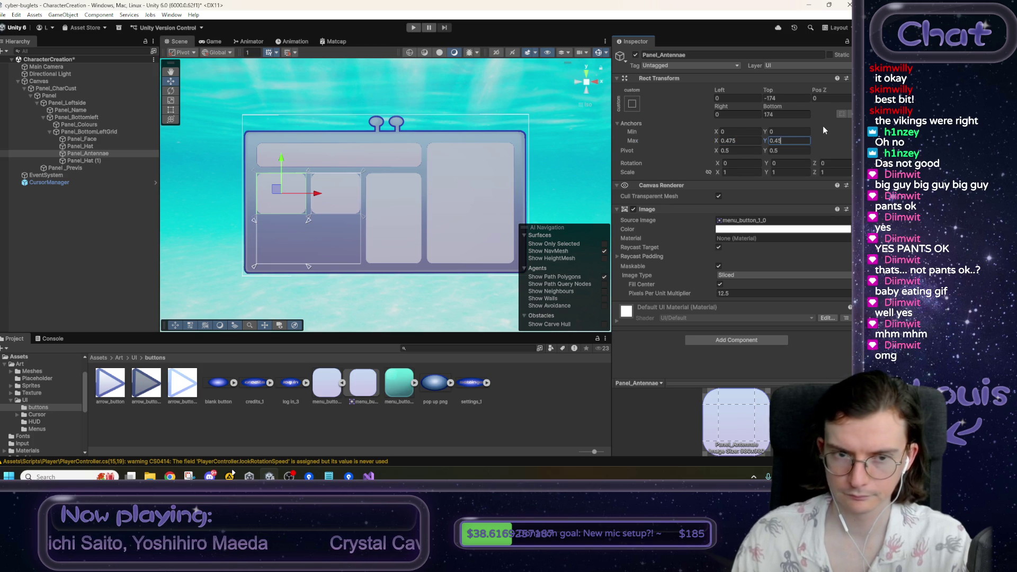
pyautogui.click(781, 98)
pyautogui.write('0')
pyautogui.press('Tab')
pyautogui.press('Tab')
pyautogui.write('0')
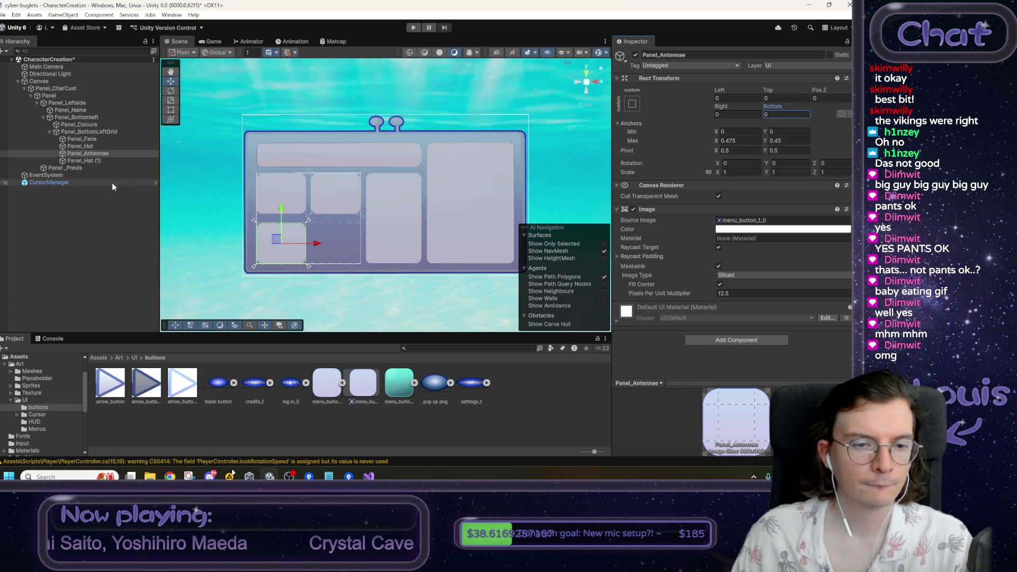
# - Rename the Panel_Hat (1) copy to Panel_Tail and anchor it Y 0–0.45 with zero top/bottom offsets
pyautogui.click(103, 160)
pyautogui.click(667, 55)
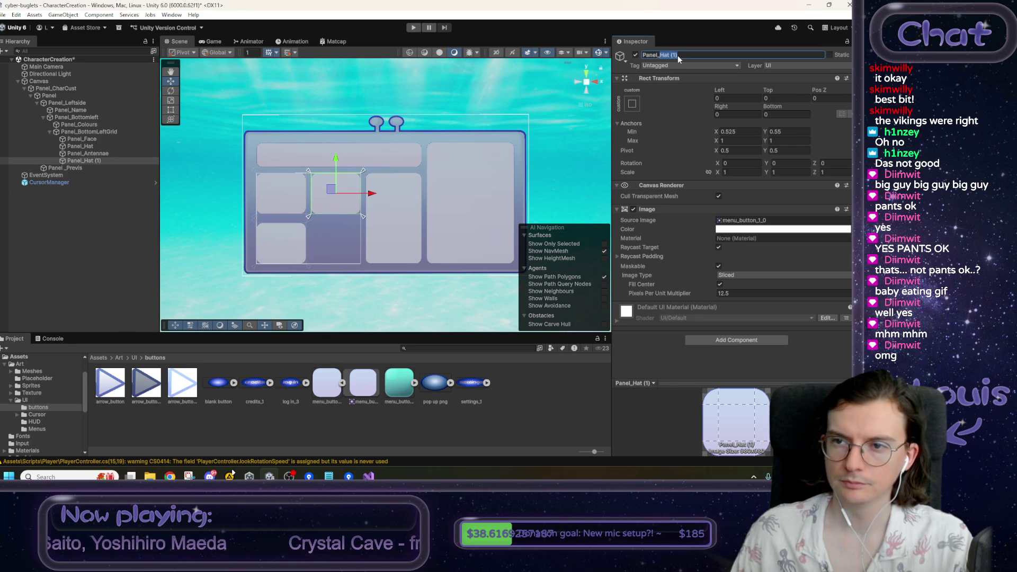
pyautogui.write('Panel_Tail')
pyautogui.press('Return')
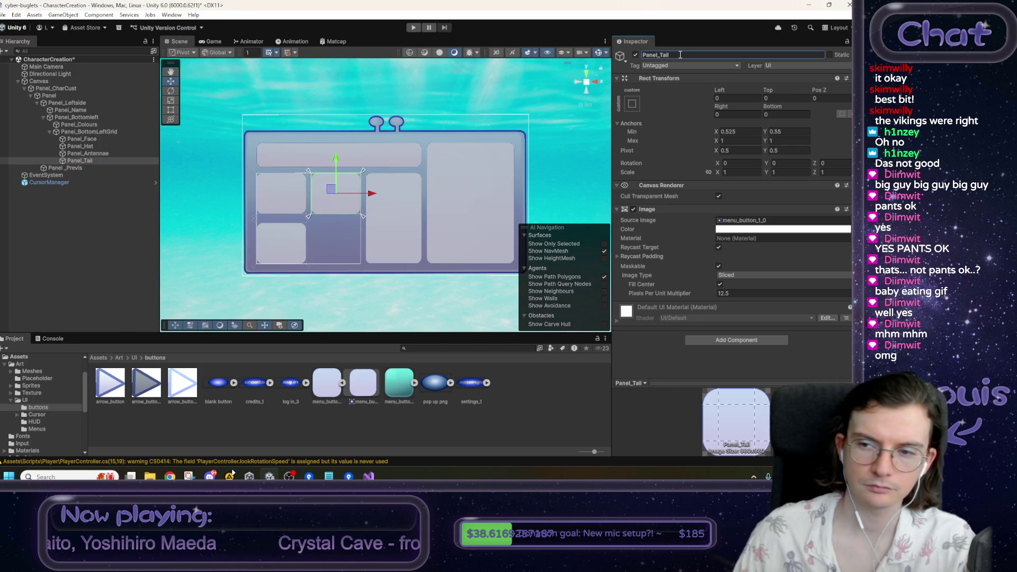
pyautogui.click(792, 133)
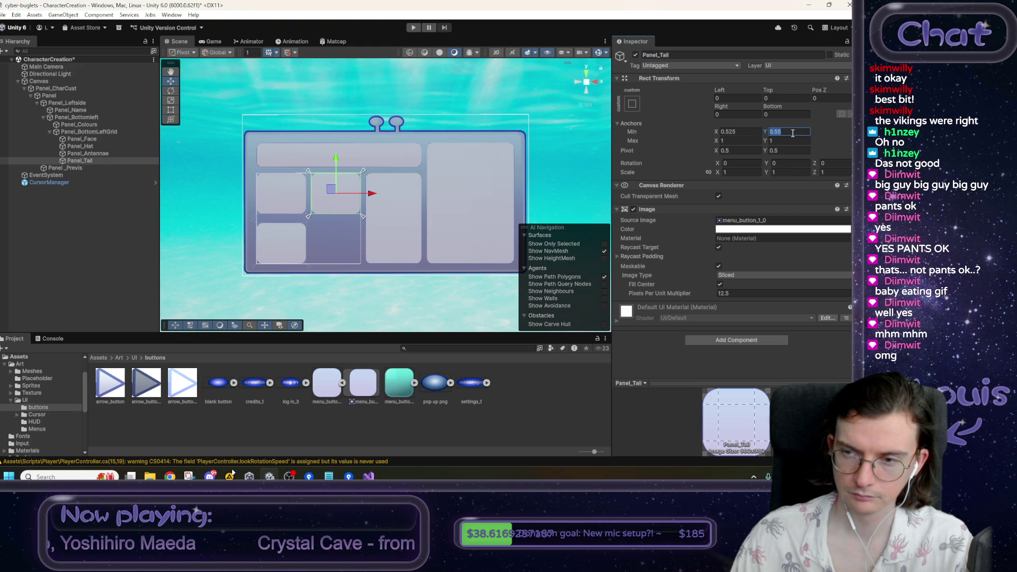
pyautogui.write('0')
pyautogui.press('Tab')
pyautogui.write('0.45')
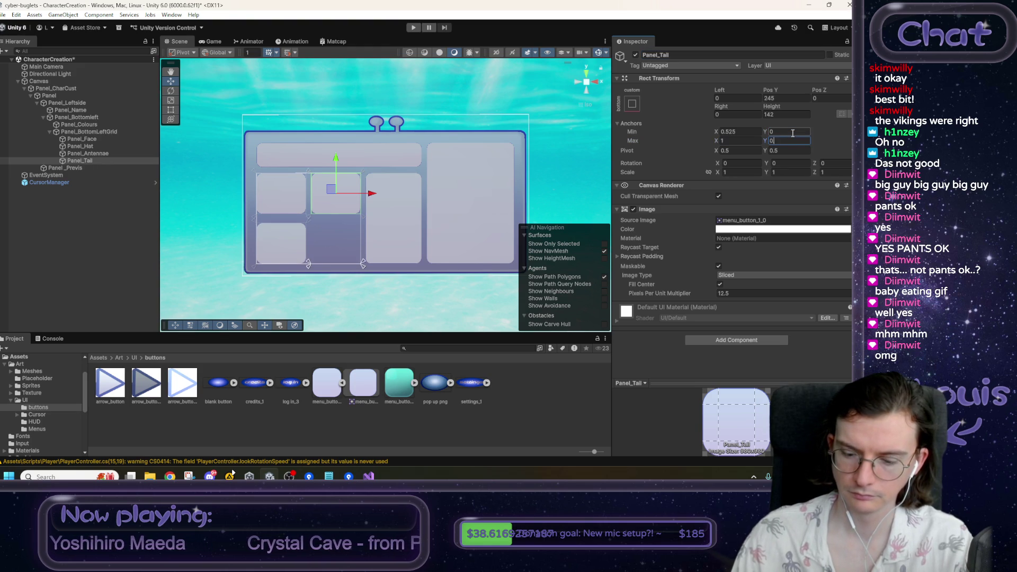
pyautogui.click(784, 98)
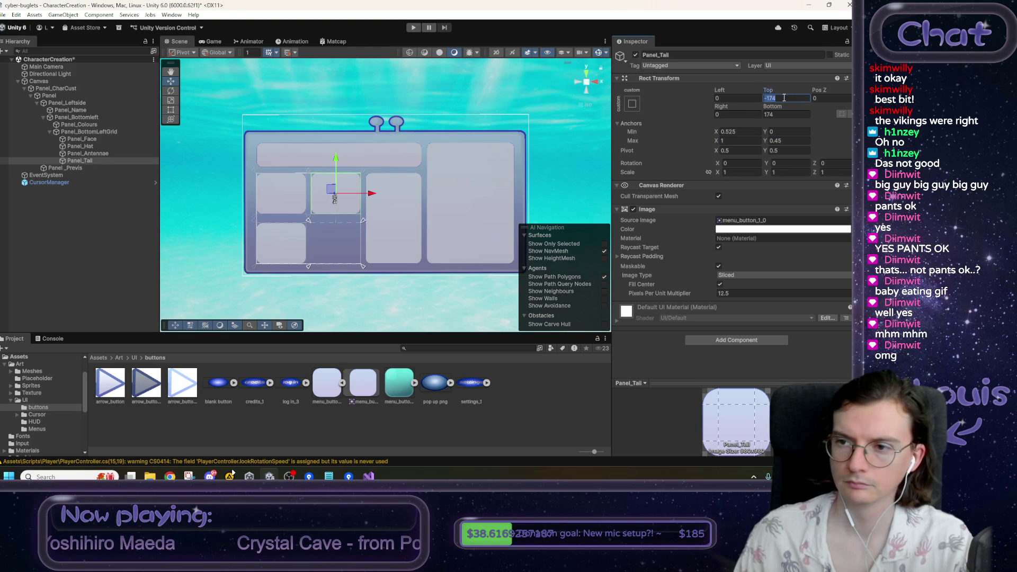
pyautogui.write('0')
pyautogui.press('Tab')
pyautogui.write('0')
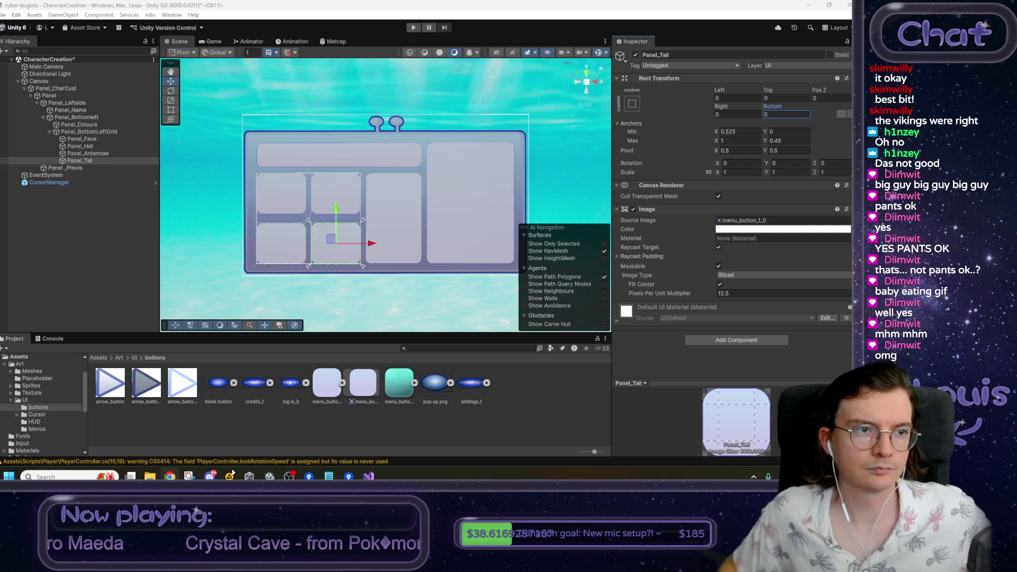
# - Save the CharacterCreation scene and switch to the mockup image in Chrome
pyautogui.click(235, 85)
pyautogui.hotkey('ctrl', 's')
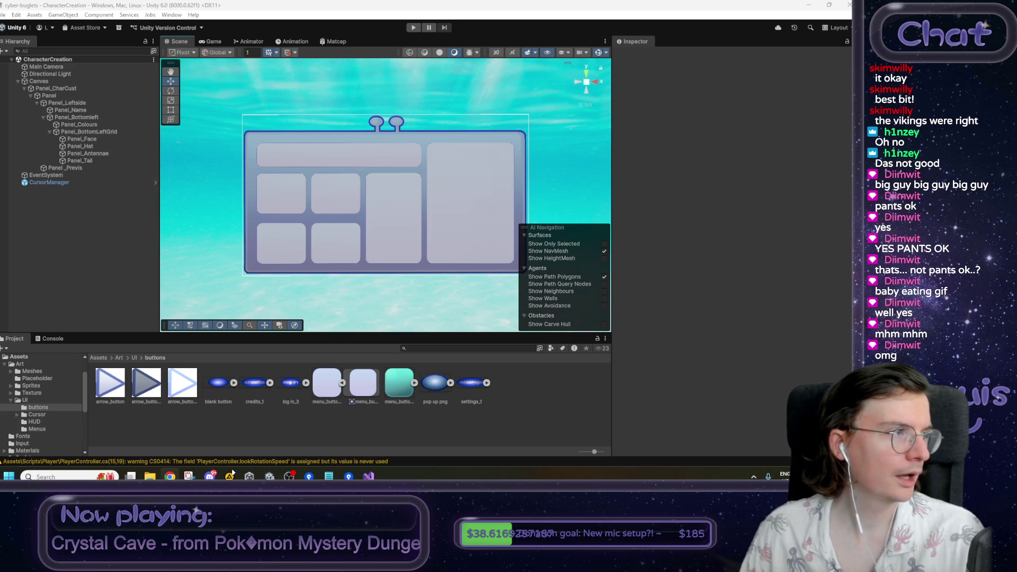
pyautogui.hotkey('alt', 'Tab')
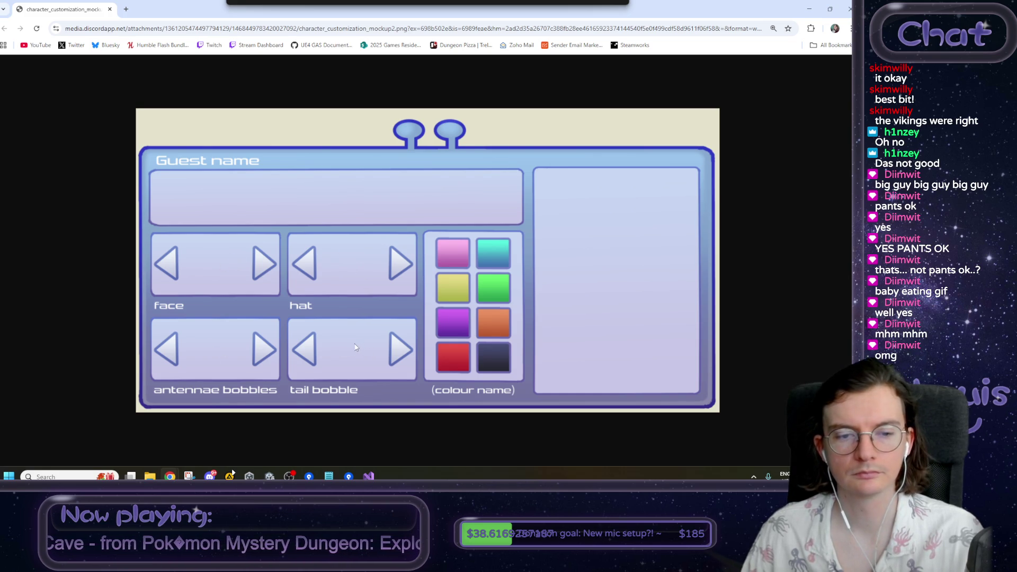
# - Minimize the Chrome mockup window to get back to the Unity editor
pyautogui.press('super+Down')
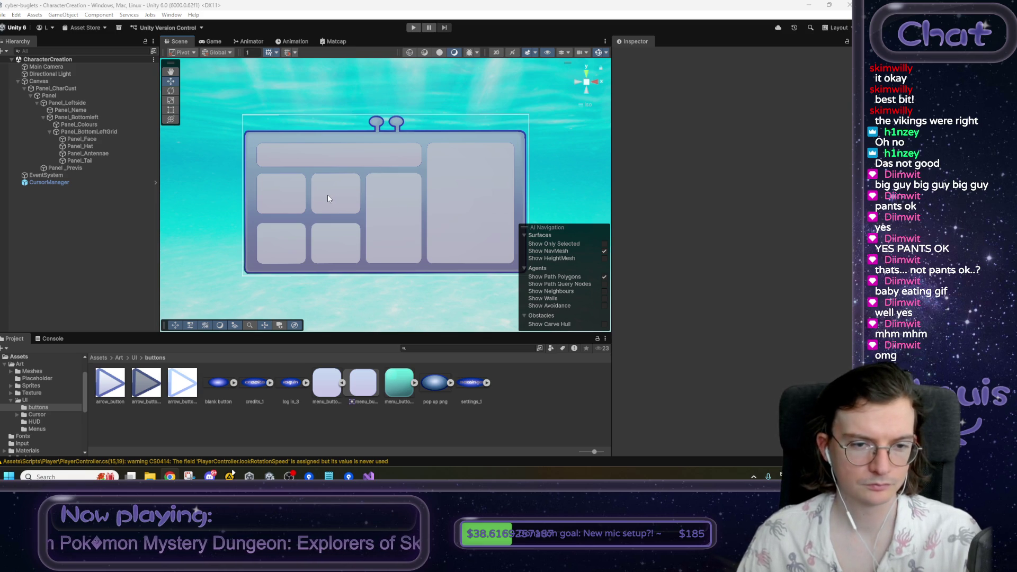
# - Add a TextMeshPro text object under Panel_Face using the Vipnagorgialla Rg SDF font
pyautogui.click(91, 142)
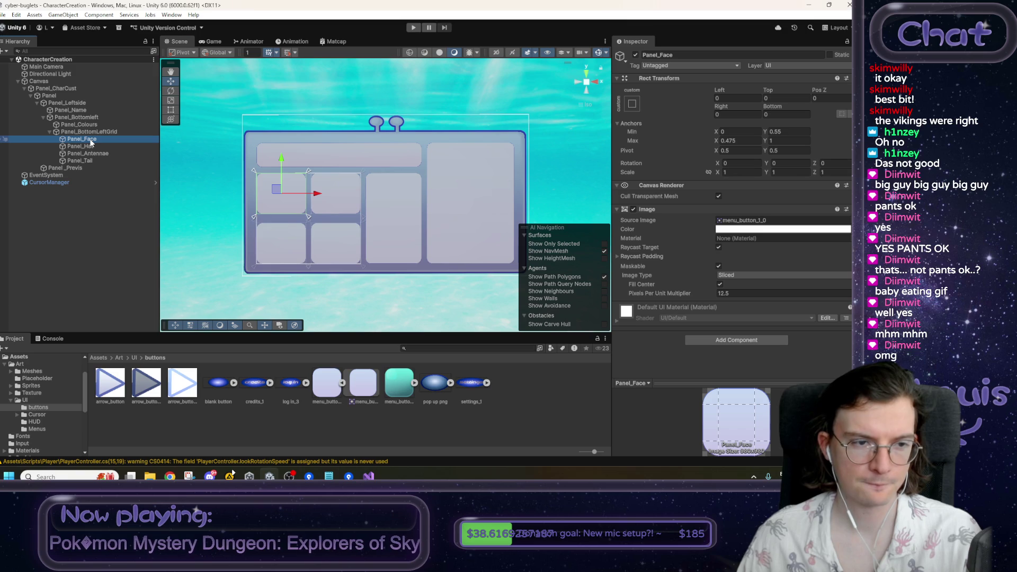
pyautogui.rightClick(91, 142)
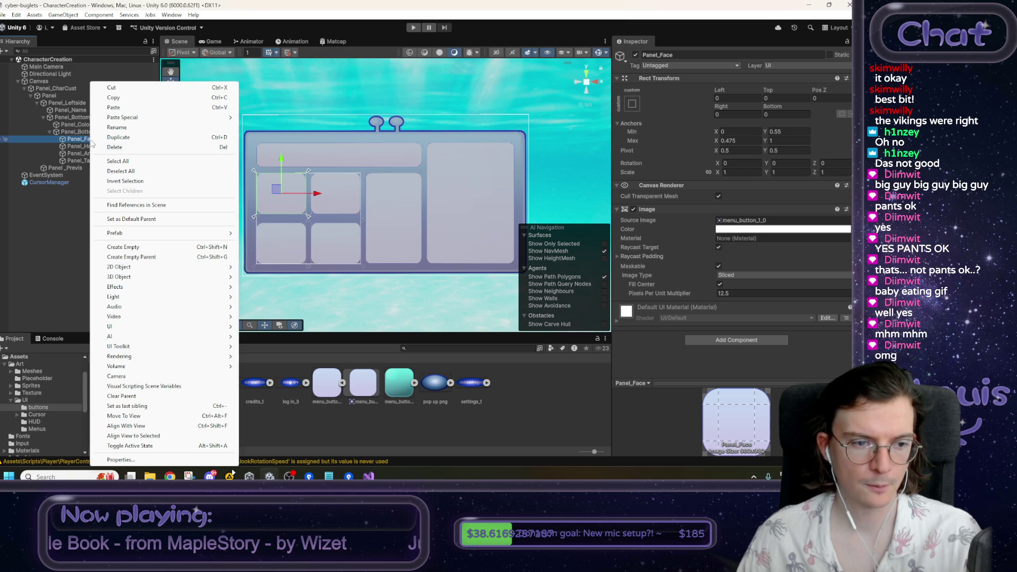
pyautogui.moveTo(130, 331)
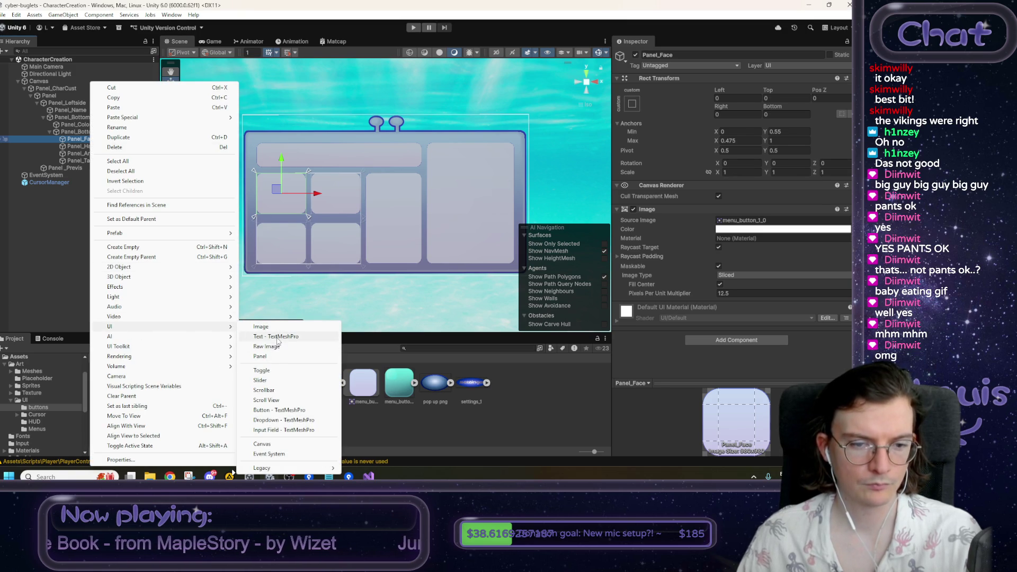
pyautogui.click(278, 337)
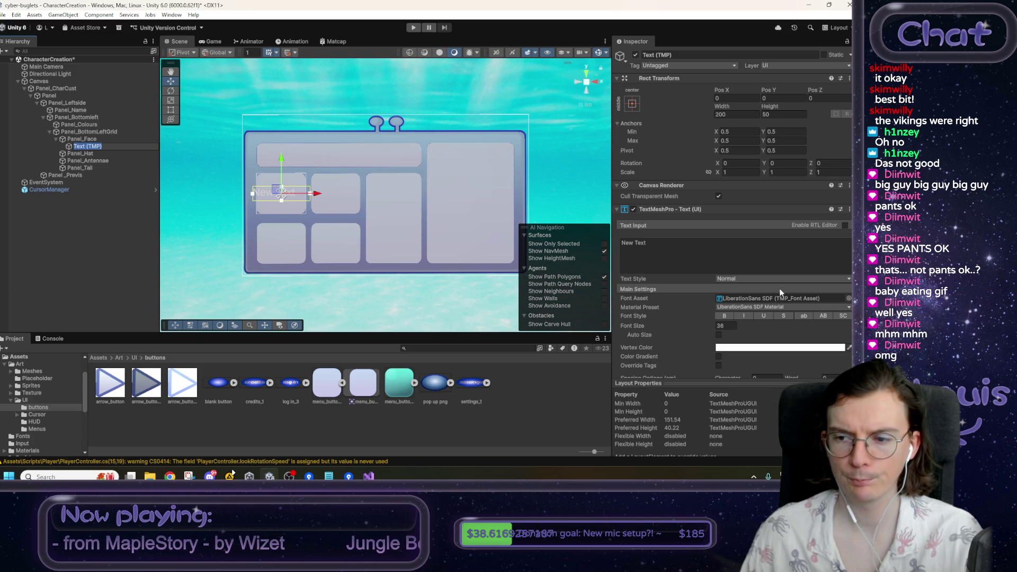
pyautogui.click(849, 299)
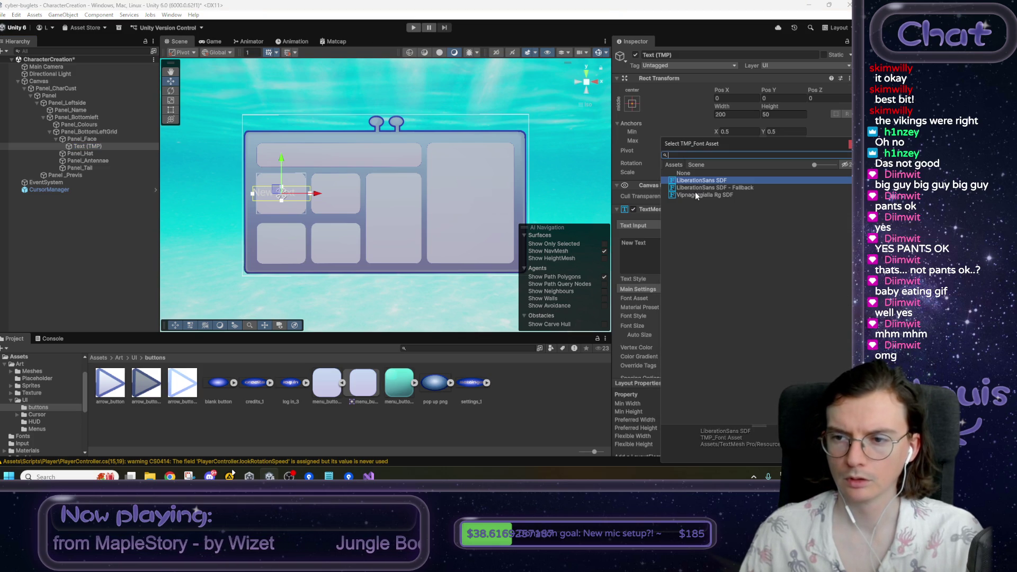
pyautogui.doubleClick(697, 193)
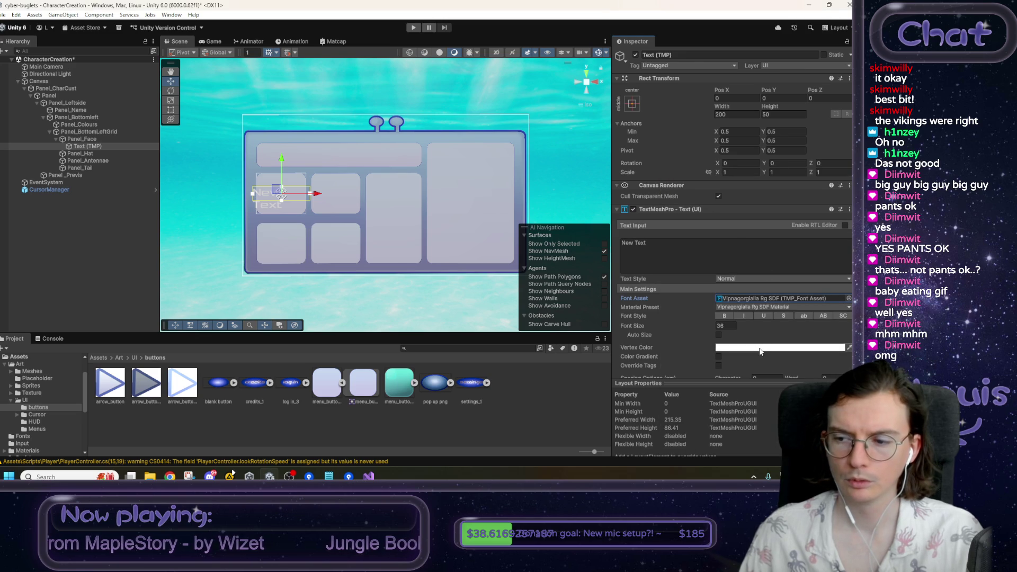
# - Set the new label's text to 'face'
pyautogui.click(234, 204)
pyautogui.scroll(2, 268, 205)
pyautogui.scroll(-1, 268, 205)
pyautogui.click(106, 147)
pyautogui.click(655, 247)
pyautogui.write('face')
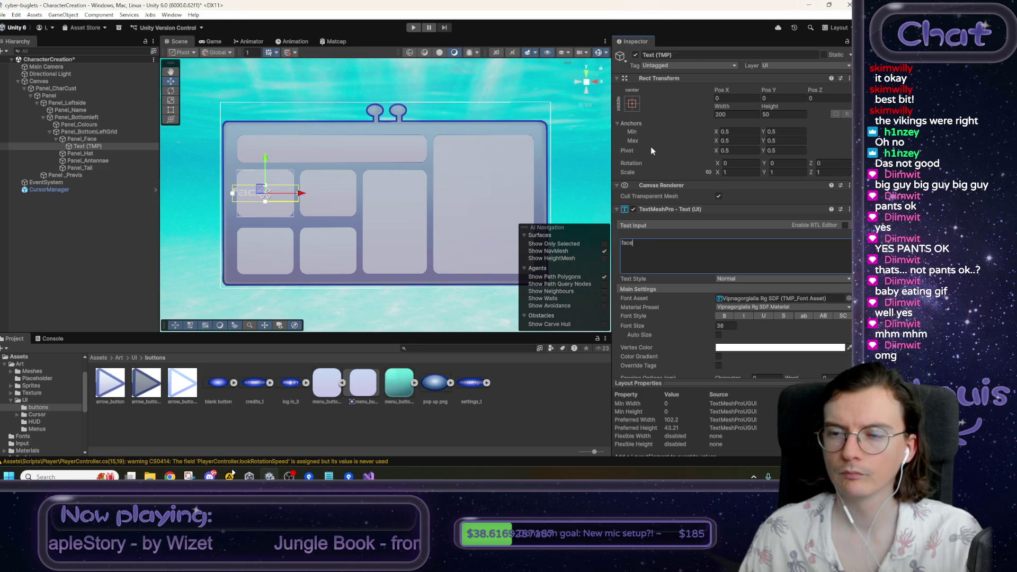
pyautogui.click(630, 105)
# - Stretch the face text box across its slot with zero offsets, then lower its top edge
pyautogui.click(731, 240)
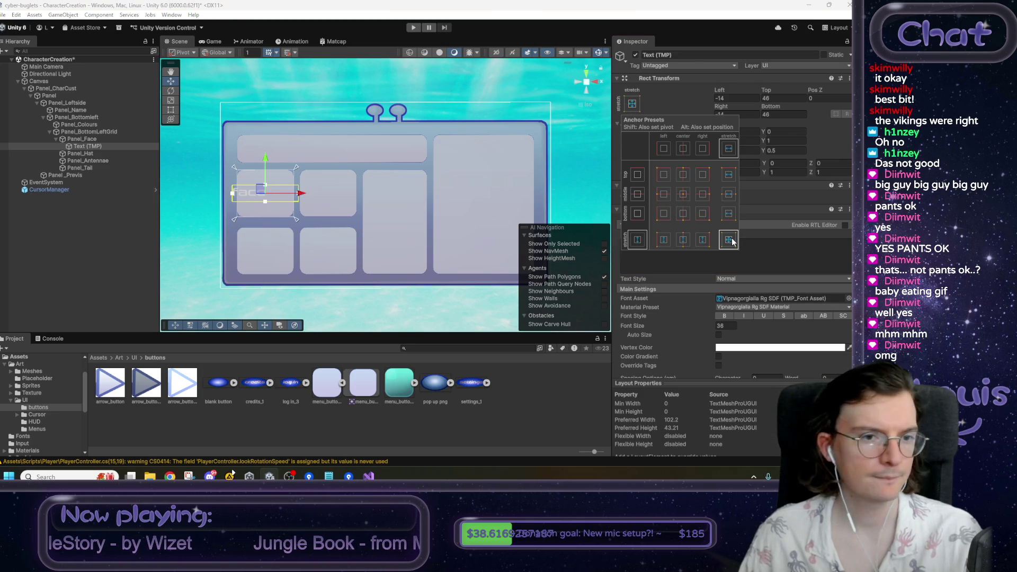
pyautogui.click(736, 99)
pyautogui.click(736, 98)
pyautogui.write('10')
pyautogui.press('BackSpace')
pyautogui.press('BackSpace')
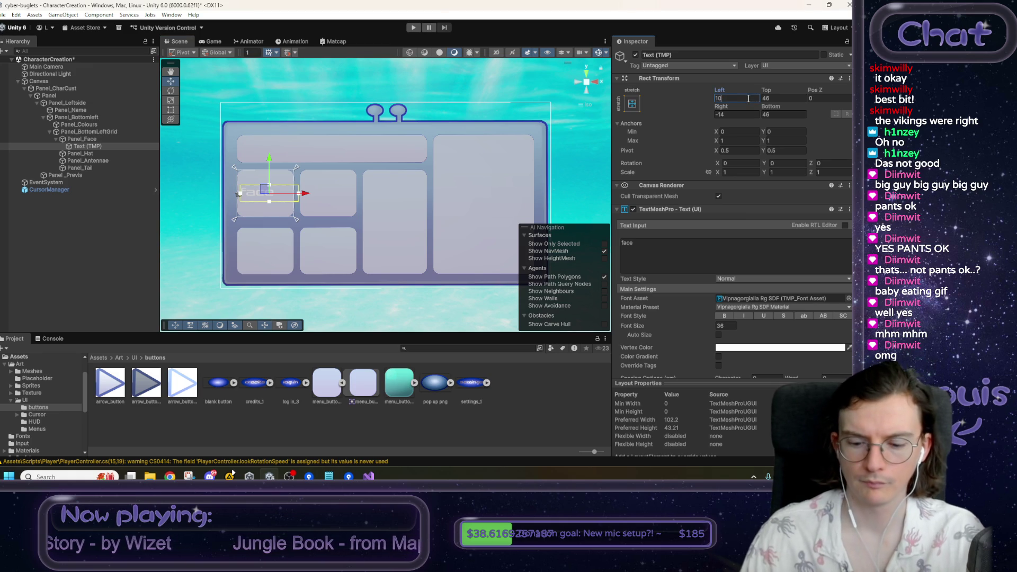
pyautogui.write('0')
pyautogui.press('Tab')
pyautogui.write('0')
pyautogui.press('Tab')
pyautogui.press('Tab')
pyautogui.write('0')
pyautogui.press('Tab')
pyautogui.write('0')
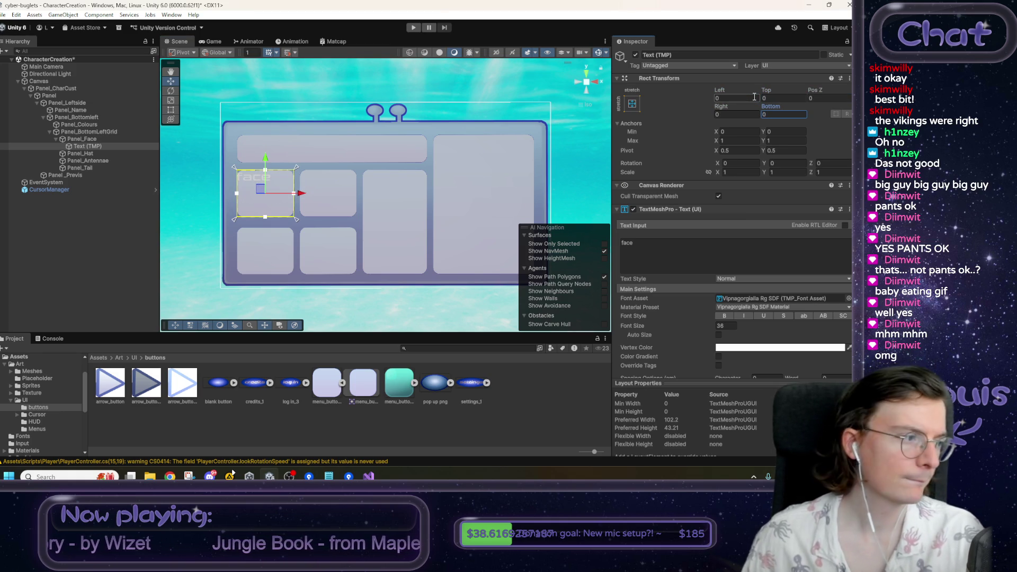
pyautogui.moveTo(266, 171); pyautogui.dragTo(267, 206)
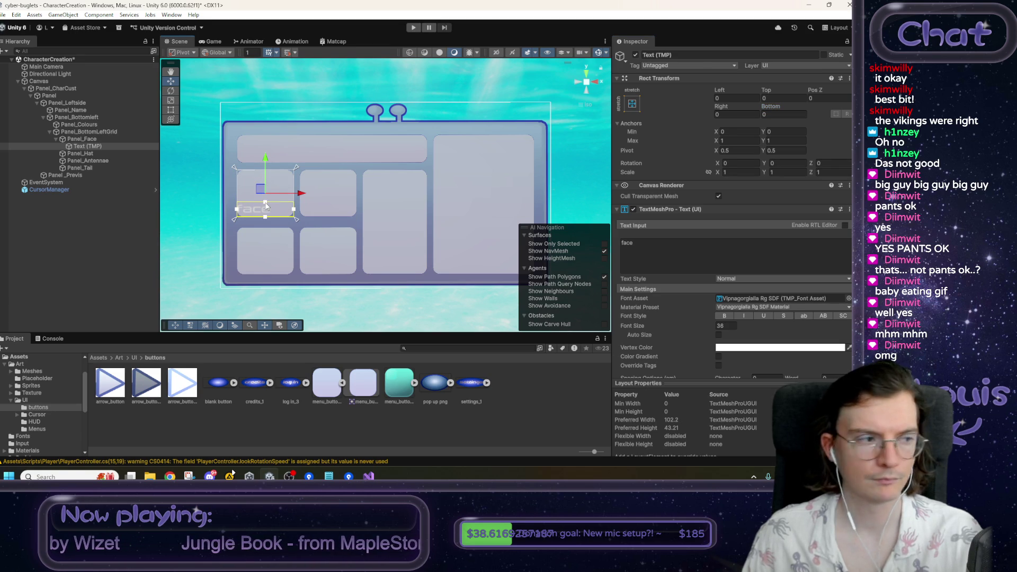
# - Set the label's font size to 26, bottom alignment, and 5-unit left and right padding
pyautogui.click(728, 327)
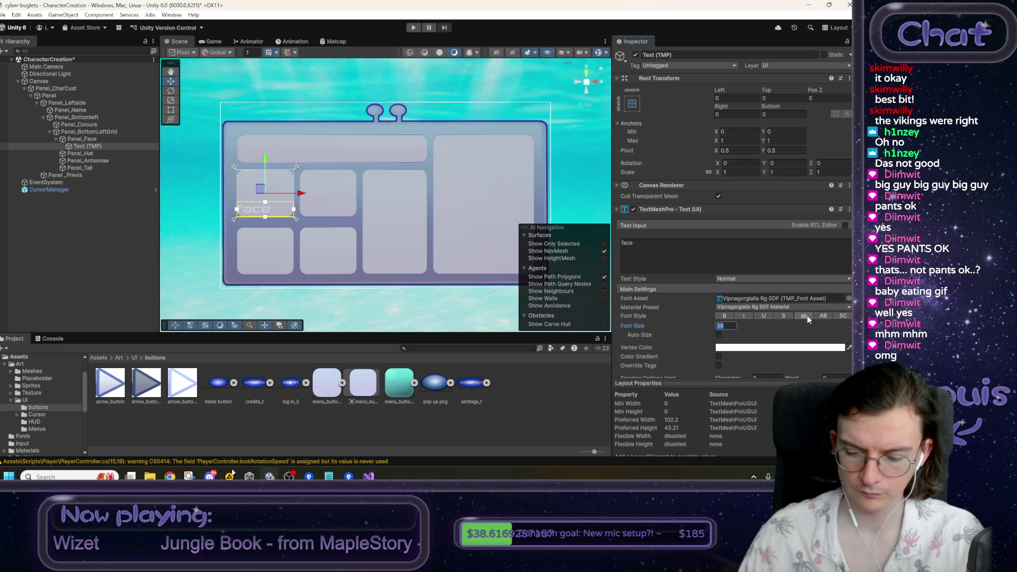
pyautogui.write('26')
pyautogui.scroll(-3, 753, 320)
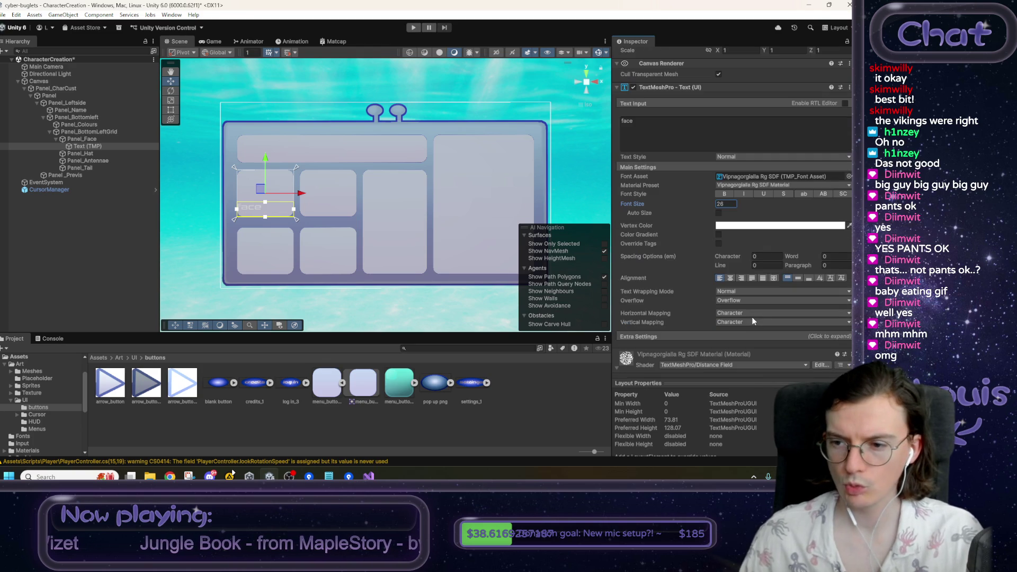
pyautogui.click(808, 279)
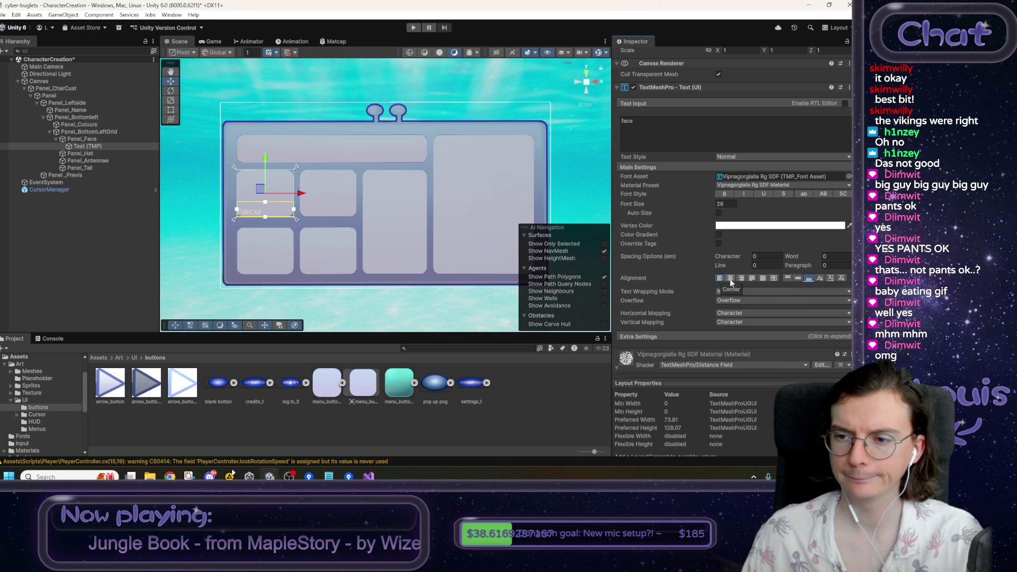
pyautogui.scroll(5, 786, 244)
pyautogui.click(731, 98)
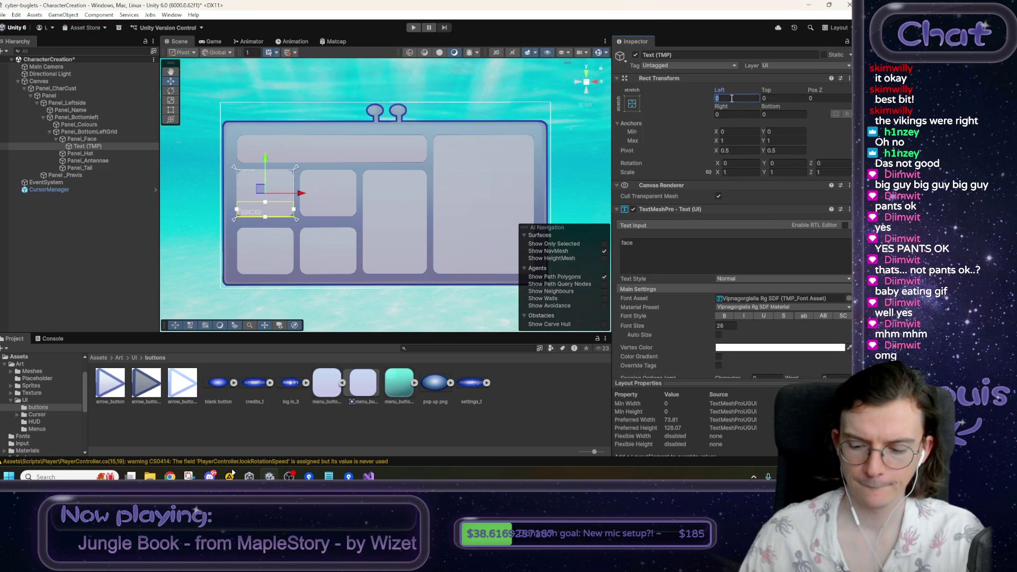
pyautogui.write('5')
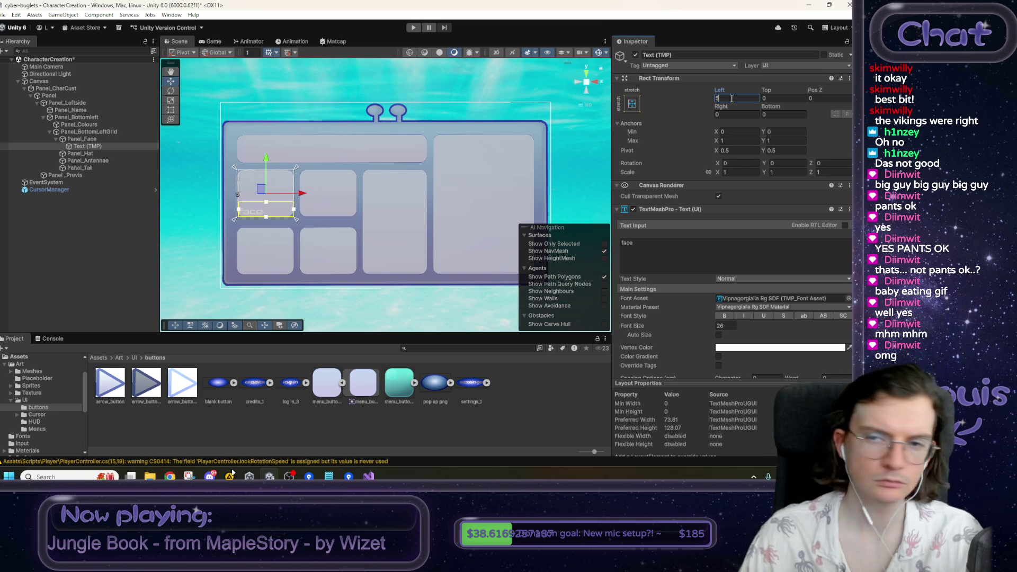
pyautogui.press('Tab')
pyautogui.press('Tab')
pyautogui.press('Tab')
pyautogui.write('5')
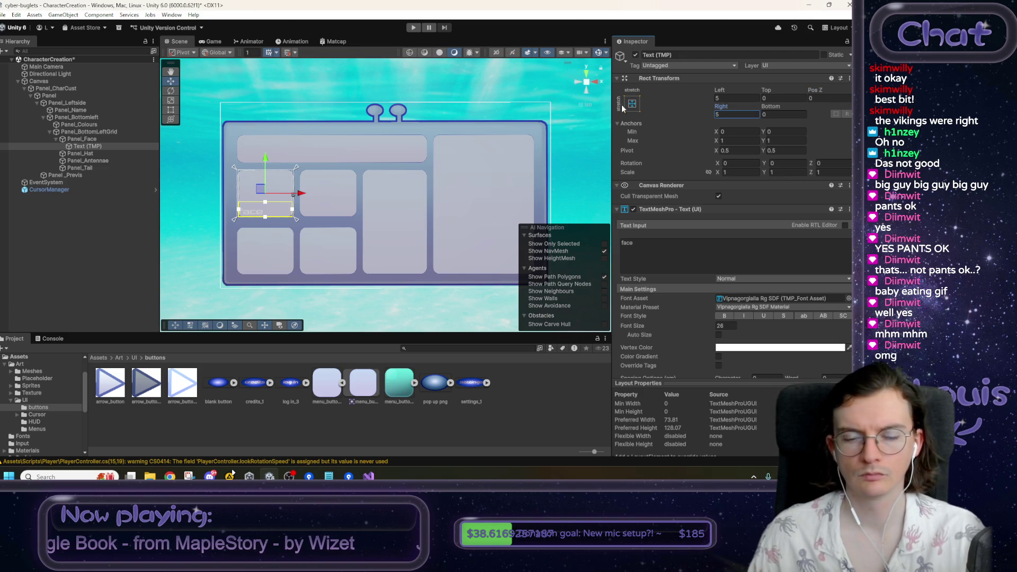
pyautogui.click(93, 140)
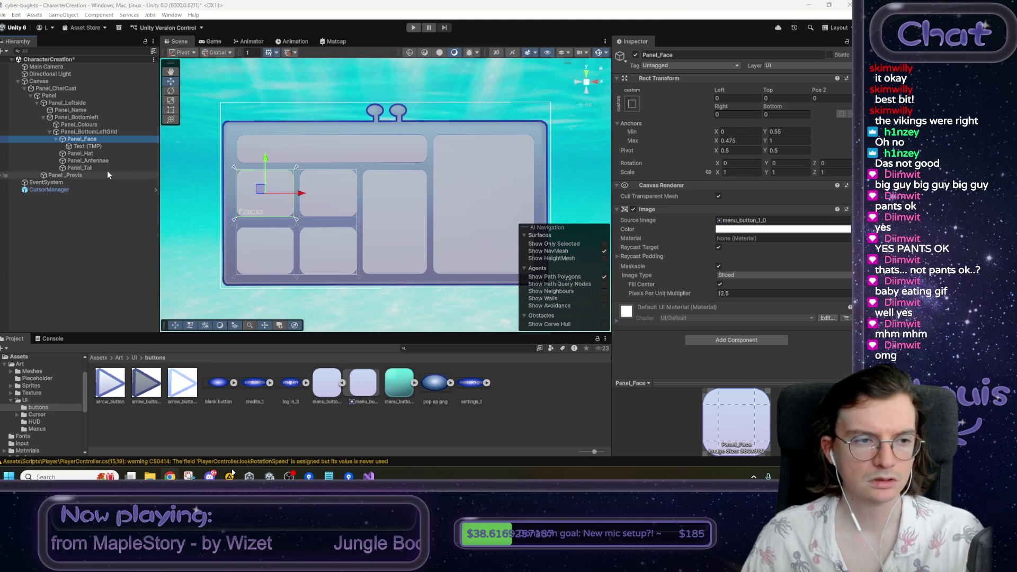
pyautogui.rightClick(94, 141)
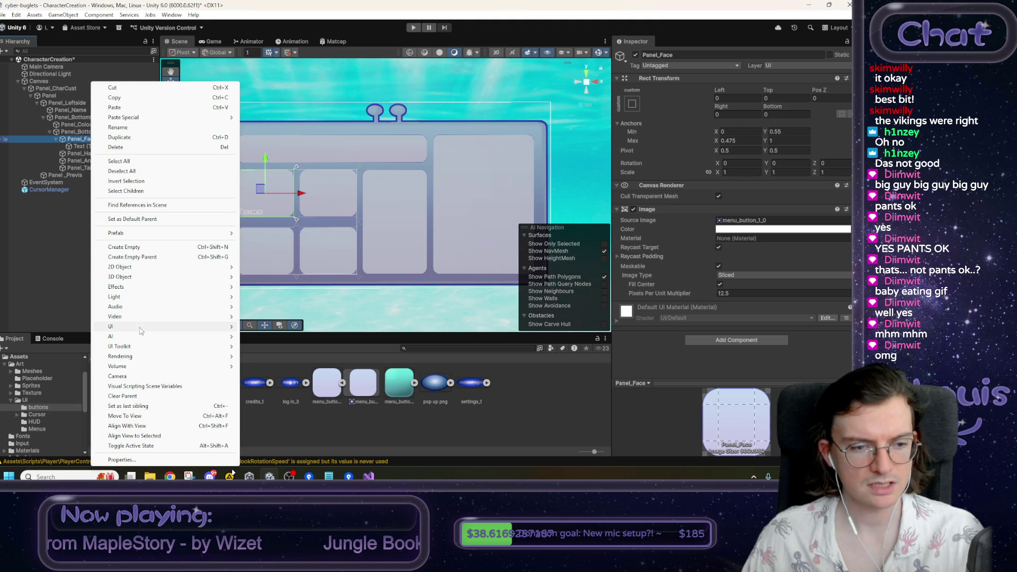
# - Add an inner Panel under Panel_Face, remove its default image, and raise its bottom above the label
pyautogui.moveTo(142, 329)
pyautogui.click(277, 359)
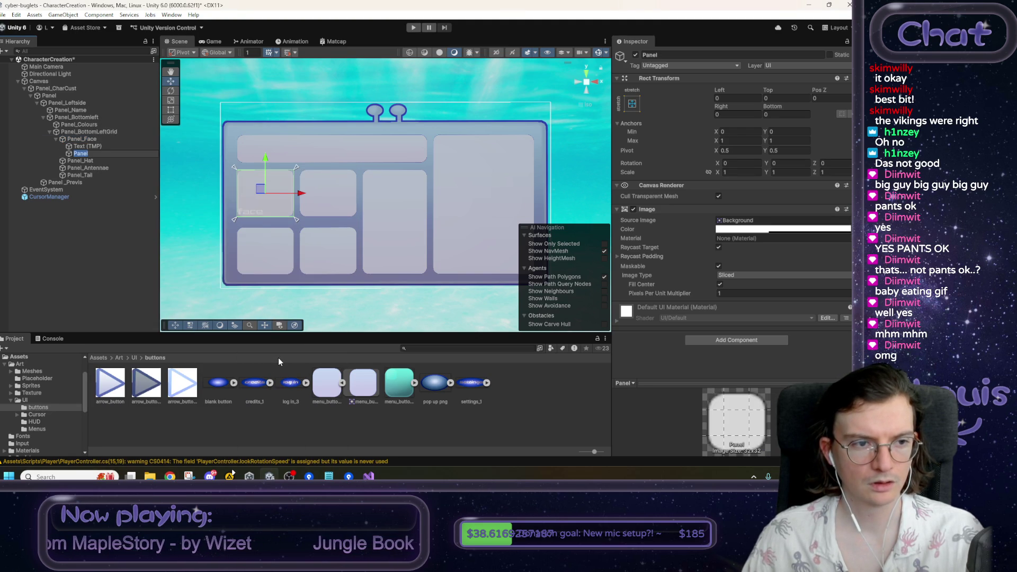
pyautogui.click(85, 155)
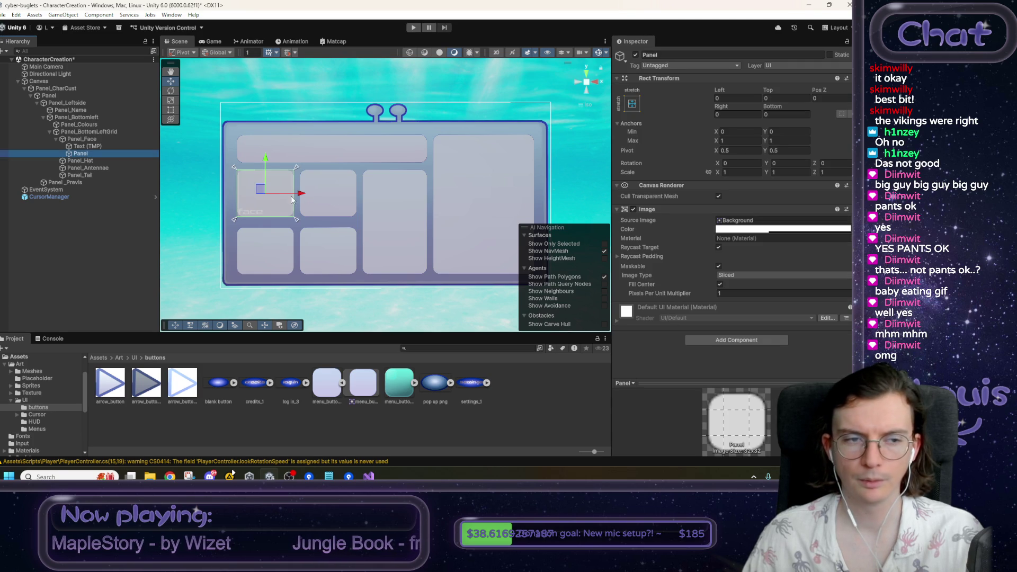
pyautogui.rightClick(694, 209)
pyautogui.click(712, 230)
pyautogui.click(110, 139)
pyautogui.click(101, 153)
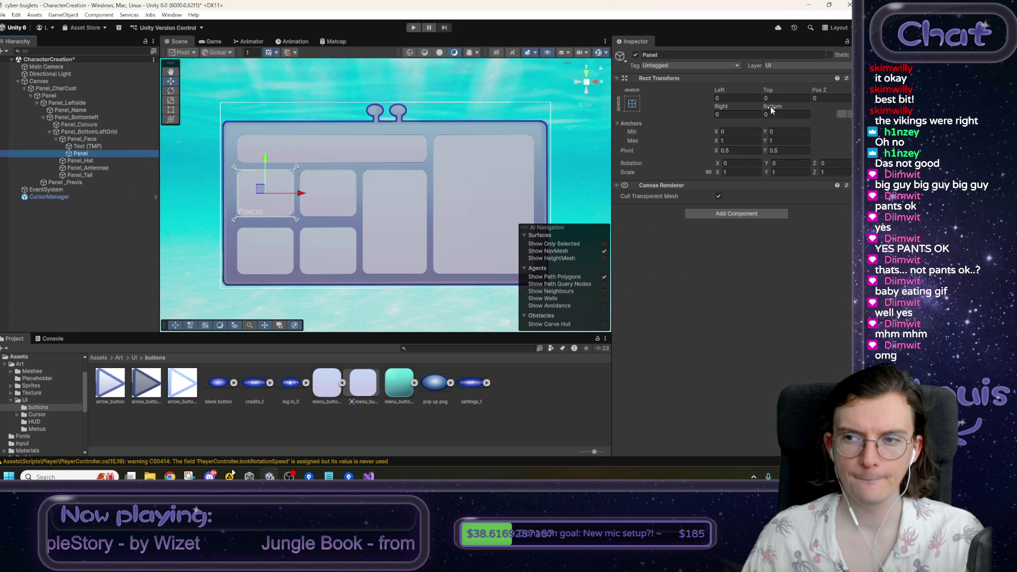
pyautogui.moveTo(772, 109)
pyautogui.mouseDown()
pyautogui.moveTo(842, 111)
pyautogui.moveTo(140, 117)
pyautogui.moveTo(157, 112)
pyautogui.mouseUp()
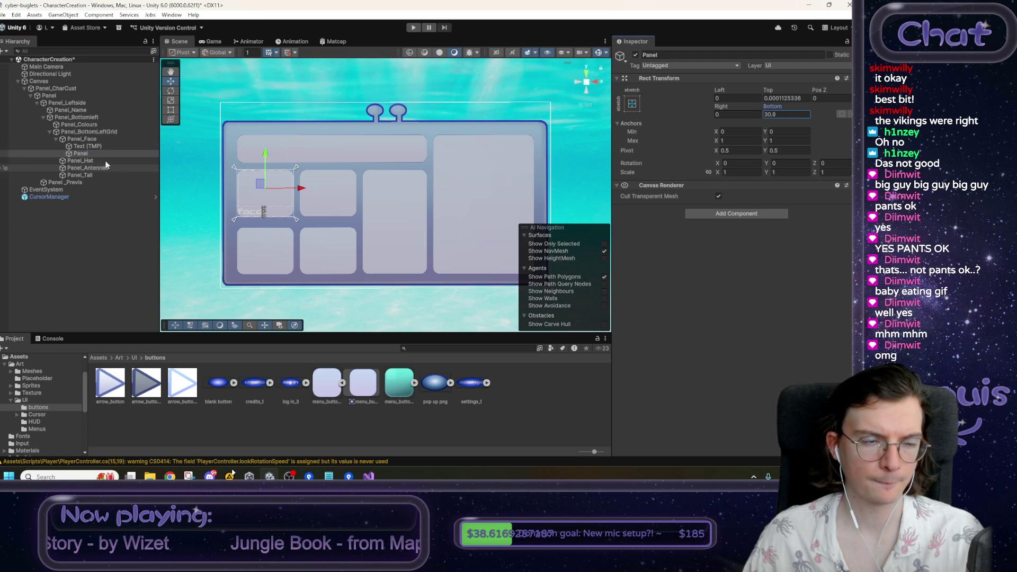
# - Move Panel_Face's menu_button_1_0 Image component onto the inner Panel
pyautogui.click(87, 139)
pyautogui.rightClick(704, 211)
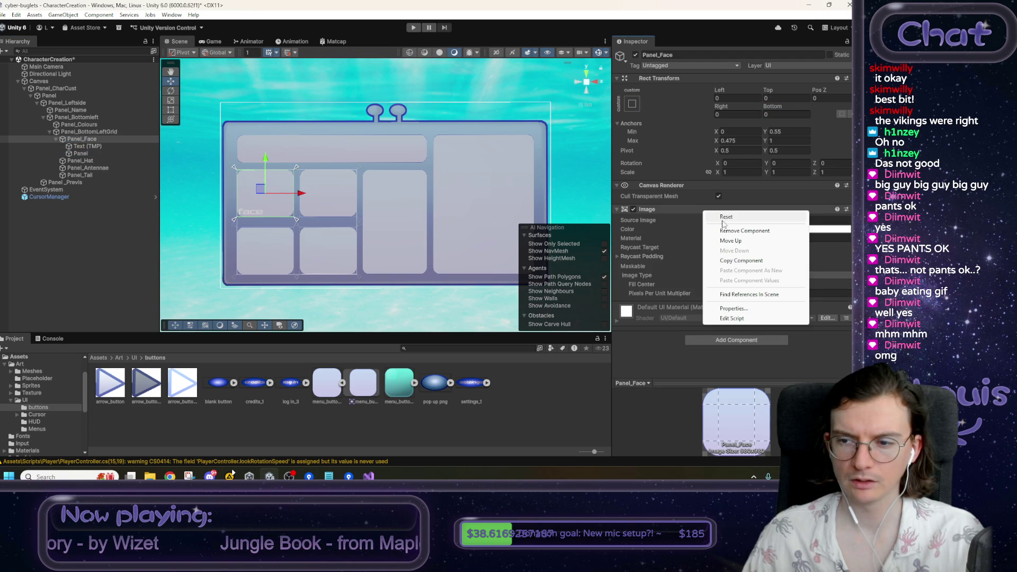
pyautogui.click(741, 261)
pyautogui.click(97, 153)
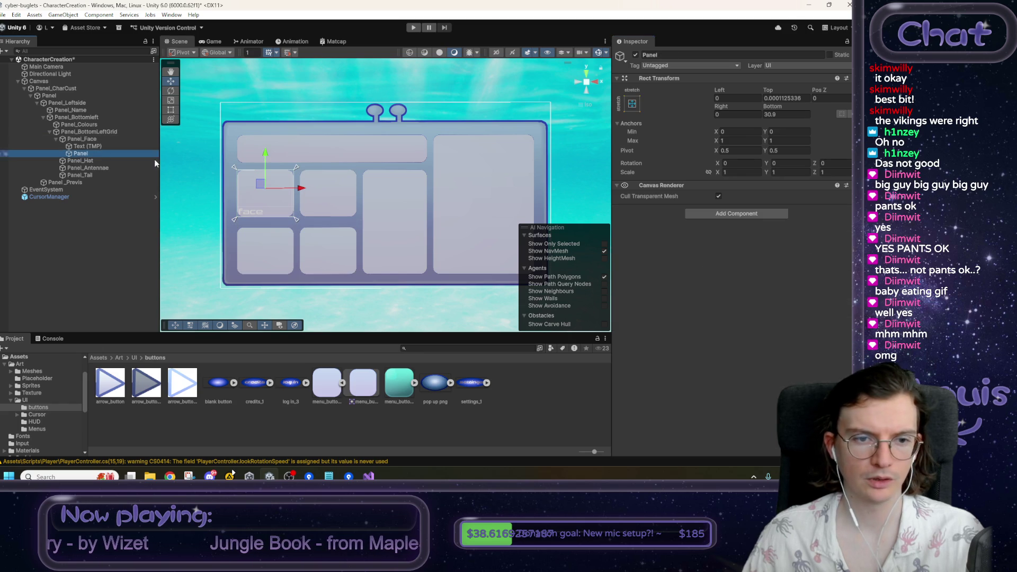
pyautogui.rightClick(690, 186)
pyautogui.click(742, 245)
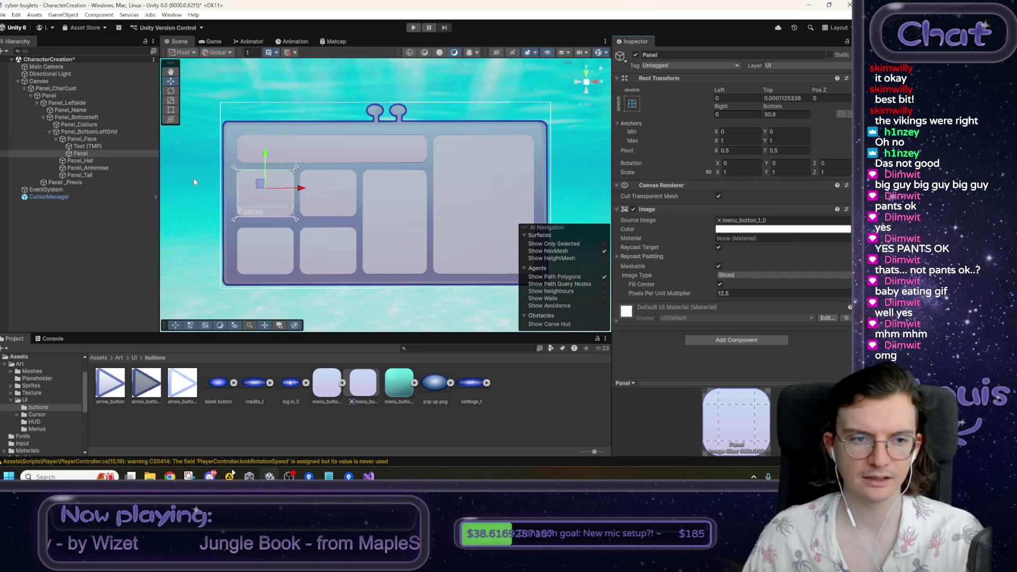
pyautogui.click(88, 140)
pyautogui.rightClick(697, 212)
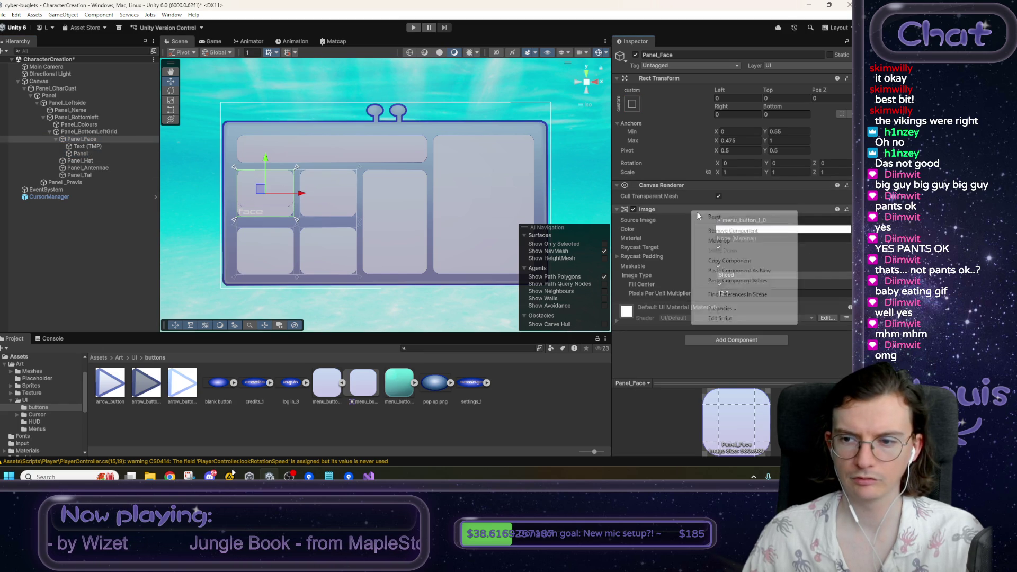
pyautogui.click(732, 230)
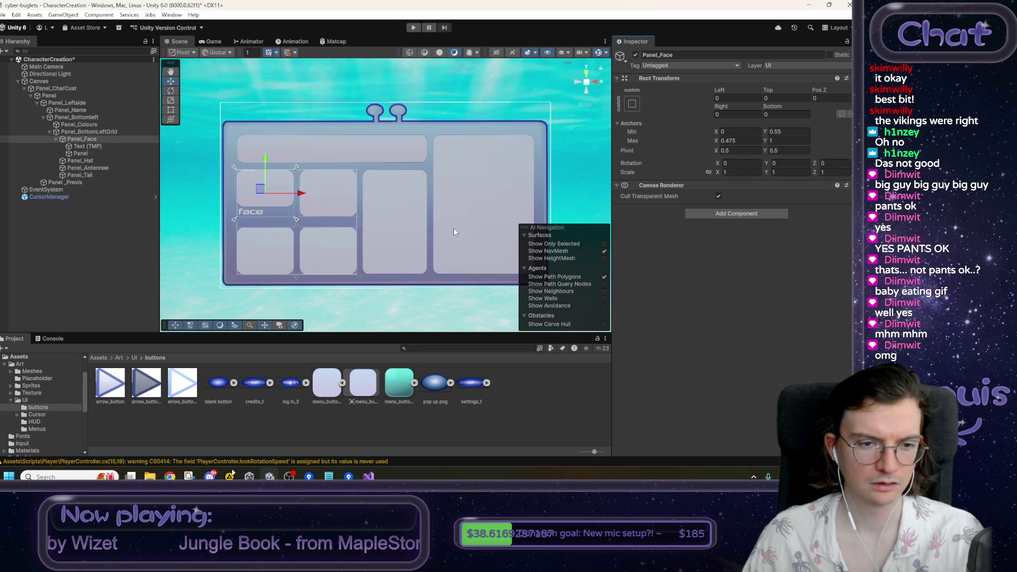
pyautogui.click(85, 153)
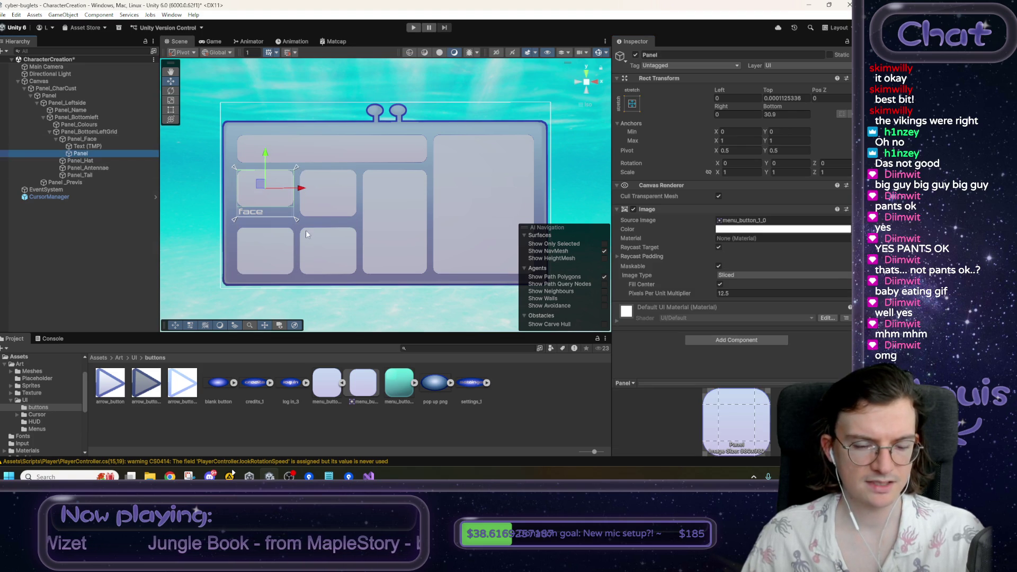
# - Make the three arrow textures Sprite type with Single sprite mode and save the import settings
pyautogui.click(182, 381)
pyautogui.keyDown('shift'); pyautogui.click(110, 382); pyautogui.keyUp('shift')
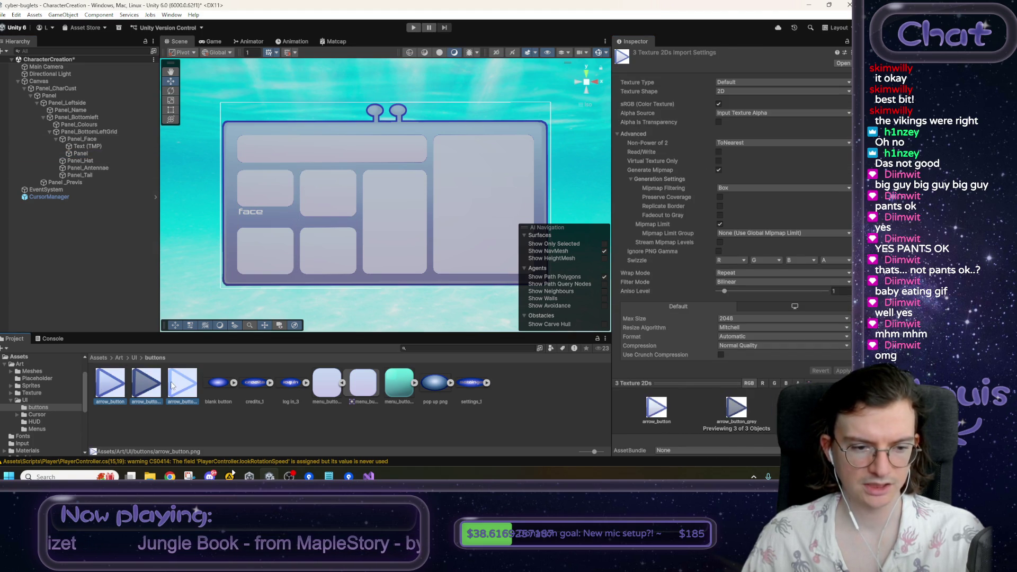
pyautogui.click(730, 87)
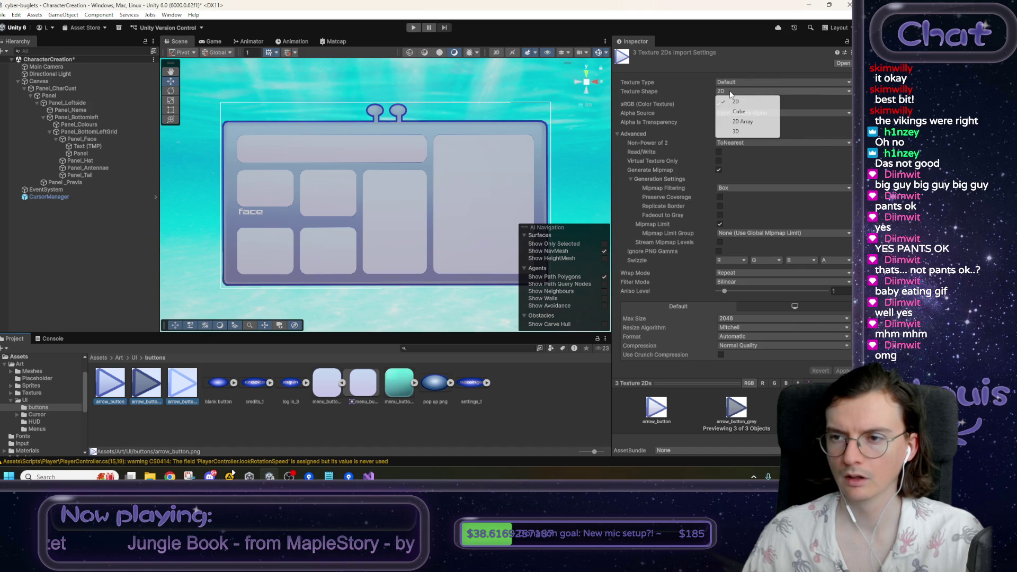
pyautogui.click(739, 82)
pyautogui.click(742, 122)
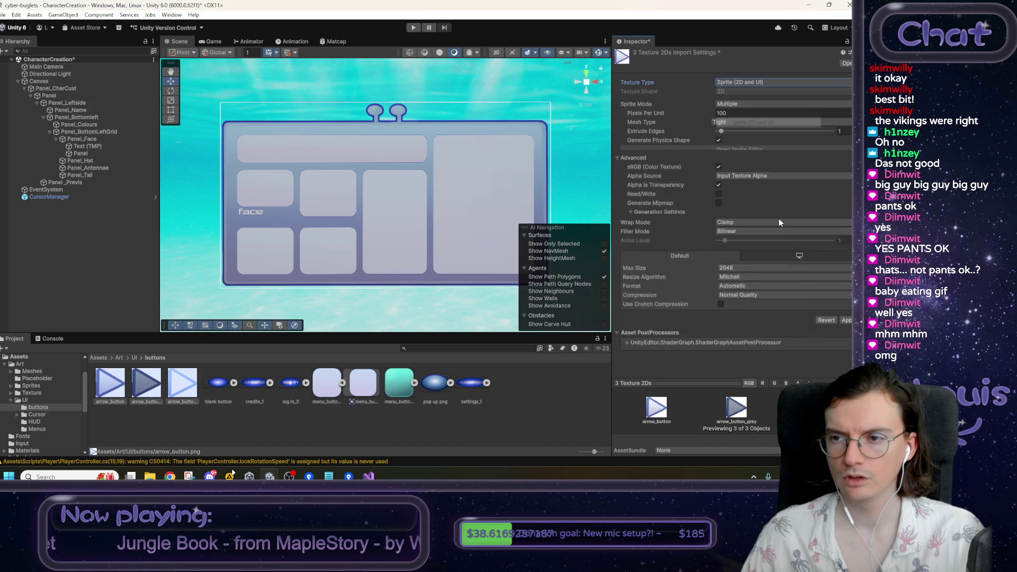
pyautogui.click(845, 317)
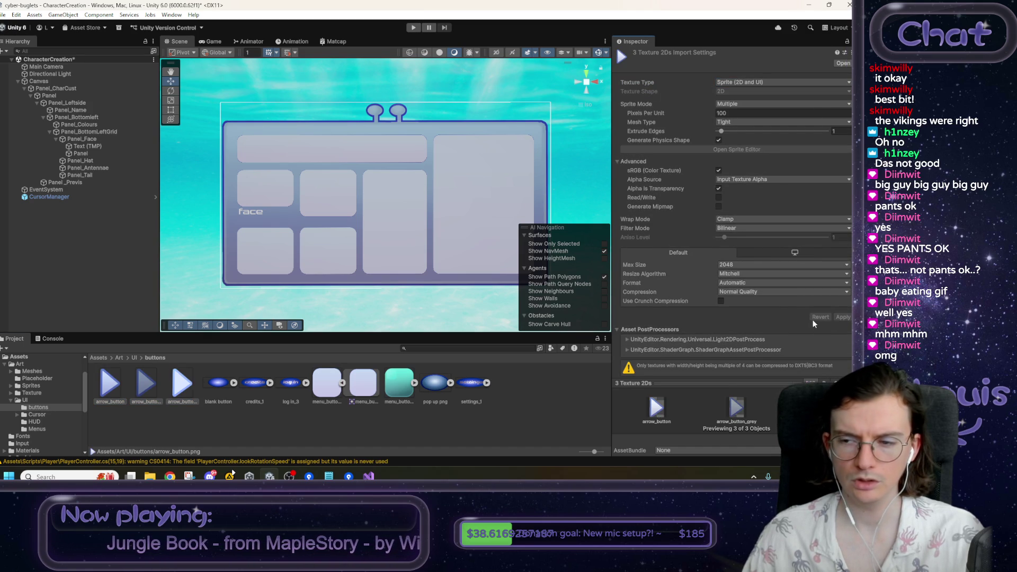
pyautogui.click(735, 105)
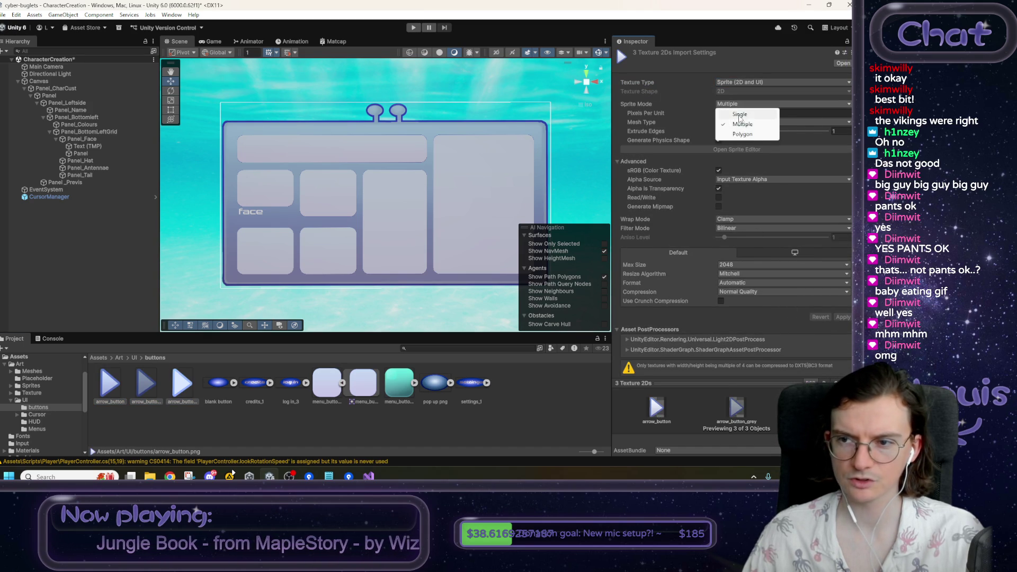
pyautogui.click(740, 113)
pyautogui.click(414, 295)
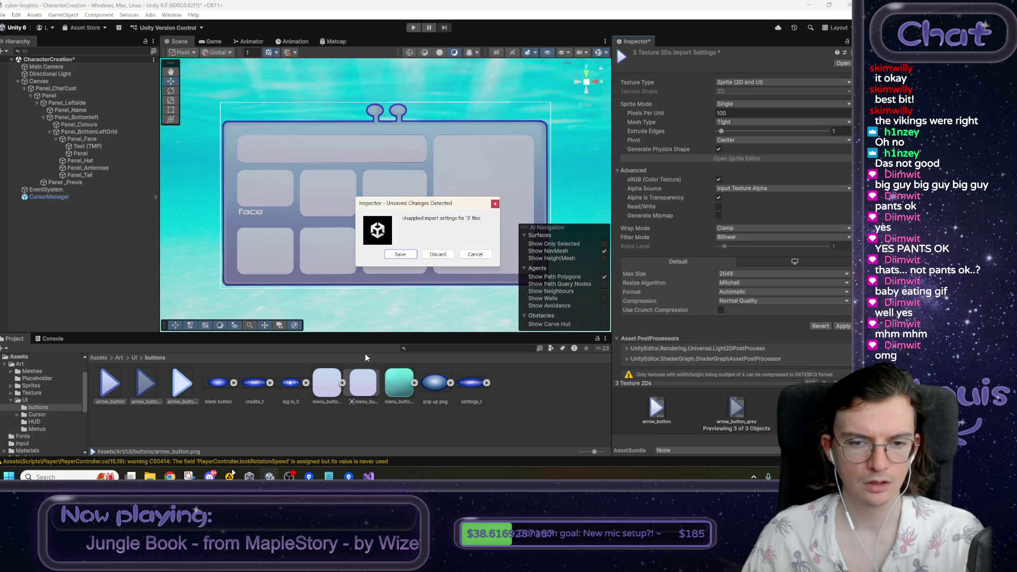
pyautogui.click(410, 254)
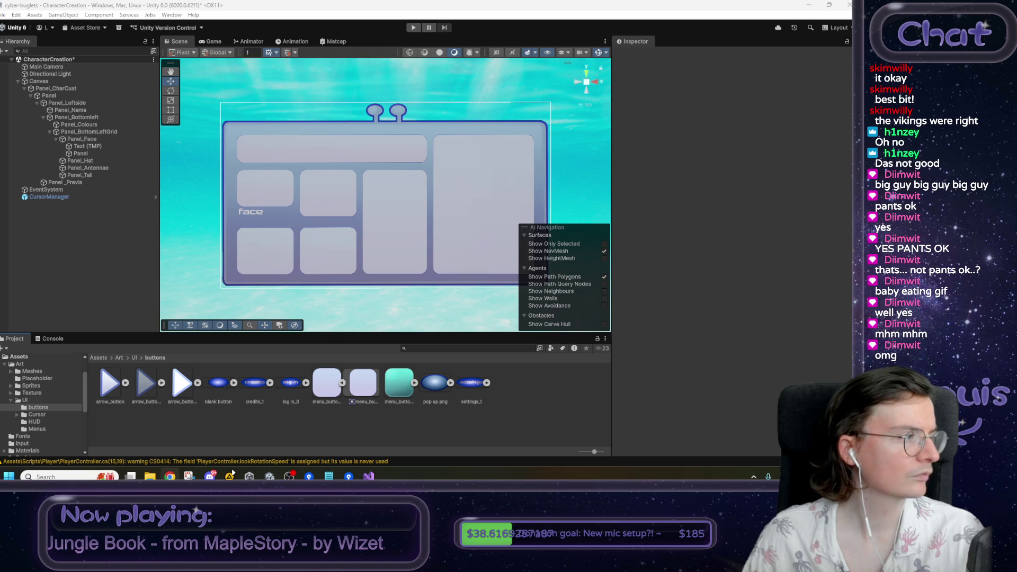
pyautogui.click(88, 153)
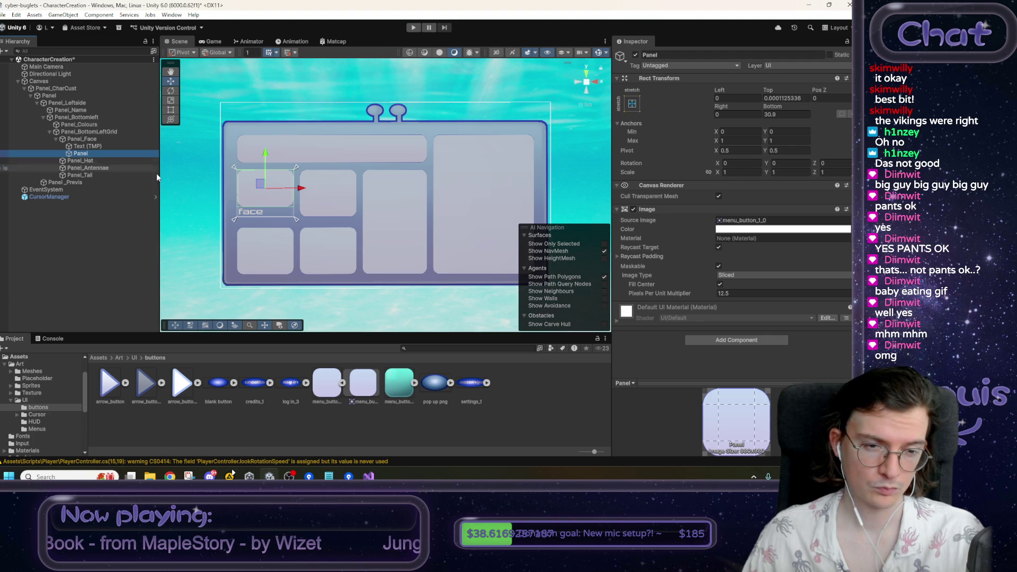
# - Try dragging the arrow_button sprite under Panel, then delete the misplaced object
pyautogui.rightClick(88, 157)
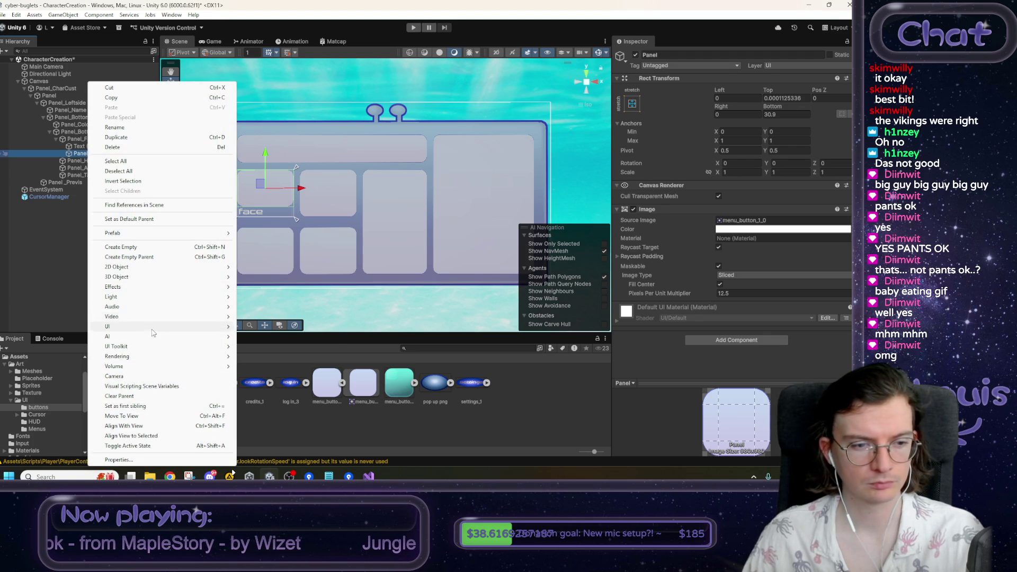
pyautogui.moveTo(154, 328)
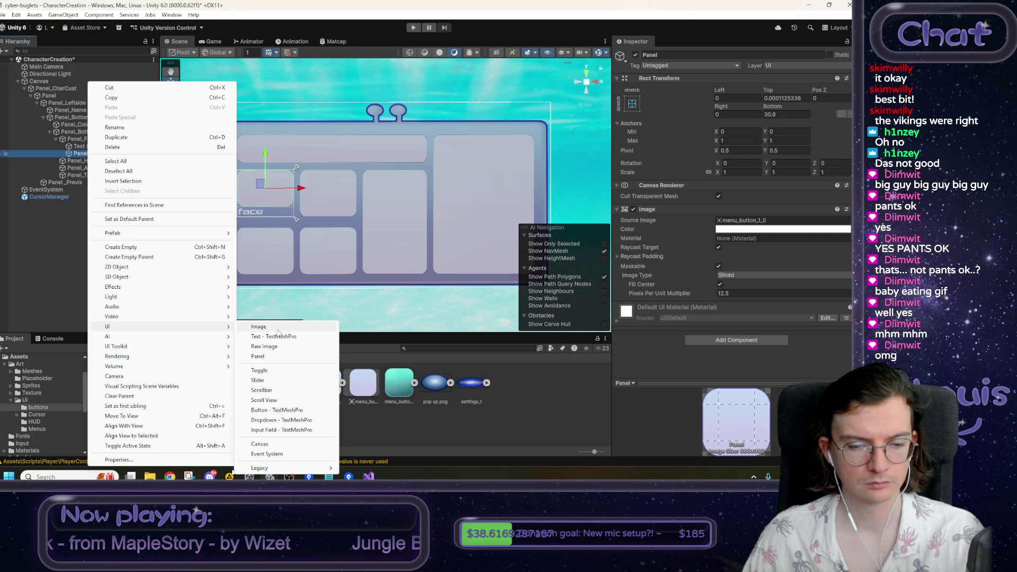
pyautogui.click(408, 438)
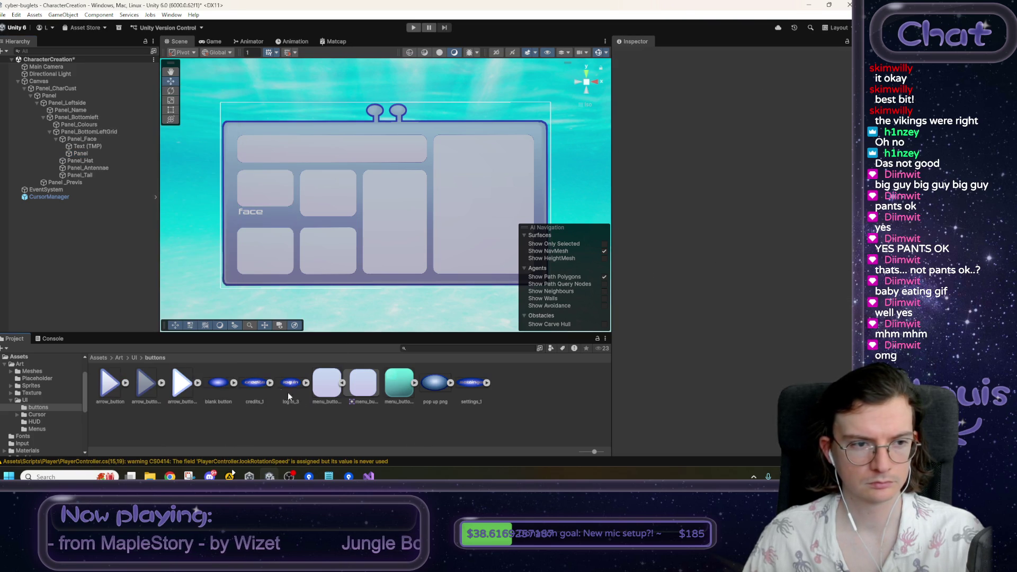
pyautogui.moveTo(110, 388); pyautogui.dragTo(90, 164)
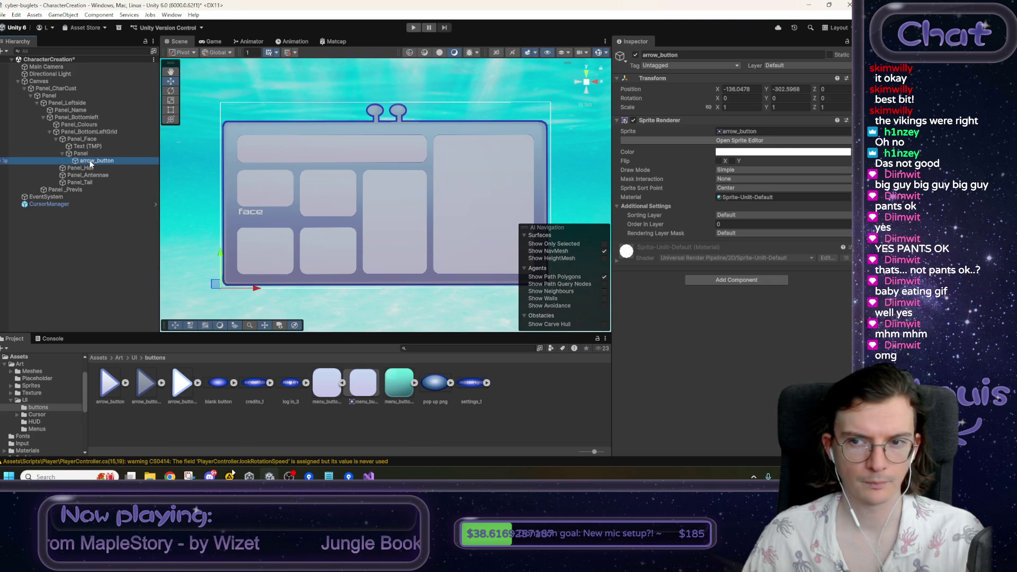
pyautogui.press('Delete')
pyautogui.click(91, 154)
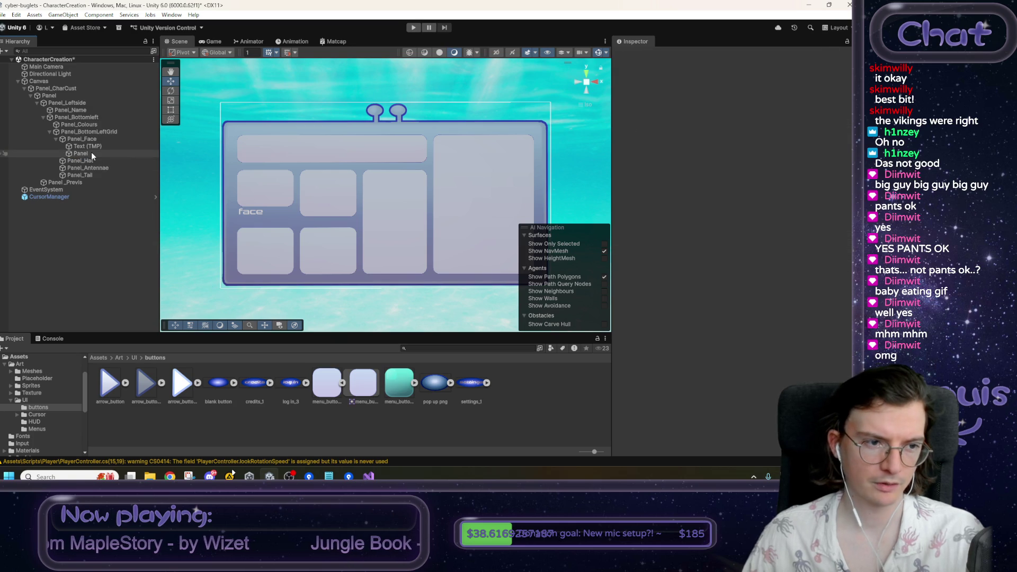
# - Add a UI Image under the face slot's Panel, stretched across it with zero offsets
pyautogui.rightClick(91, 153)
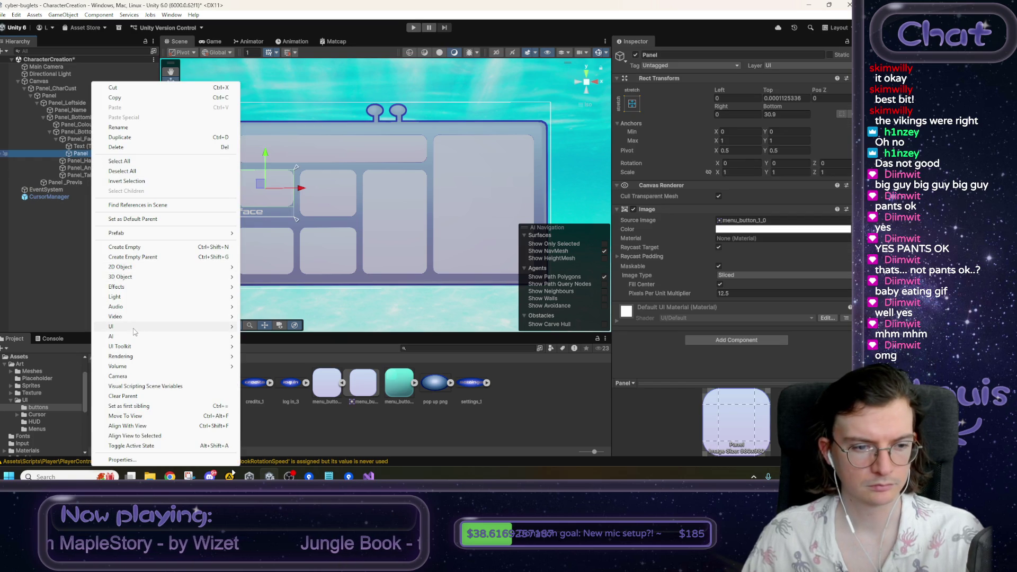
pyautogui.moveTo(135, 329)
pyautogui.click(306, 327)
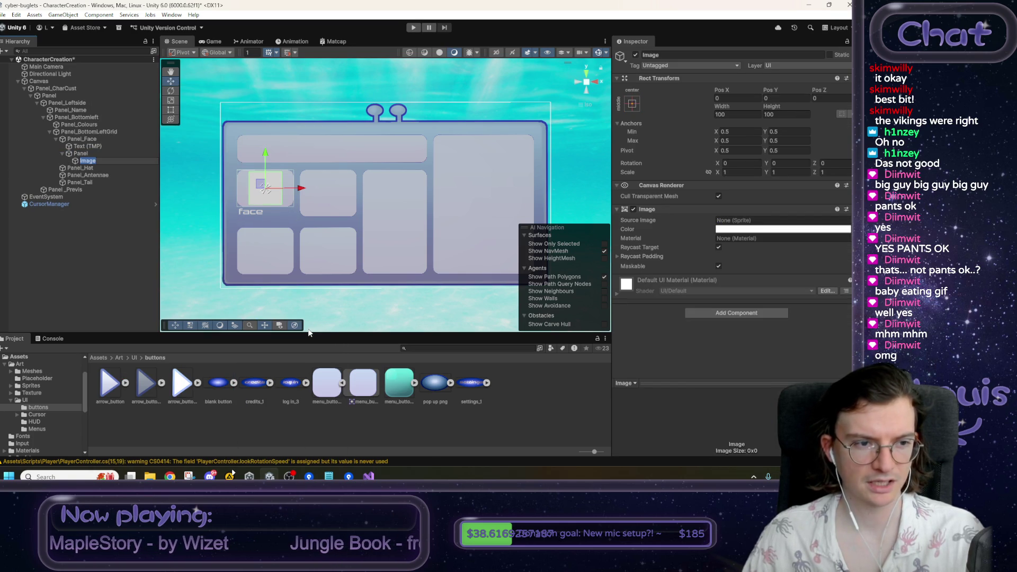
pyautogui.click(632, 103)
pyautogui.click(730, 242)
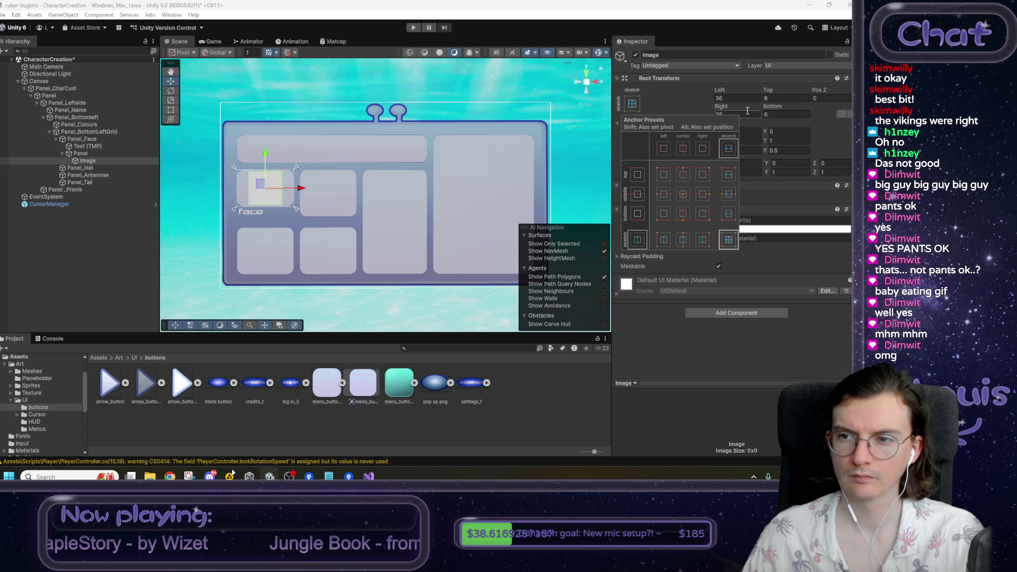
pyautogui.click(740, 97)
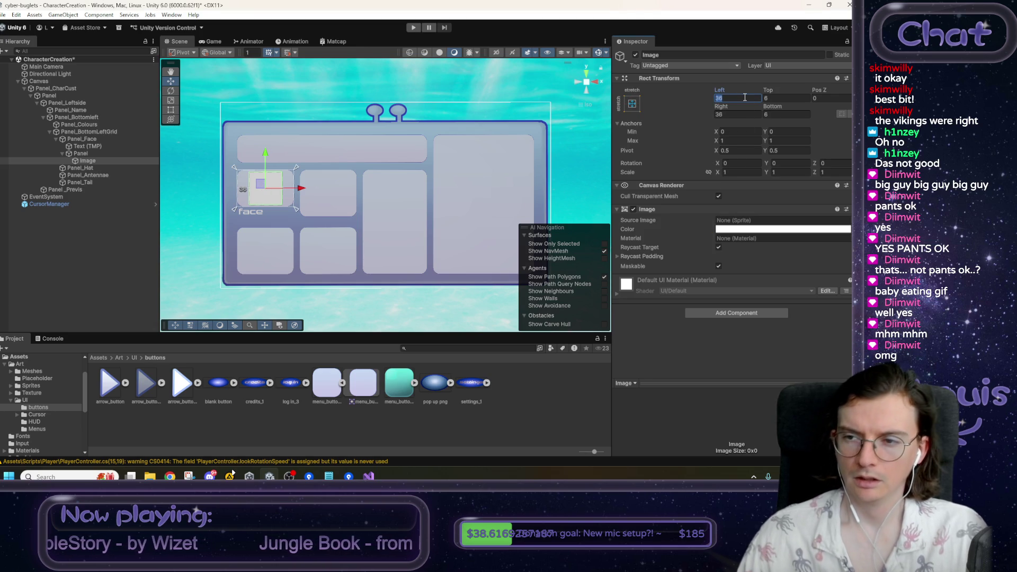
pyautogui.write('0')
pyautogui.press('Tab')
pyautogui.write('0')
pyautogui.press('Tab')
pyautogui.press('Tab')
pyautogui.write('0')
pyautogui.press('Tab')
pyautogui.write('0')
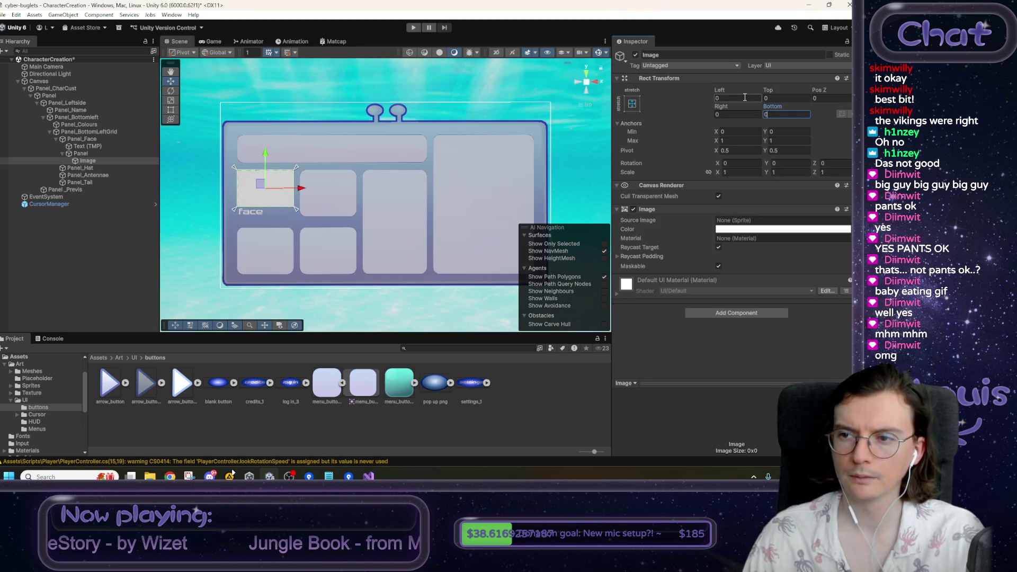
# - Give the image the arrow_button sprite with Preserve Aspect, Scale X -1, and anchor Max X 0.2
pyautogui.moveTo(117, 392)
pyautogui.mouseDown()
pyautogui.moveTo(476, 275)
pyautogui.moveTo(742, 221)
pyautogui.mouseUp()
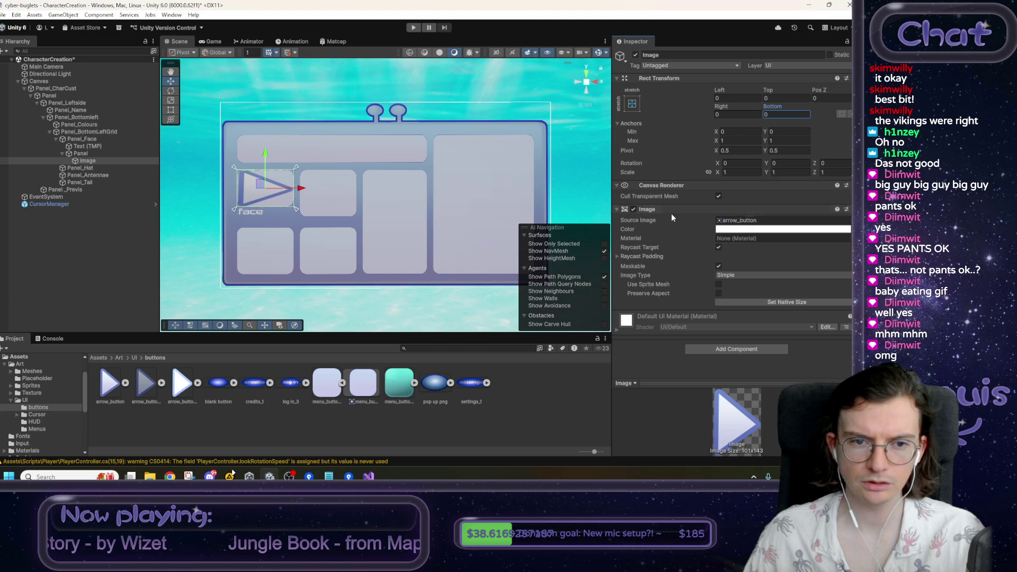
pyautogui.click(718, 293)
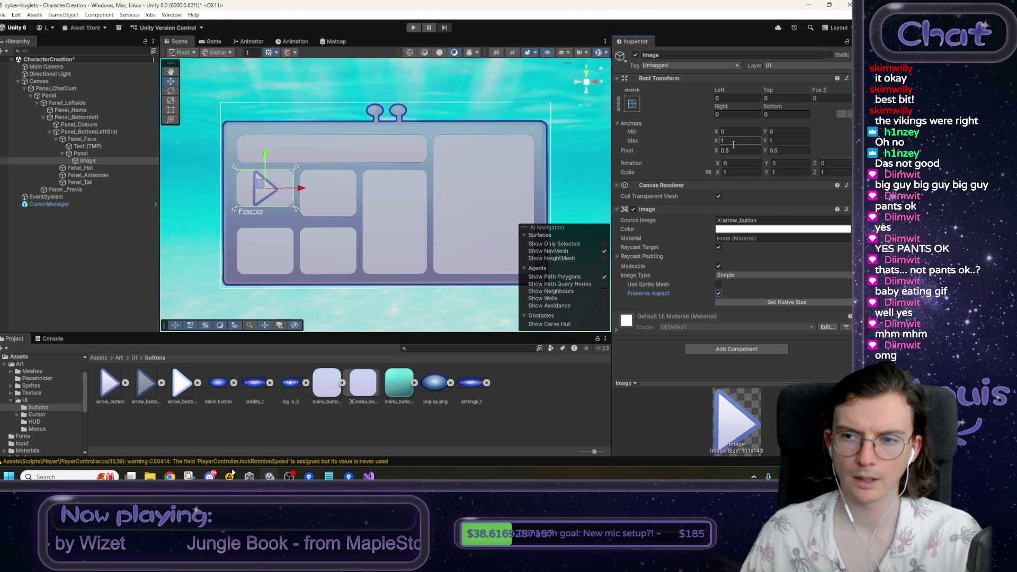
pyautogui.write('0.33')
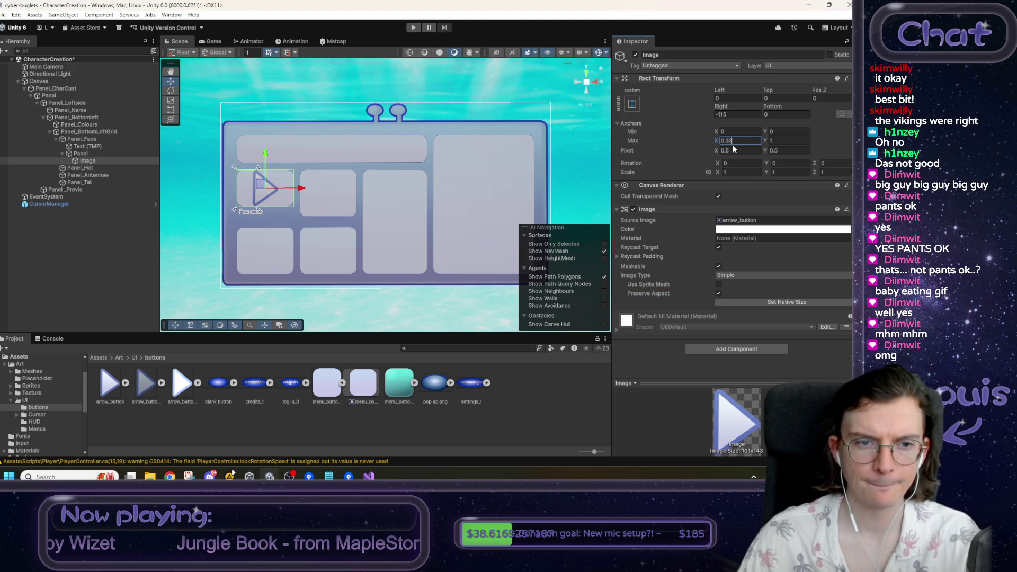
pyautogui.click(736, 116)
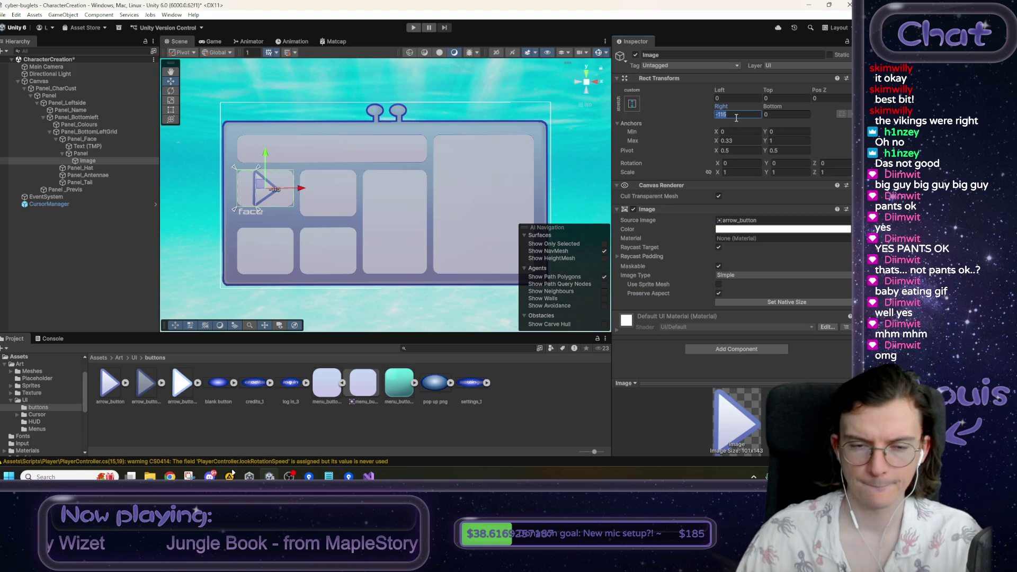
pyautogui.write('0')
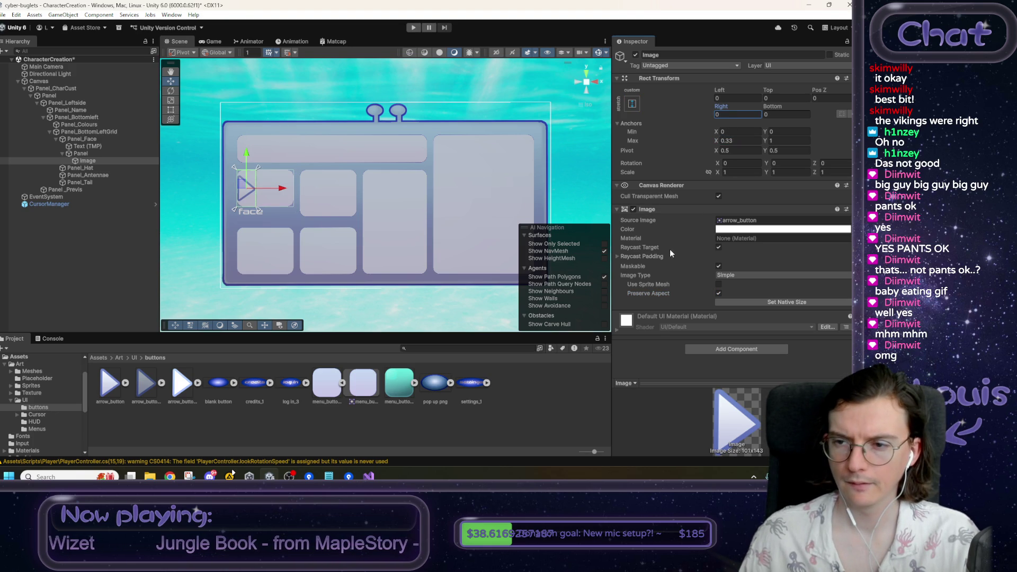
pyautogui.click(734, 173)
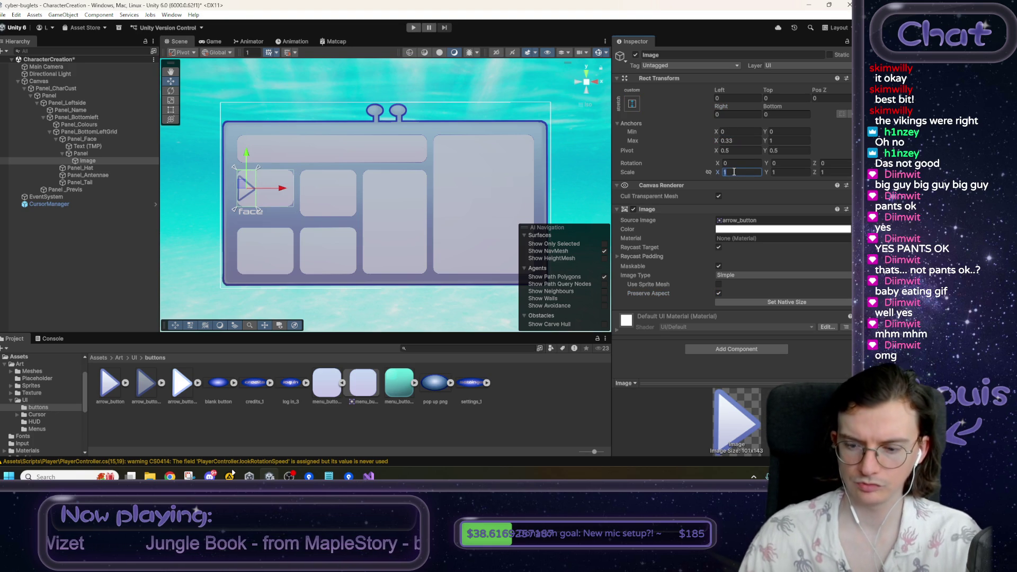
pyautogui.write('-1')
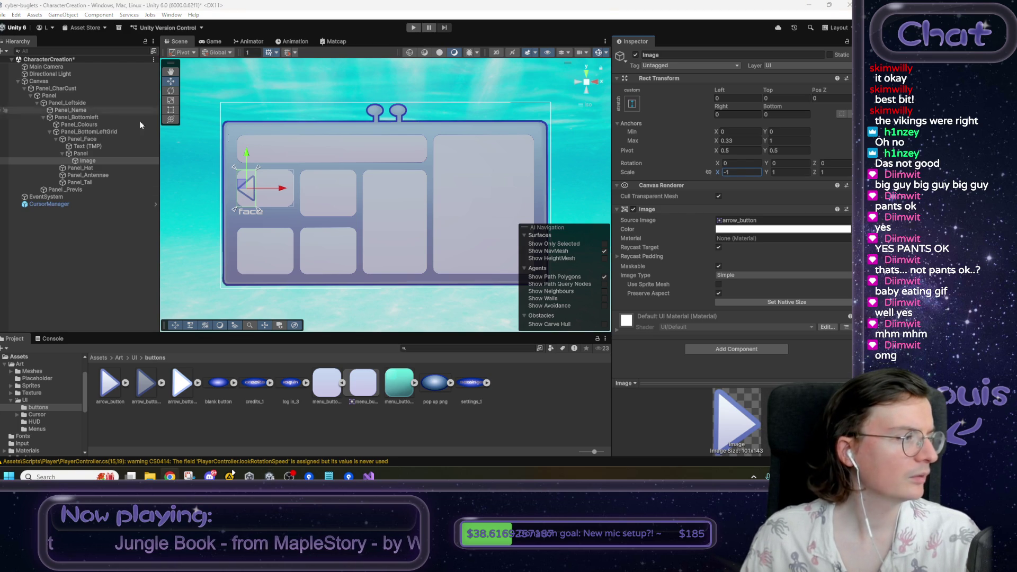
pyautogui.click(740, 98)
pyautogui.write('5')
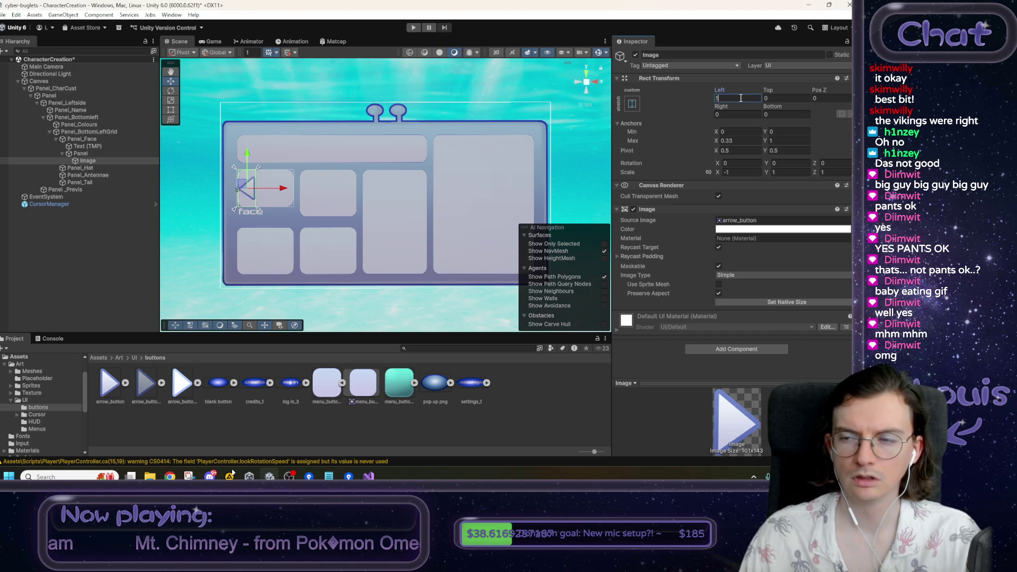
pyautogui.click(743, 141)
pyautogui.write('0.2')
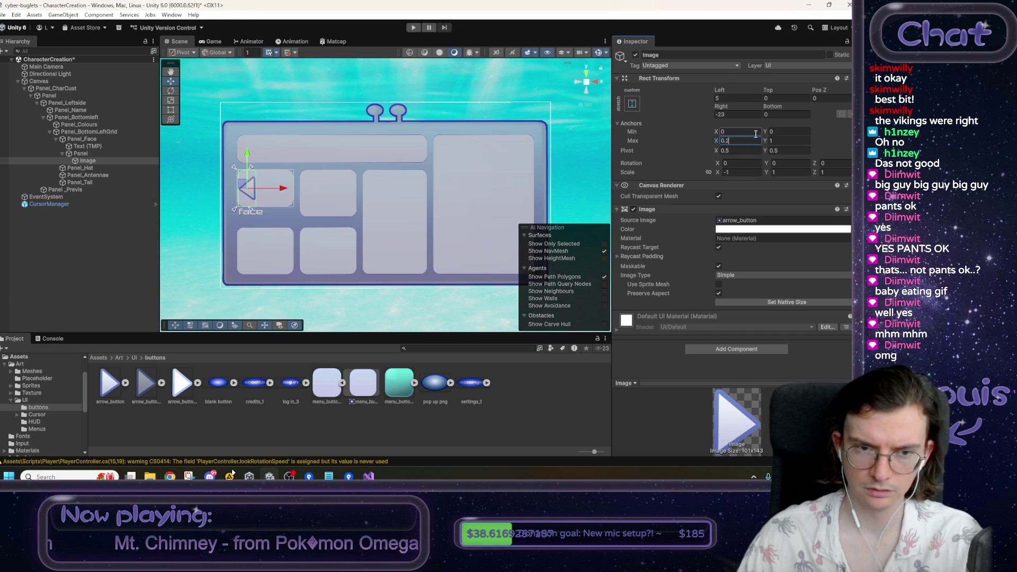
pyautogui.click(732, 113)
pyautogui.write('0')
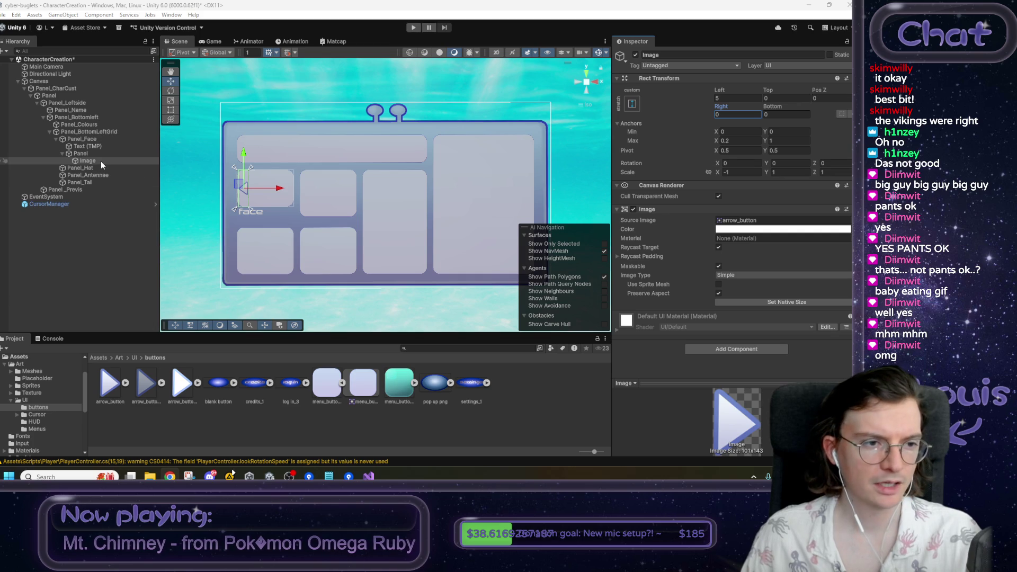
# - Rename the image to LeftArrow
pyautogui.click(665, 56)
pyautogui.write('LeftAR')
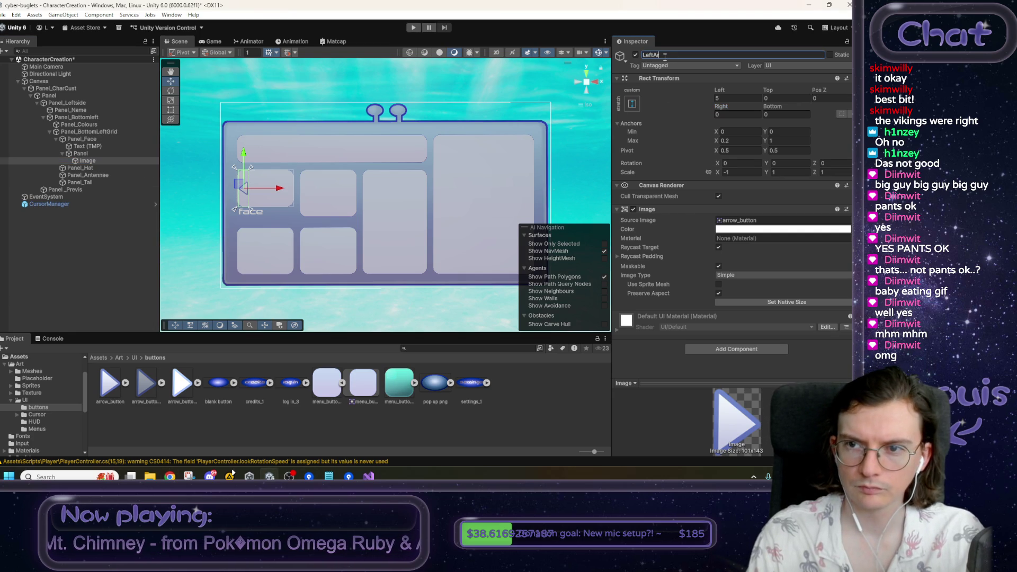
pyautogui.write('row')
pyautogui.press('Return')
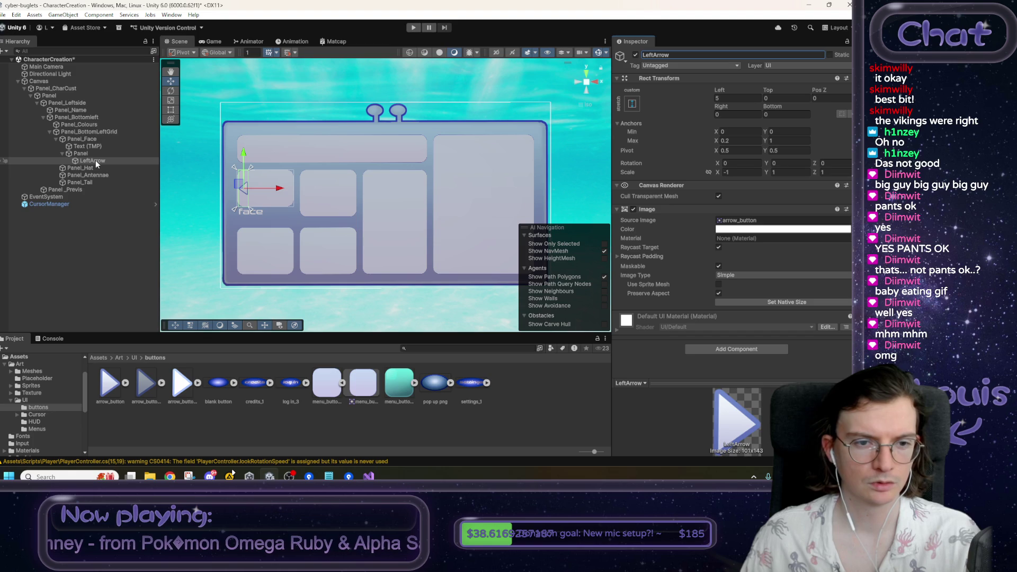
# - Add a UI Button under the face slot's Panel and rename it RightButton
pyautogui.rightClick(89, 153)
pyautogui.moveTo(127, 329)
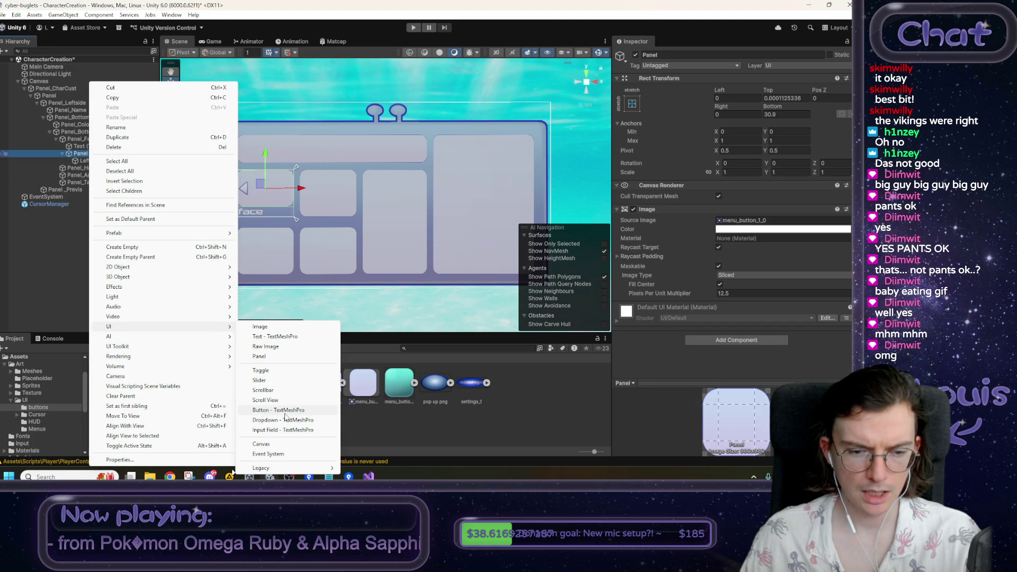
pyautogui.click(285, 413)
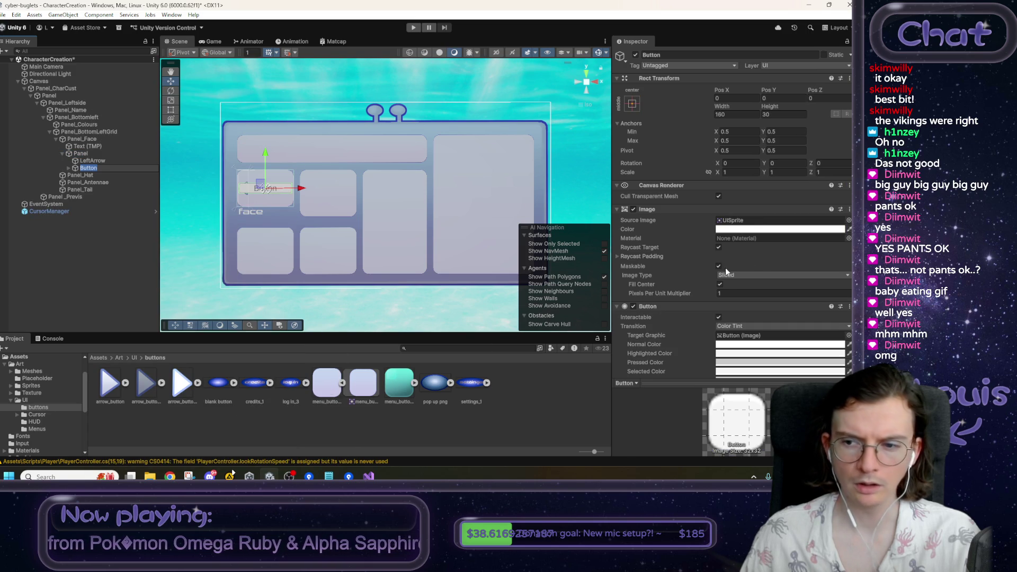
pyautogui.click(67, 170)
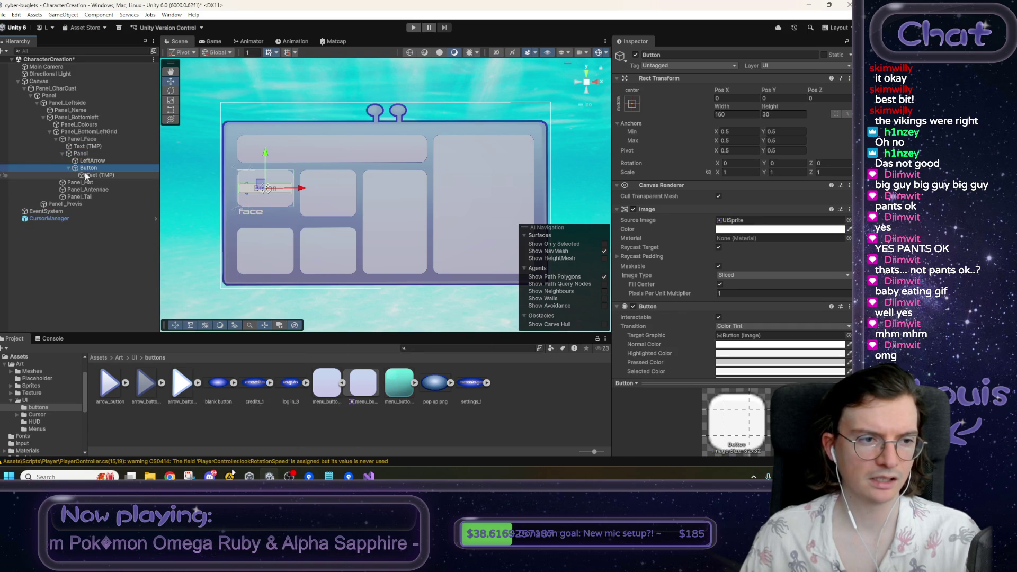
pyautogui.click(90, 169)
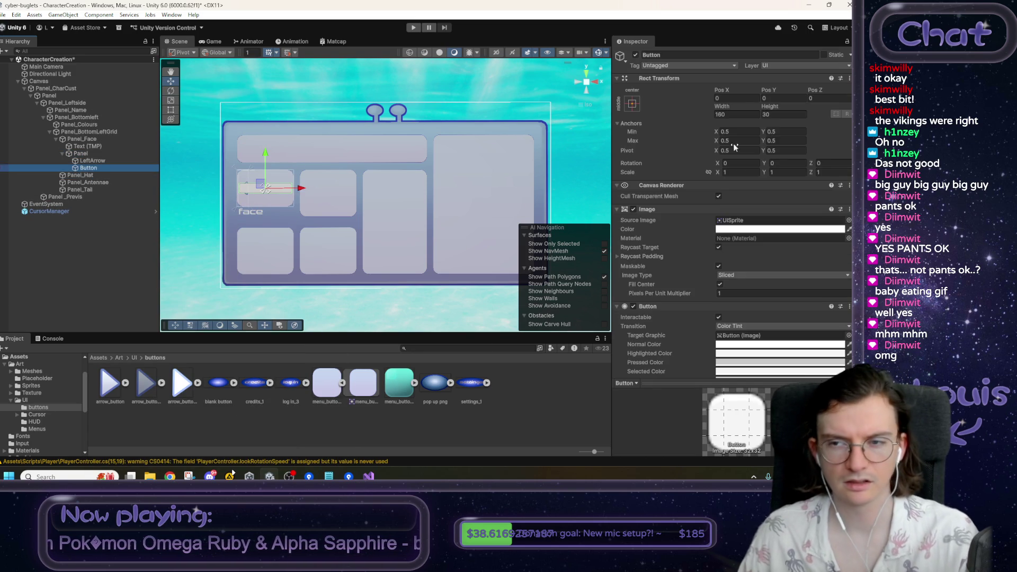
pyautogui.click(669, 53)
pyautogui.write('RightButton')
pyautogui.press('Return')
# - Give RightButton the arrow_button image with Preserve Aspect and stretch it to its parent
pyautogui.moveTo(109, 384); pyautogui.dragTo(745, 221)
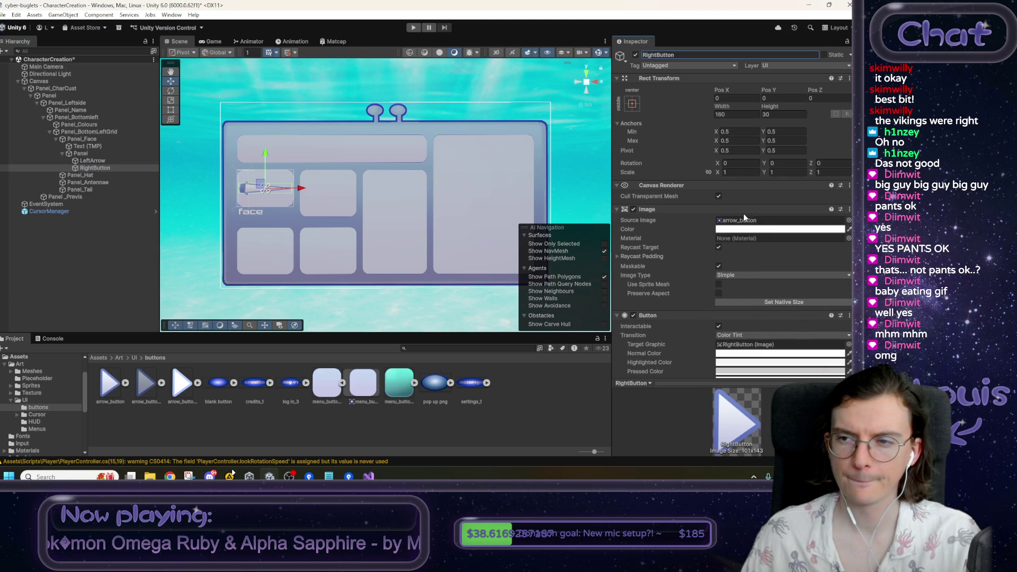
pyautogui.click(719, 293)
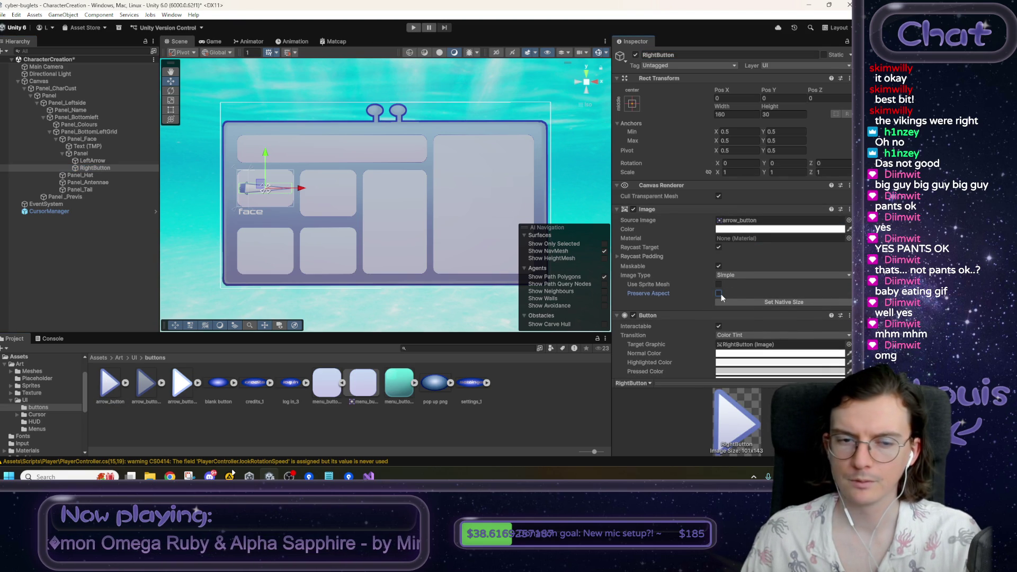
pyautogui.click(632, 104)
pyautogui.click(728, 240)
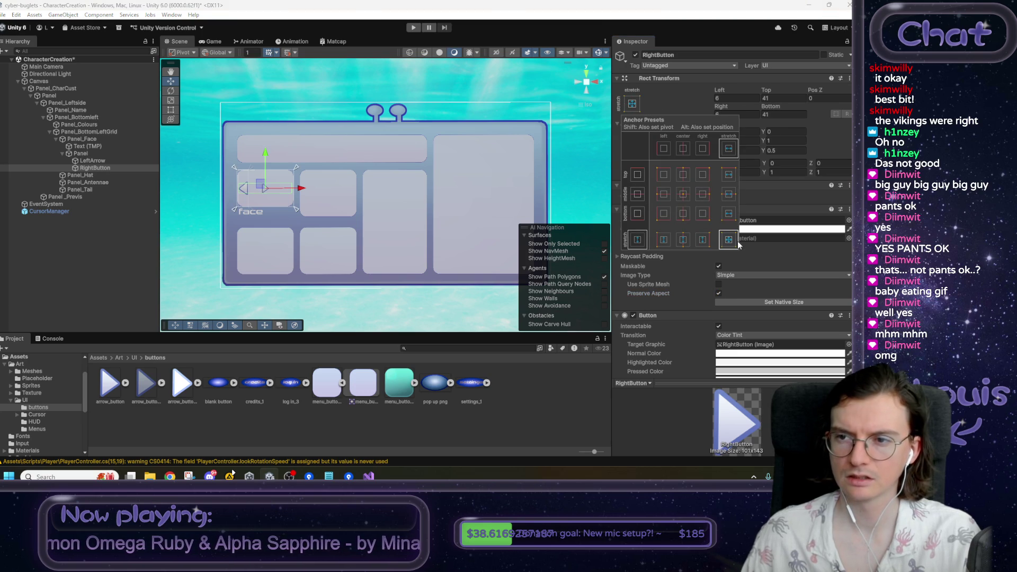
# - Set RightButton's anchor Min X to 0.8 and its offsets to 0
pyautogui.click(92, 161)
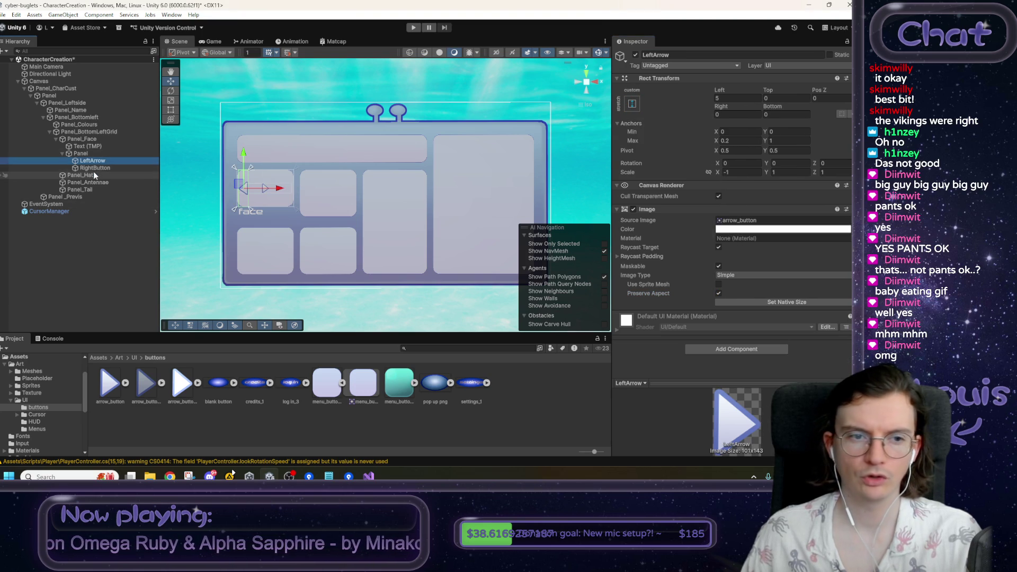
pyautogui.click(94, 167)
pyautogui.click(732, 133)
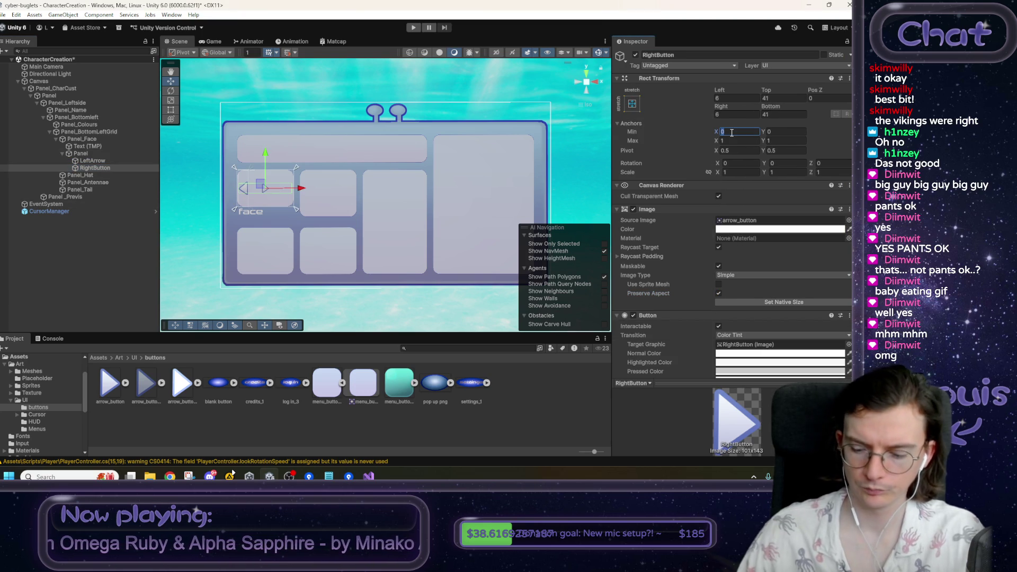
pyautogui.write('0.8')
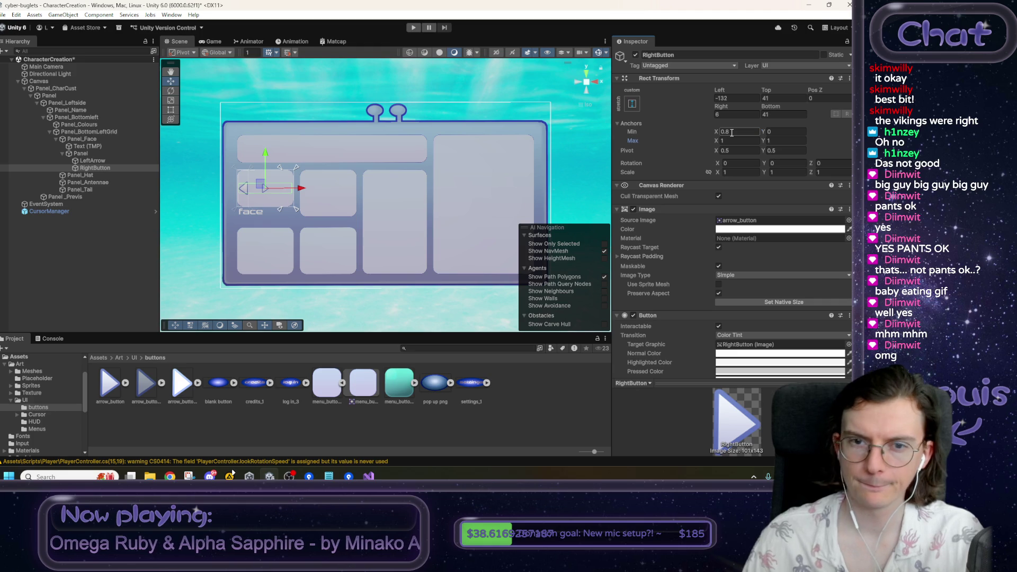
pyautogui.click(735, 98)
pyautogui.write('0')
pyautogui.press('Tab')
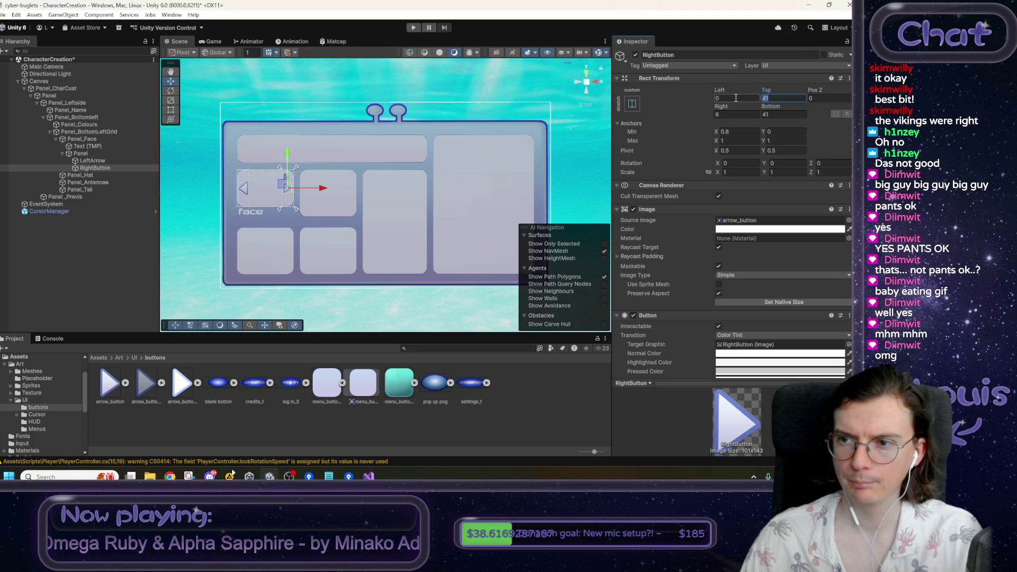
pyautogui.write('0')
pyautogui.press('Tab')
pyautogui.press('Tab')
pyautogui.press('Tab')
pyautogui.write('0')
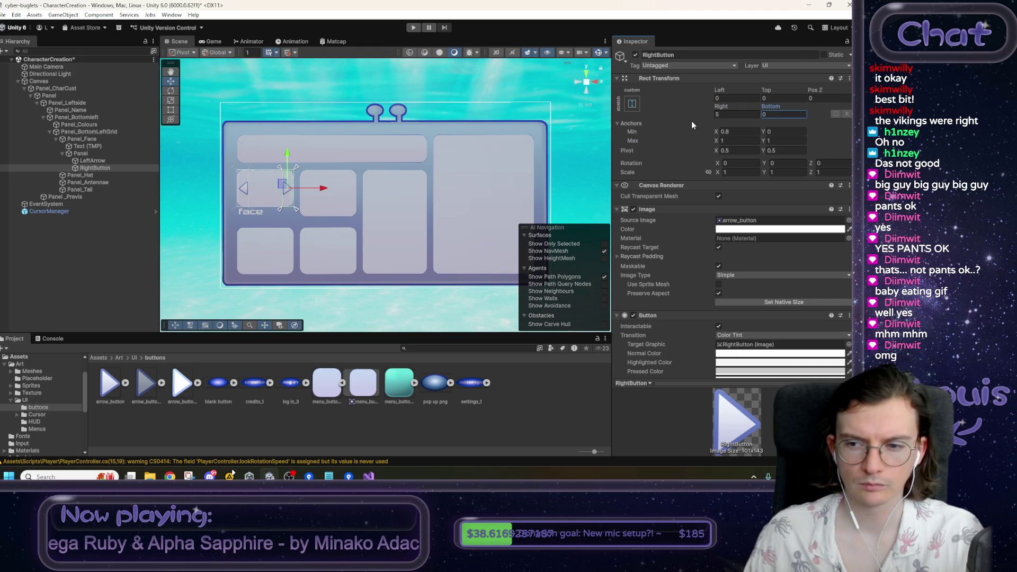
pyautogui.click(528, 91)
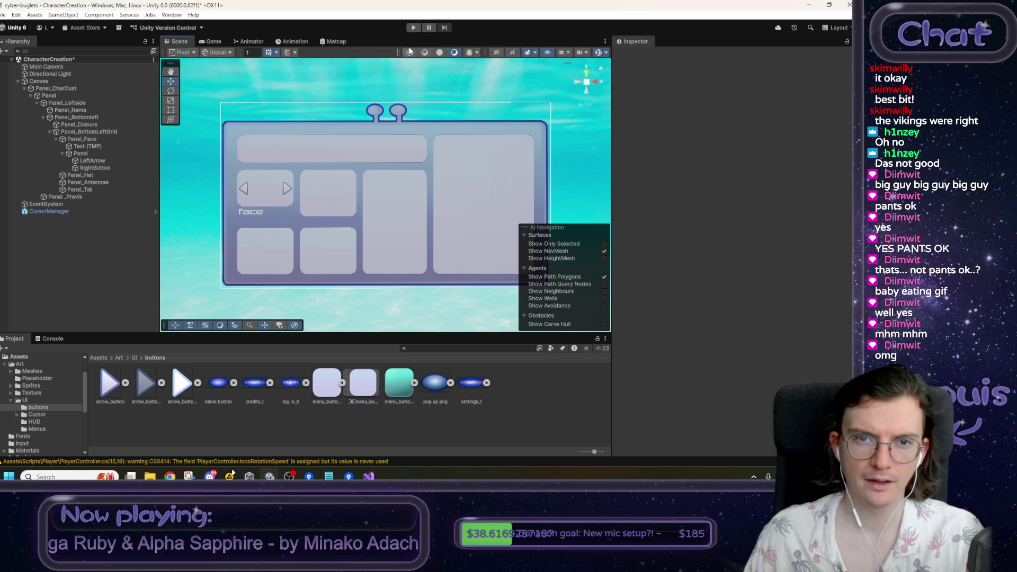
pyautogui.click(414, 28)
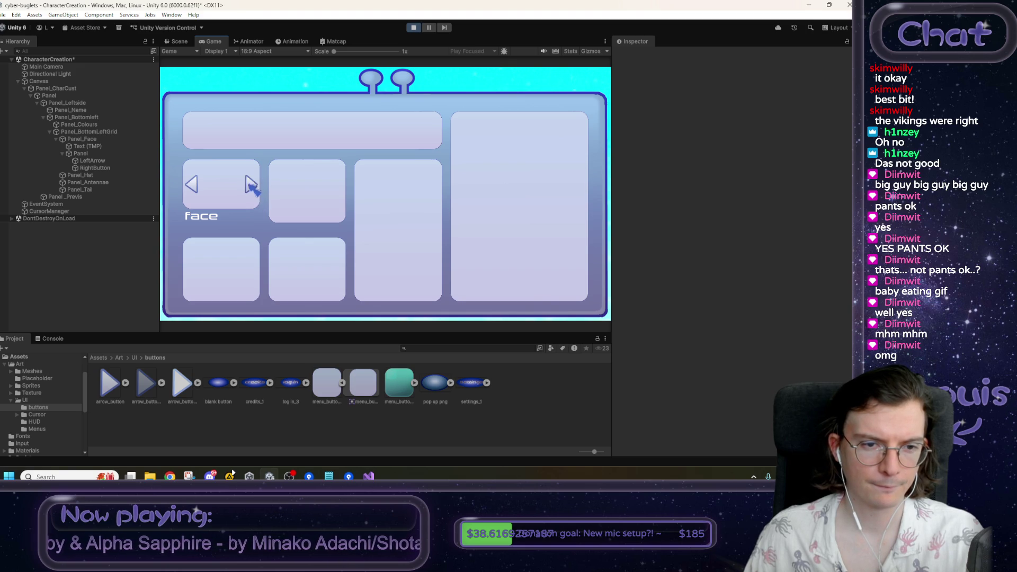
pyautogui.click(413, 27)
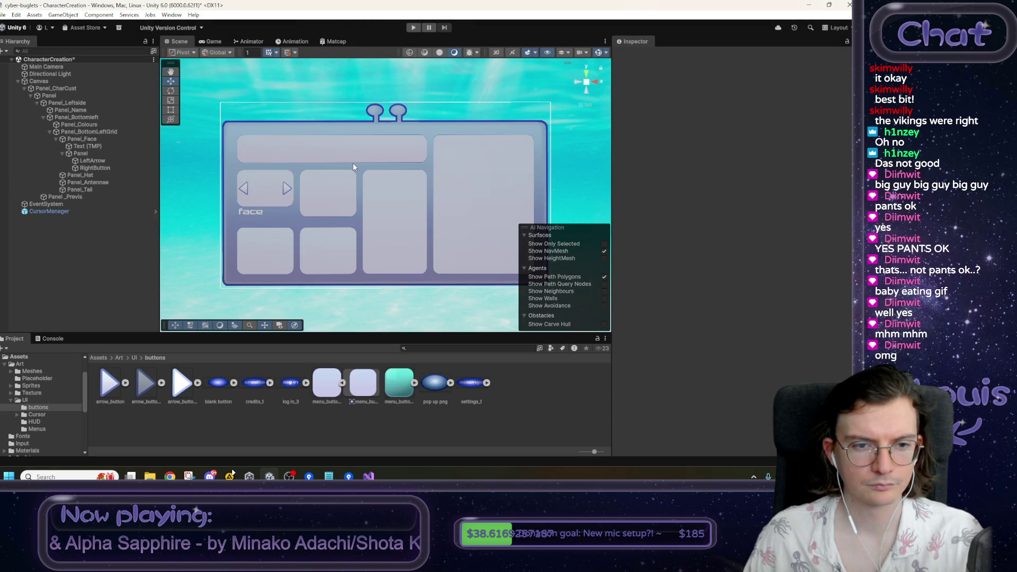
pyautogui.click(93, 167)
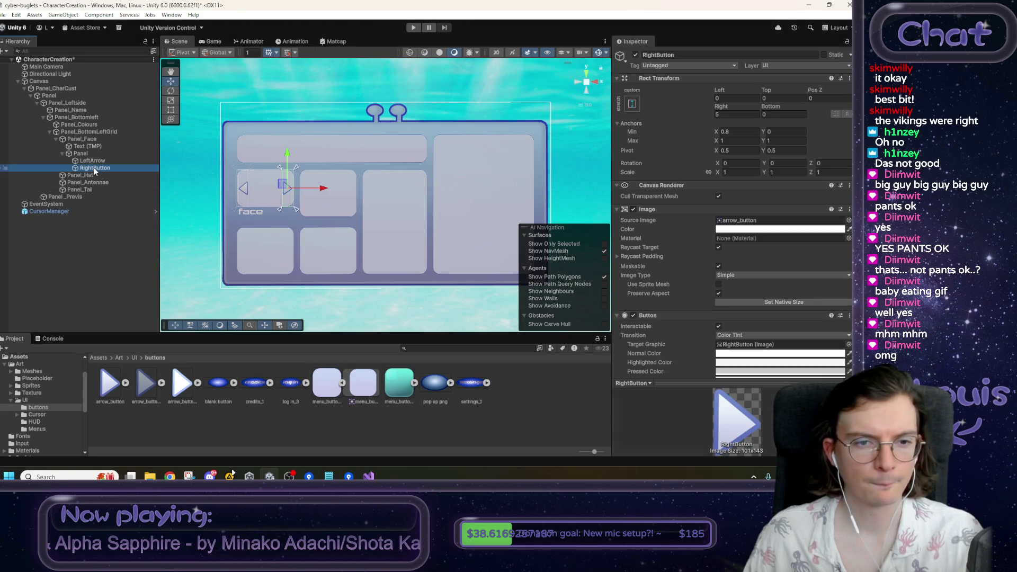
pyautogui.scroll(-1, 728, 347)
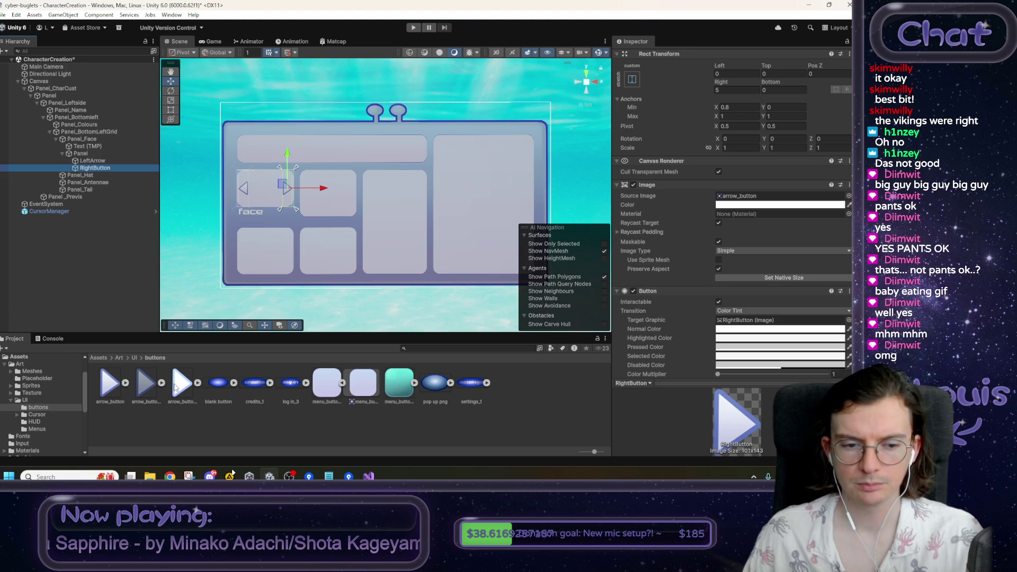
pyautogui.scroll(2, 713, 277)
pyautogui.moveTo(182, 383); pyautogui.dragTo(750, 224)
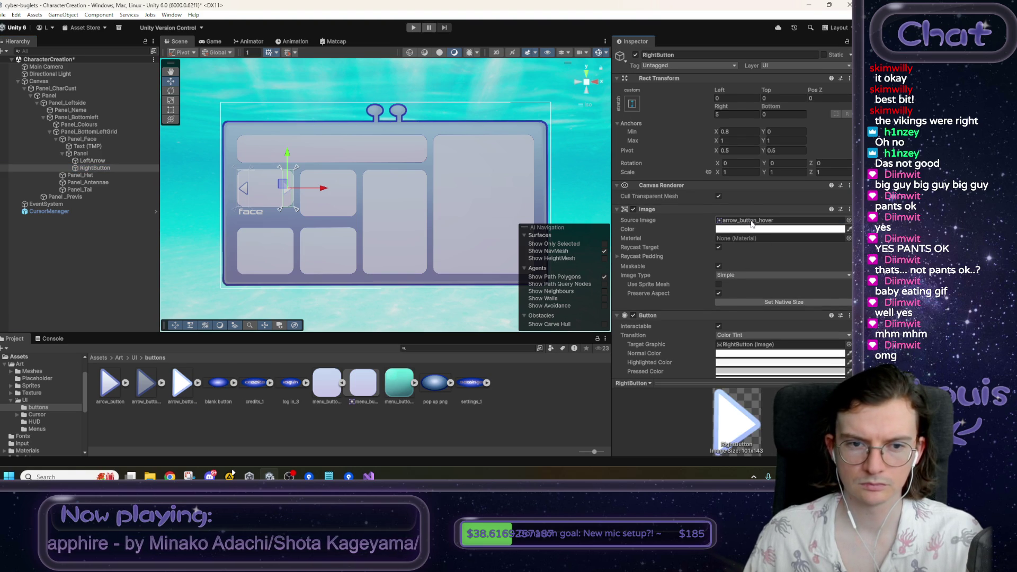
pyautogui.scroll(-2, 767, 283)
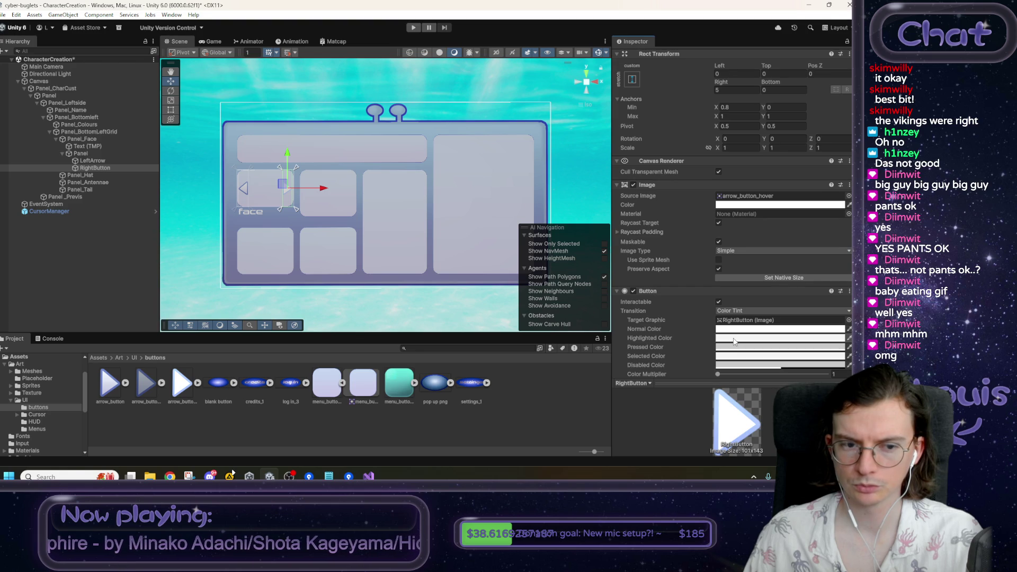
pyautogui.click(738, 348)
pyautogui.click(766, 330)
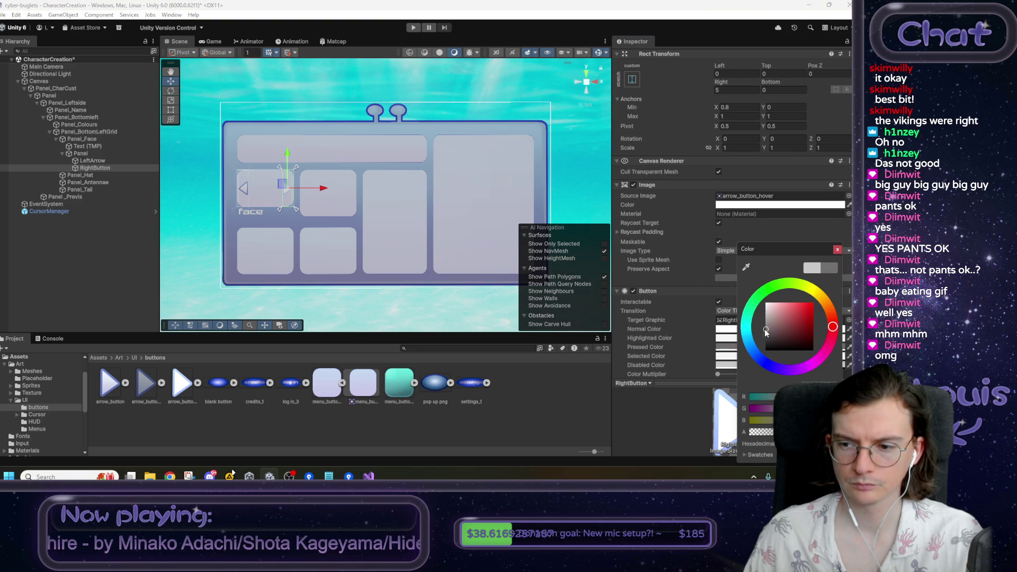
pyautogui.click(749, 339)
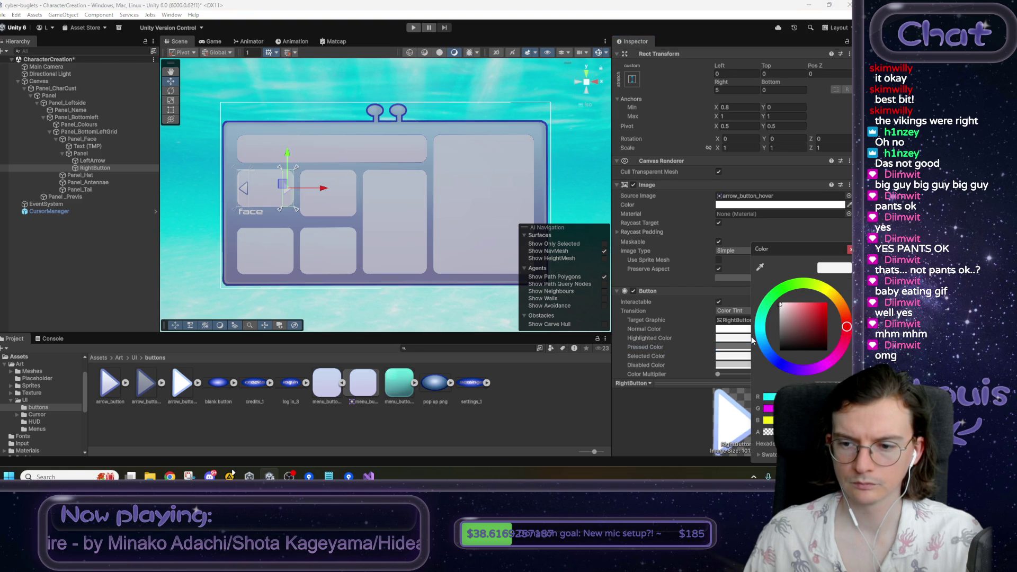
pyautogui.click(763, 336)
pyautogui.click(831, 273)
pyautogui.click(733, 328)
pyautogui.moveTo(772, 334); pyautogui.dragTo(760, 321)
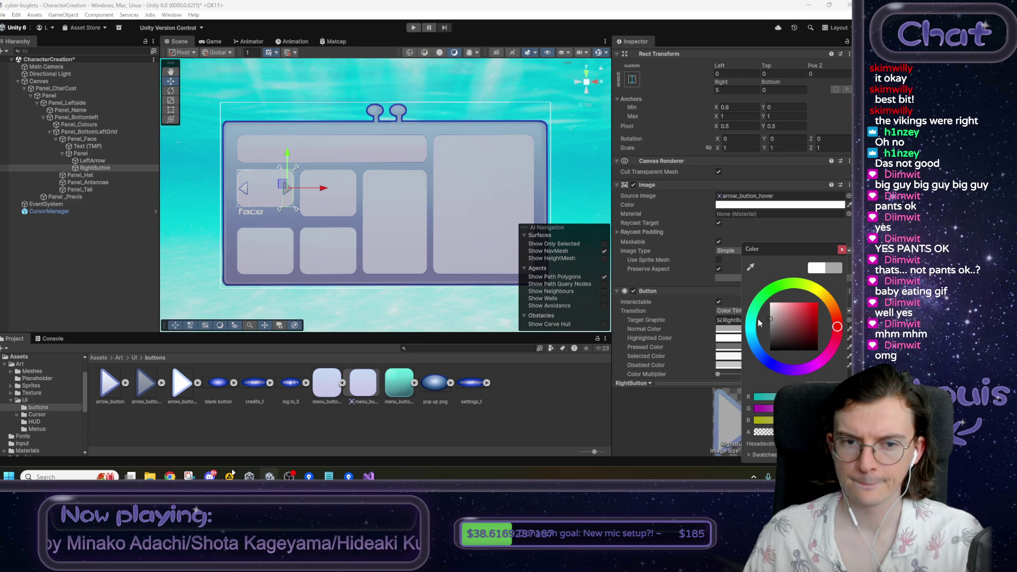
pyautogui.click(842, 249)
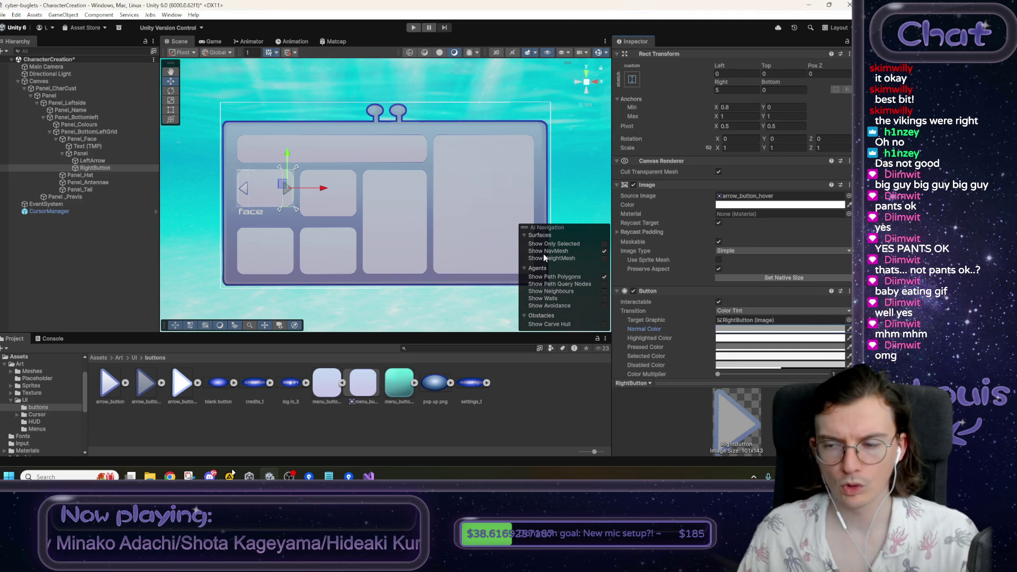
pyautogui.hotkey('ctrl', 'z')
pyautogui.hotkey('ctrl', 'z')
pyautogui.hotkey('ctrl', 'z')
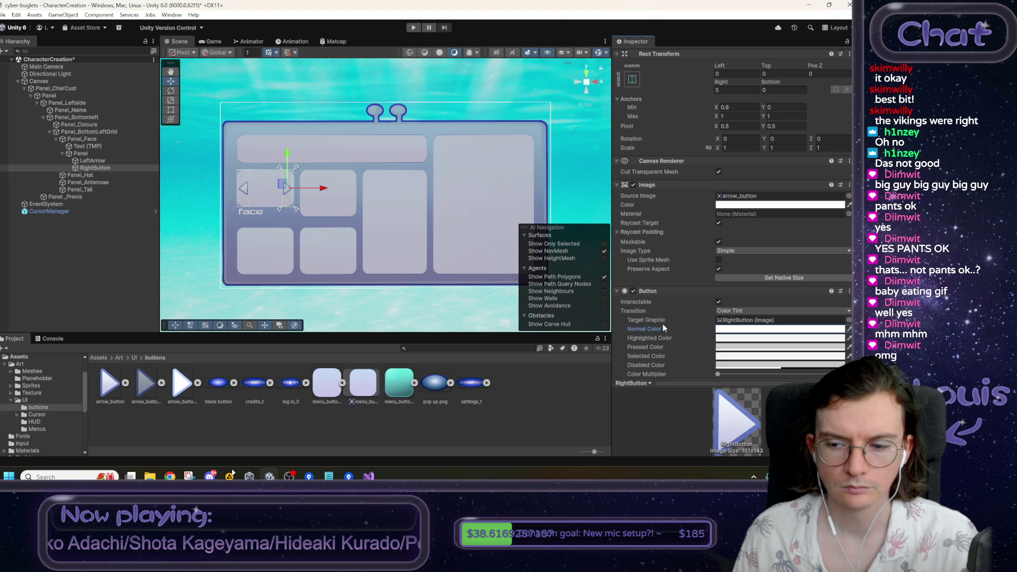
pyautogui.moveTo(411, 236); pyautogui.dragTo(453, 222)
# - Delete LeftArrow and place a duplicate of RightButton above the original
pyautogui.click(93, 161)
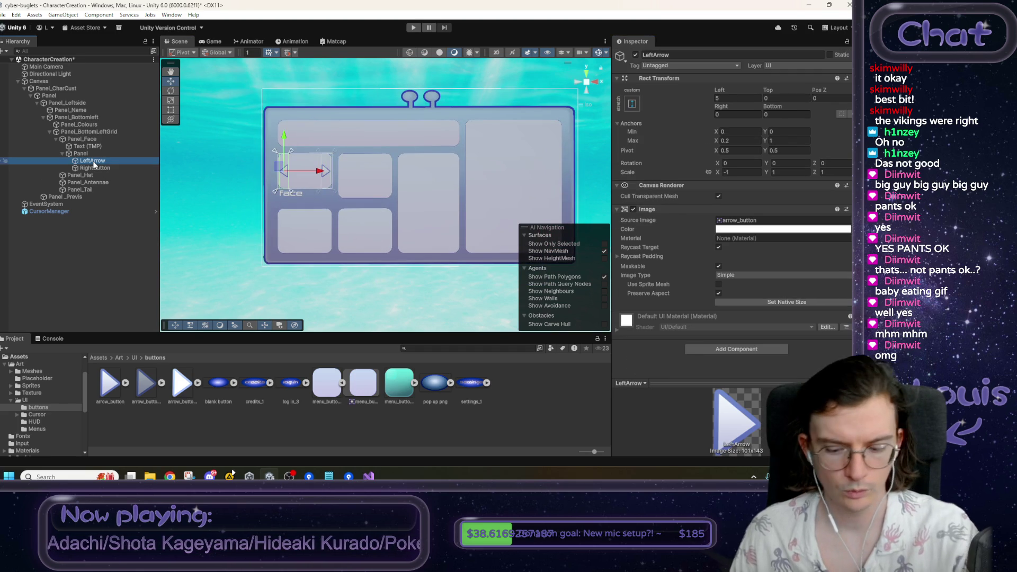
pyautogui.press('Delete')
pyautogui.hotkey('ctrl', 'd')
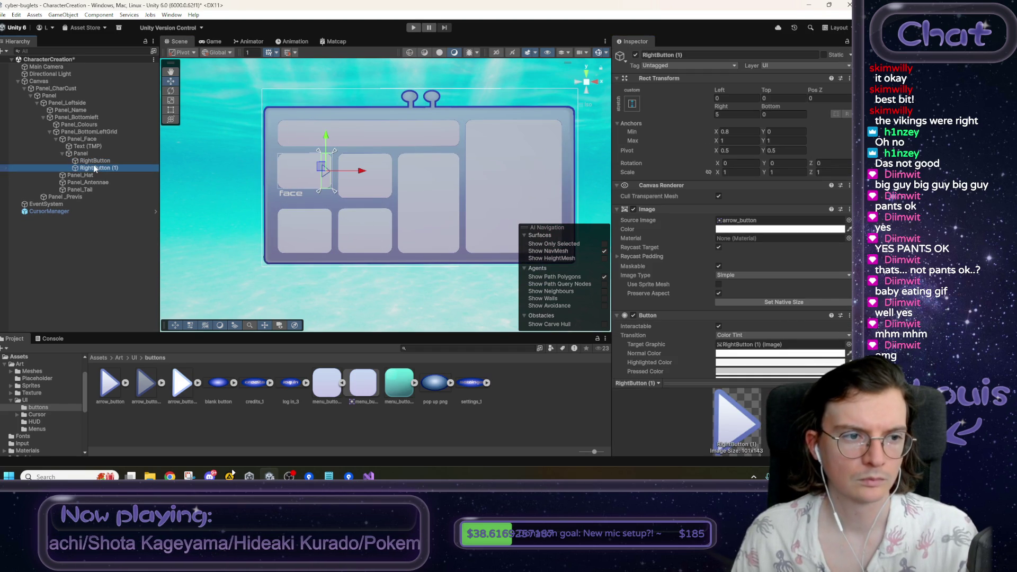
pyautogui.moveTo(96, 168); pyautogui.dragTo(96, 159)
# - Anchor the copy across X 0–0.2 with Left 5, Right 0, and mirror it with Scale X -1
pyautogui.click(725, 115)
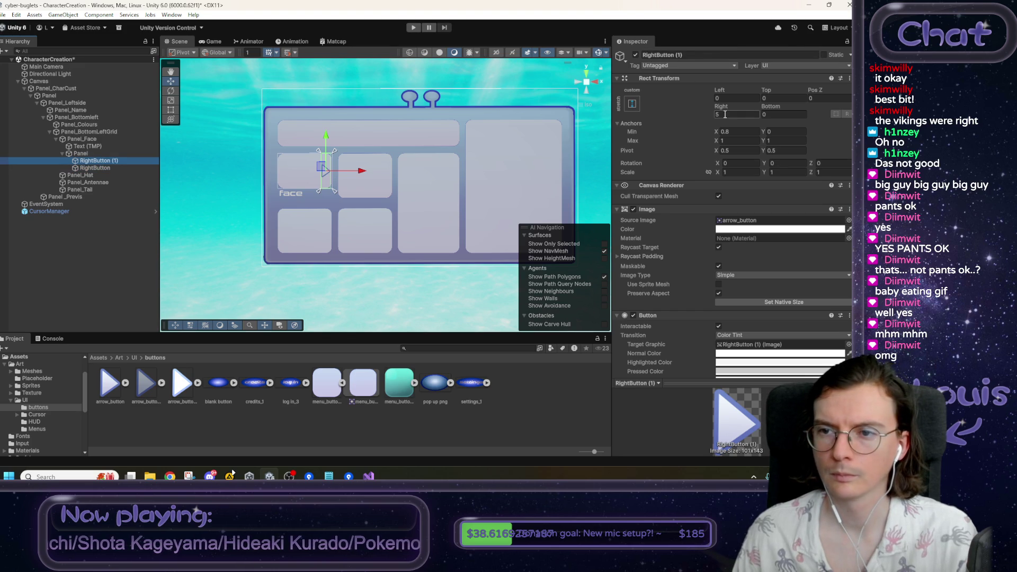
pyautogui.click(746, 133)
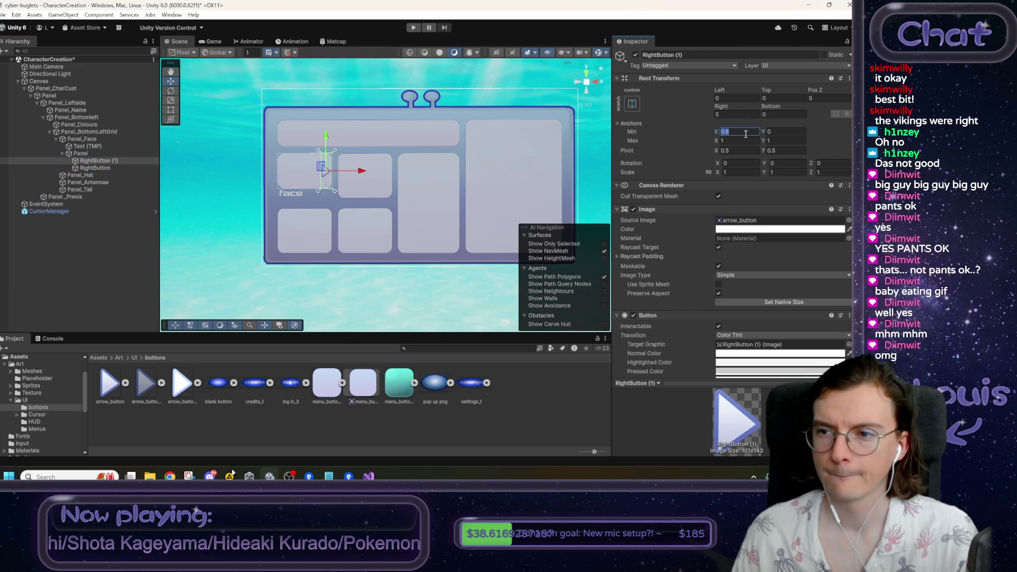
pyautogui.write('0')
pyautogui.press('Tab')
pyautogui.press('Tab')
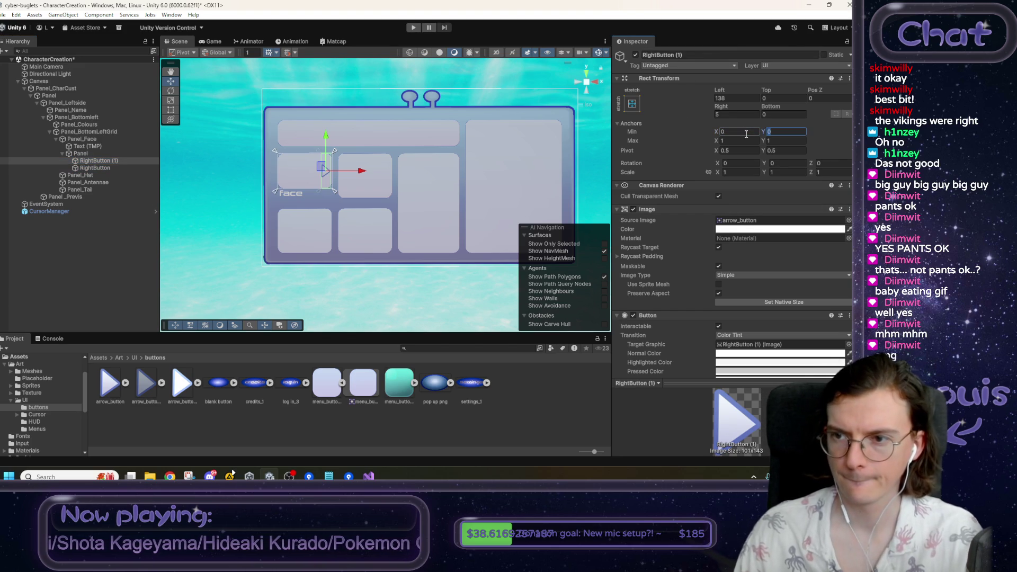
pyautogui.write('0.2')
pyautogui.click(733, 91)
pyautogui.write('5')
pyautogui.press('Tab')
pyautogui.press('Tab')
pyautogui.press('Tab')
pyautogui.write('0')
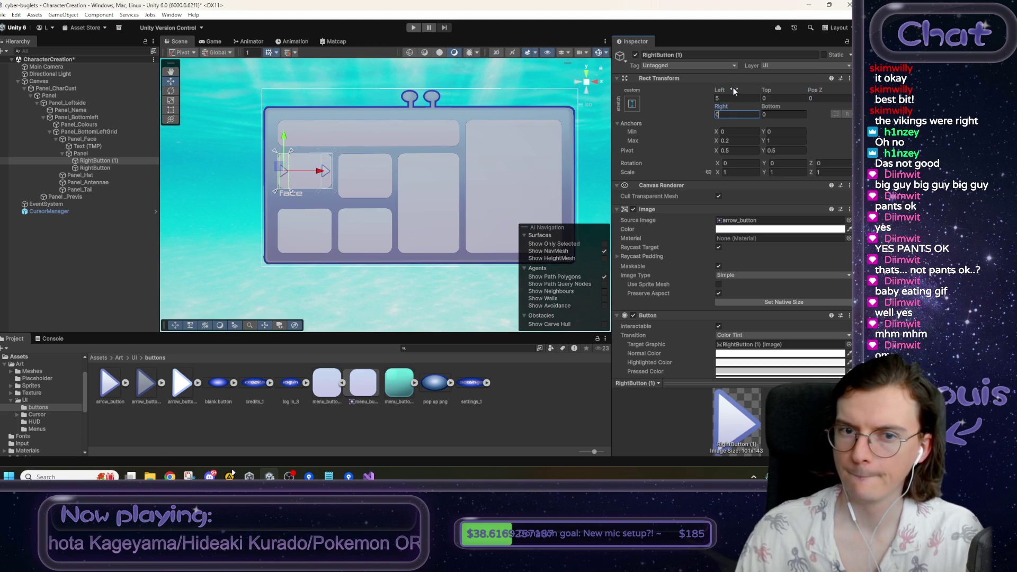
pyautogui.click(742, 172)
pyautogui.write('-1')
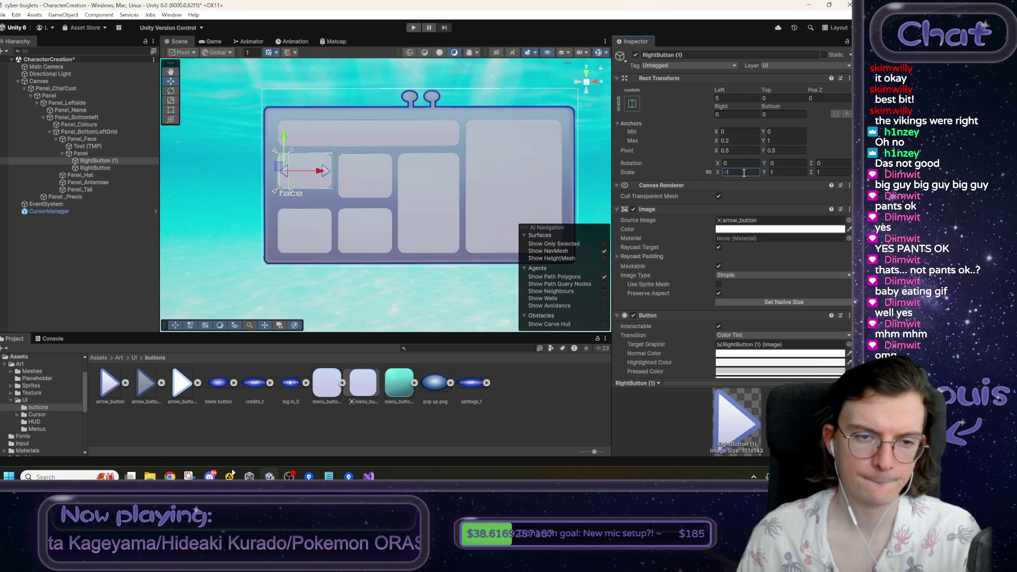
pyautogui.click(247, 175)
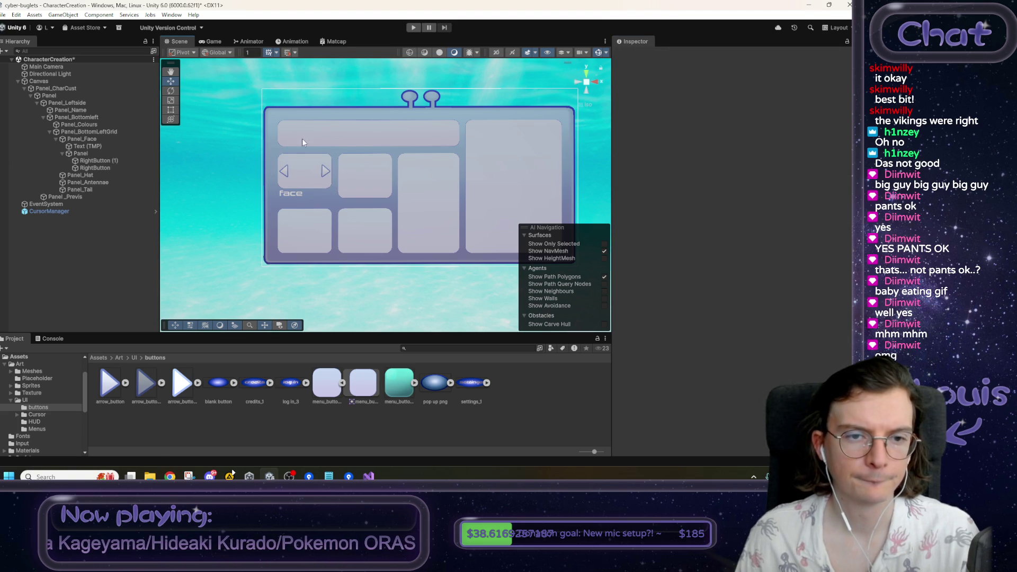
# - Enter Play mode to preview the face slot's arrows alongside the character-customization mockup
pyautogui.click(413, 30)
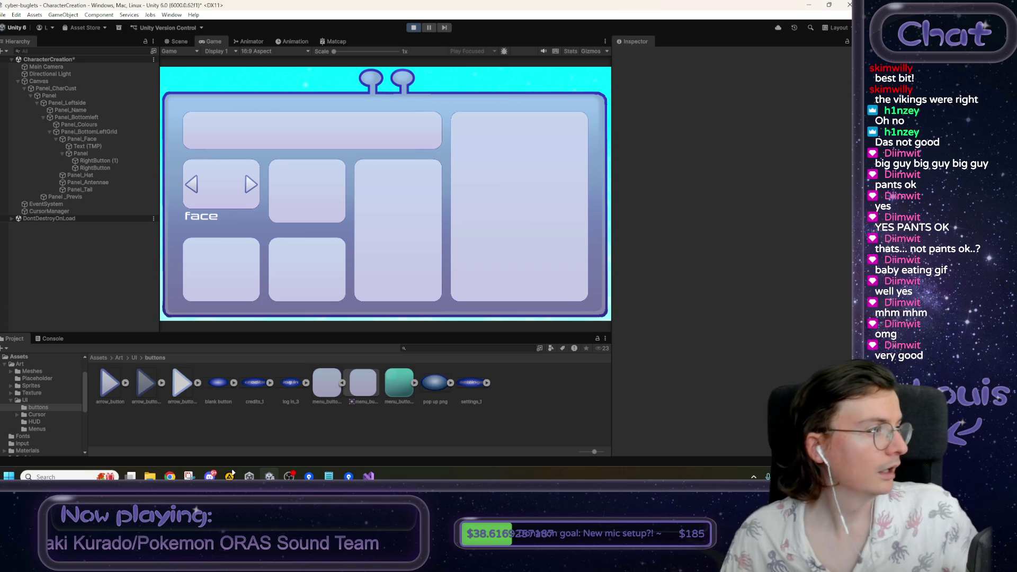
pyautogui.click(233, 471)
# - Scrub the face Panel's Pixels Per Unit Multiplier to compare corner rounding, then stop Play mode
pyautogui.moveTo(438, 181); pyautogui.dragTo(555, 104)
pyautogui.hotkey('alt', 'Tab')
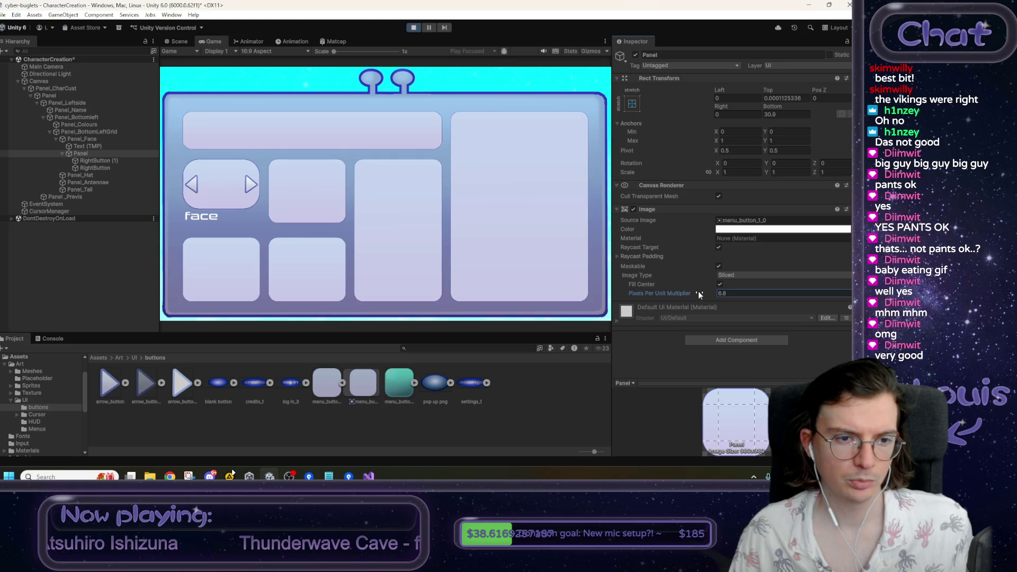
pyautogui.write('1.9')
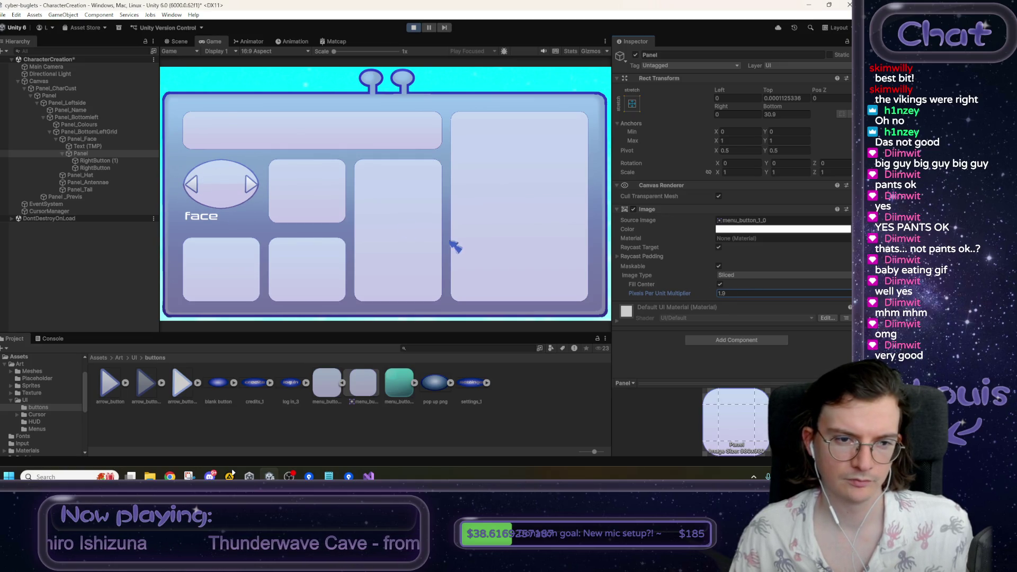
pyautogui.moveTo(669, 294)
pyautogui.mouseDown()
pyautogui.moveTo(819, 291)
pyautogui.moveTo(23, 281)
pyautogui.mouseUp()
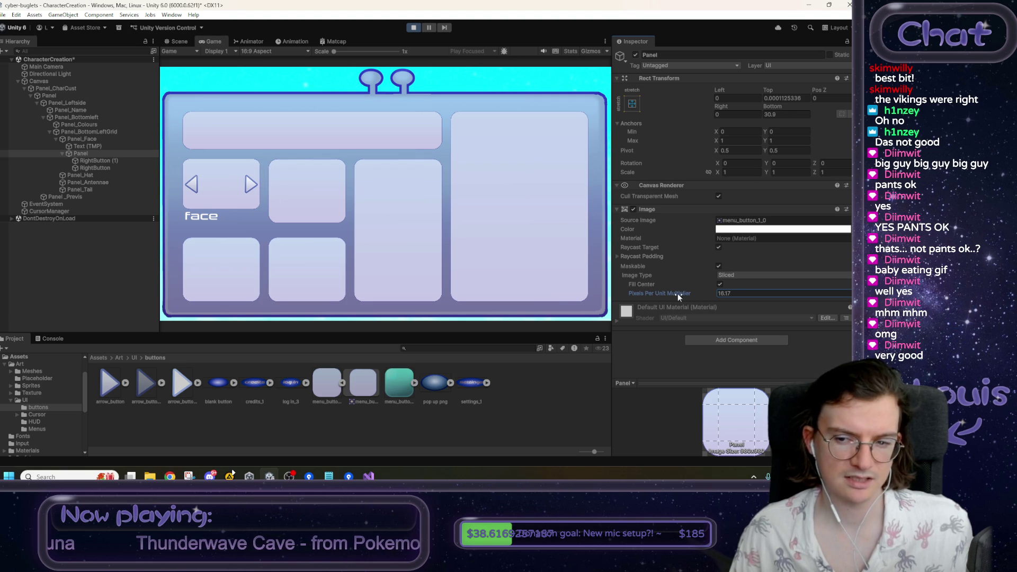
pyautogui.moveTo(672, 294); pyautogui.dragTo(525, 297)
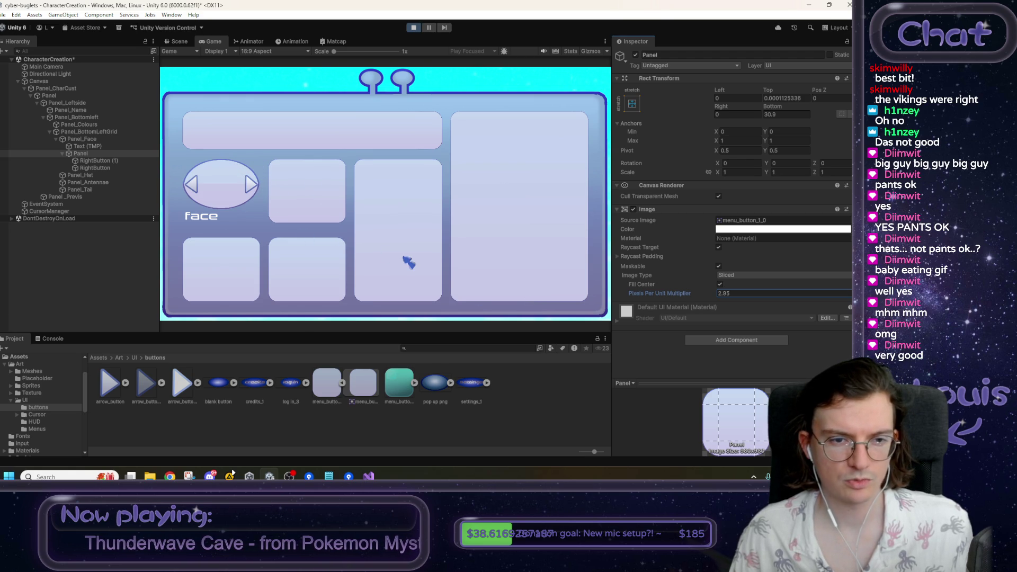
pyautogui.click(741, 294)
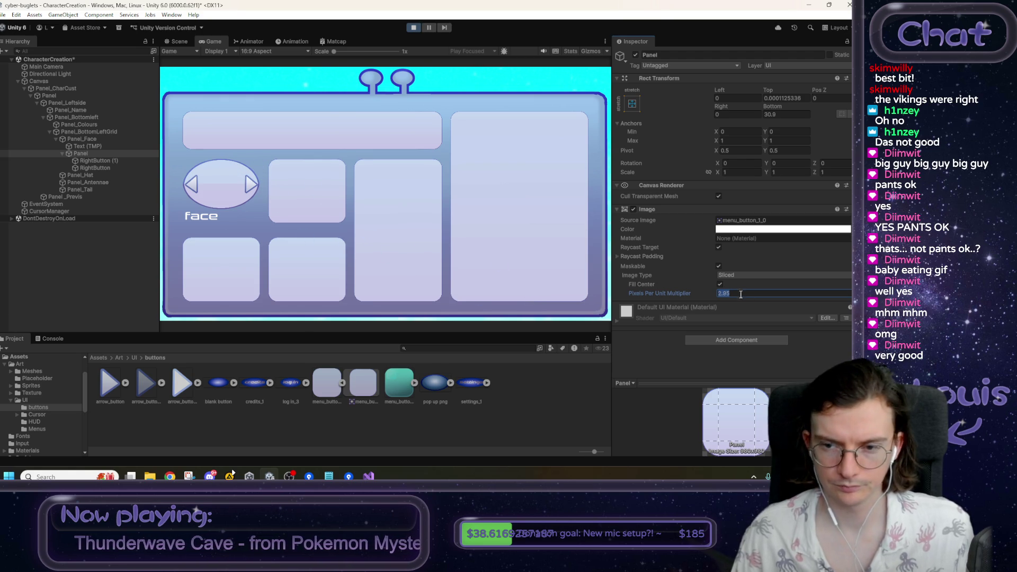
pyautogui.click(413, 28)
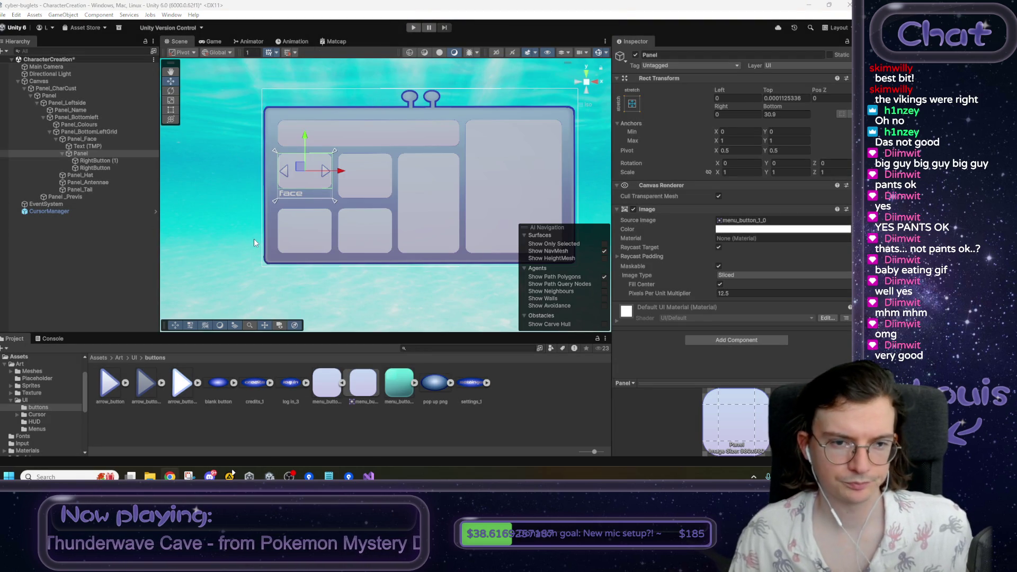
# - Rename the duplicated RightButton (1) to LeftButton
pyautogui.click(96, 160)
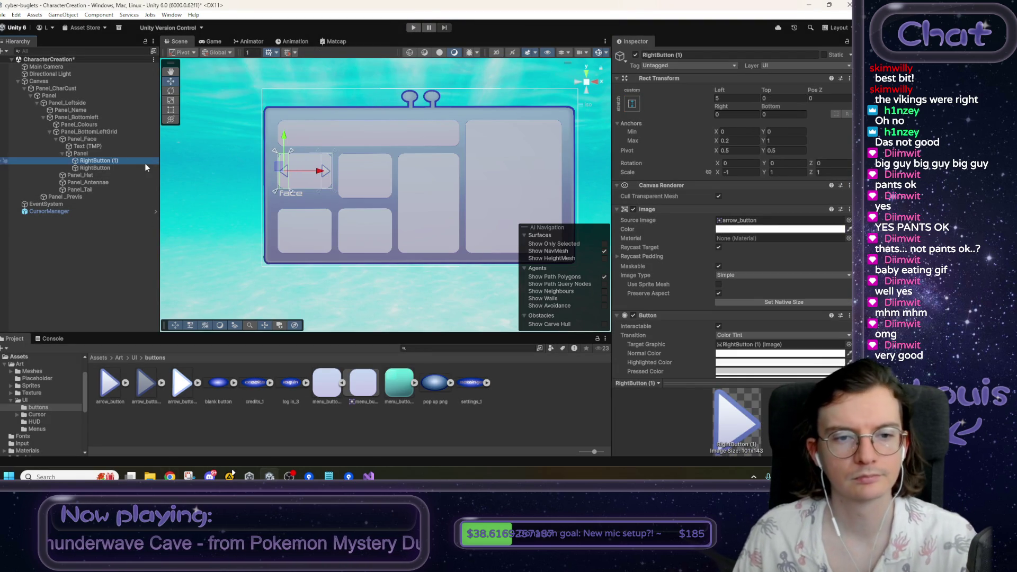
pyautogui.click(724, 57)
pyautogui.write('L')
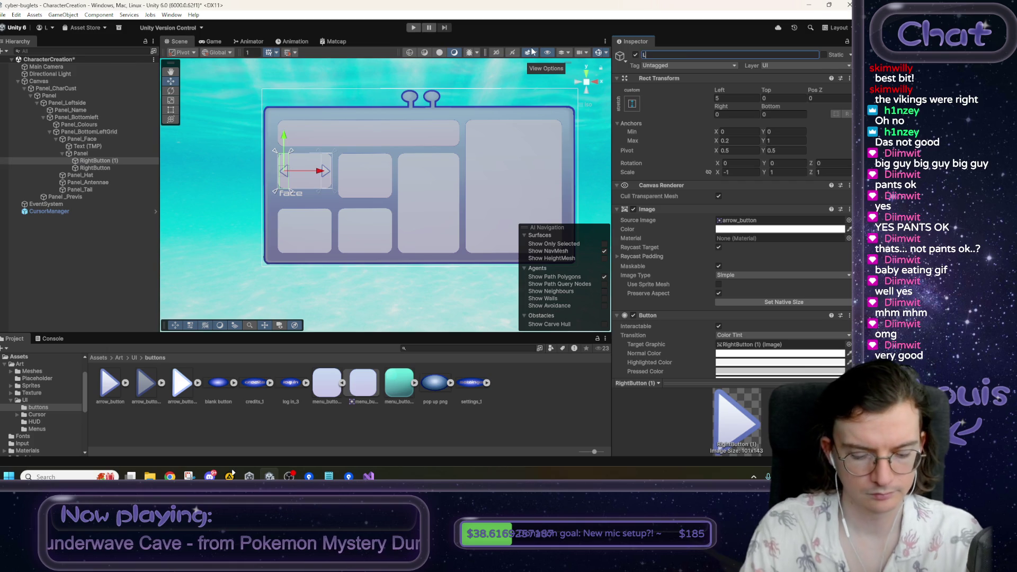
pyautogui.write('eftButton')
pyautogui.press('Return')
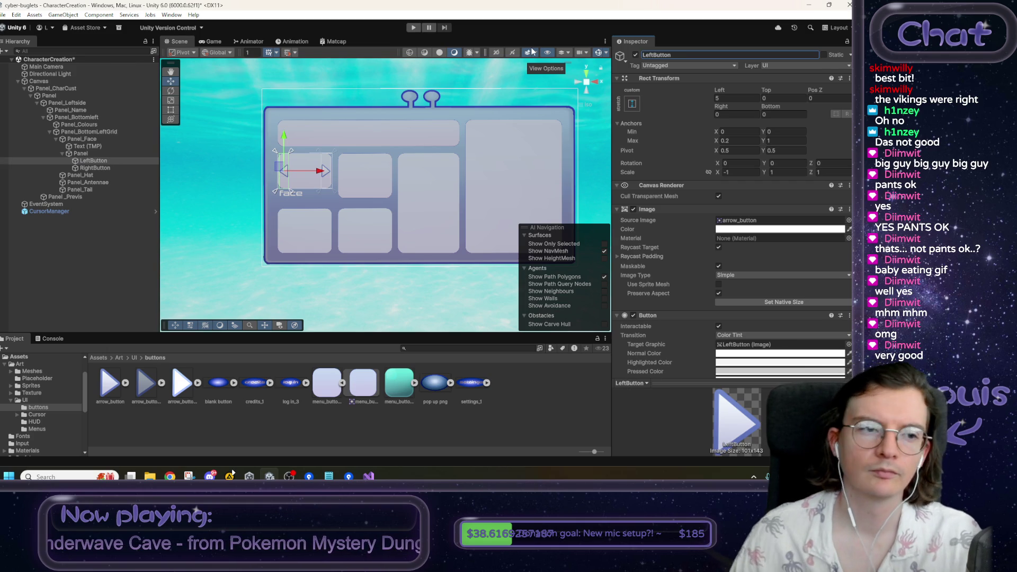
# - Select Panel_Face and return the Project window to the top-level Assets folder
pyautogui.click(104, 154)
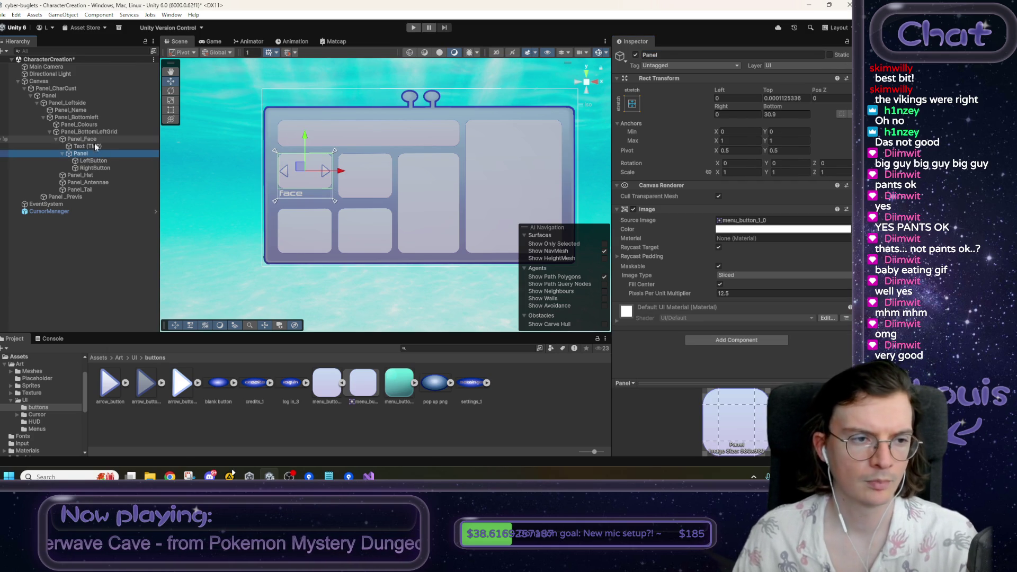
pyautogui.click(95, 176)
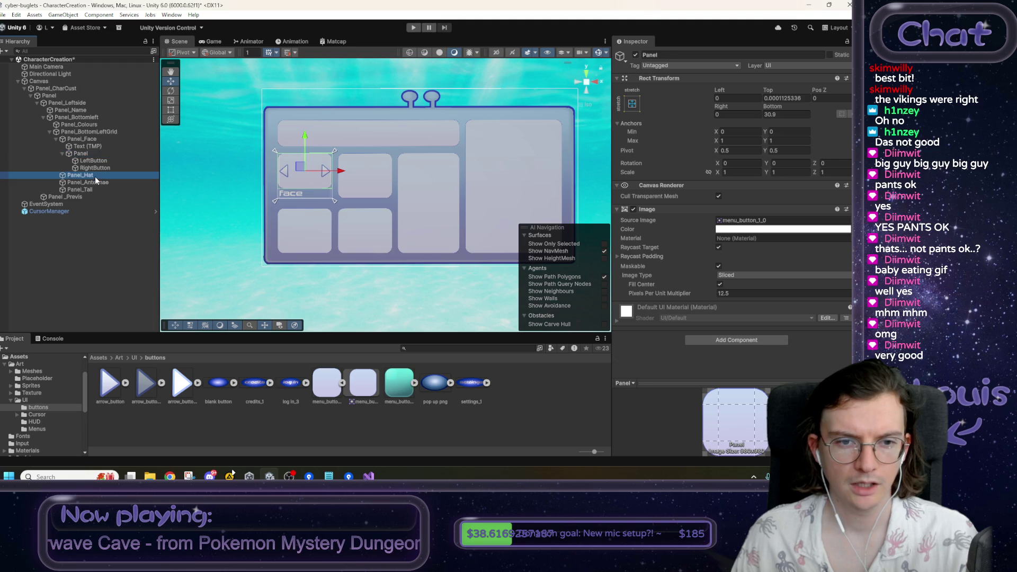
pyautogui.click(87, 138)
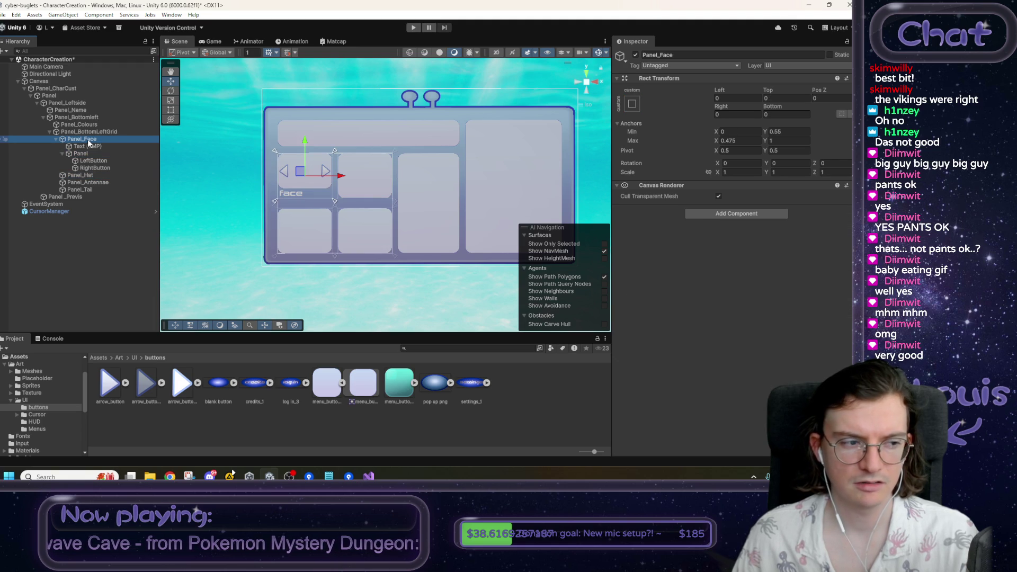
pyautogui.click(103, 359)
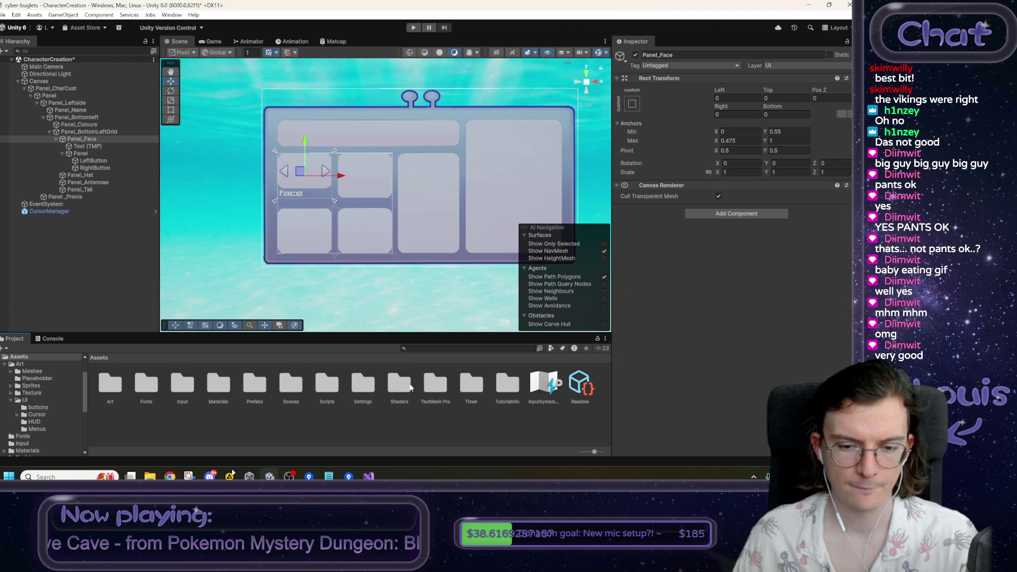
# - Create a CharacterCreation folder inside Prefabs and open it
pyautogui.doubleClick(252, 391)
pyautogui.rightClick(386, 390)
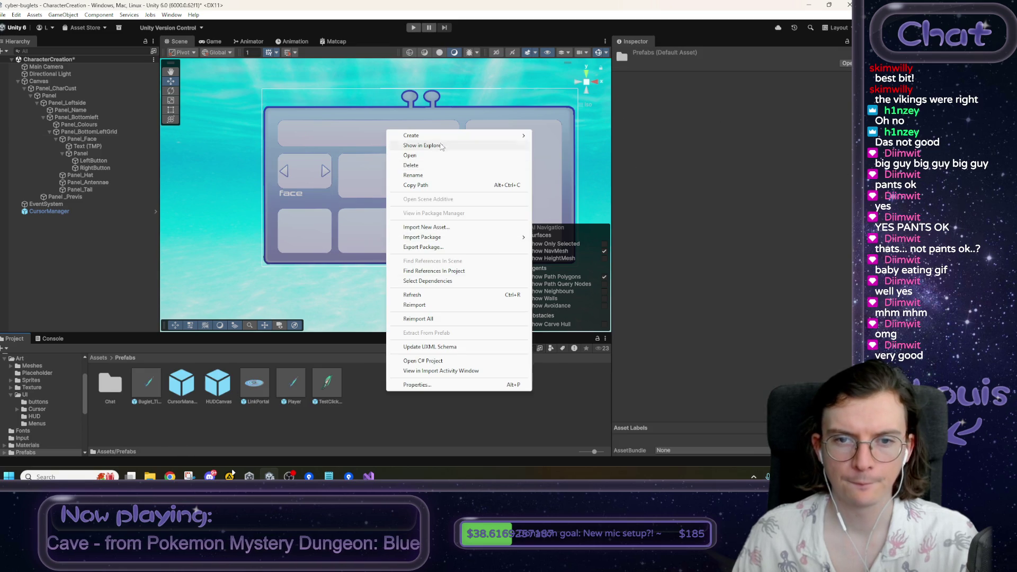
pyautogui.moveTo(477, 136)
pyautogui.click(553, 136)
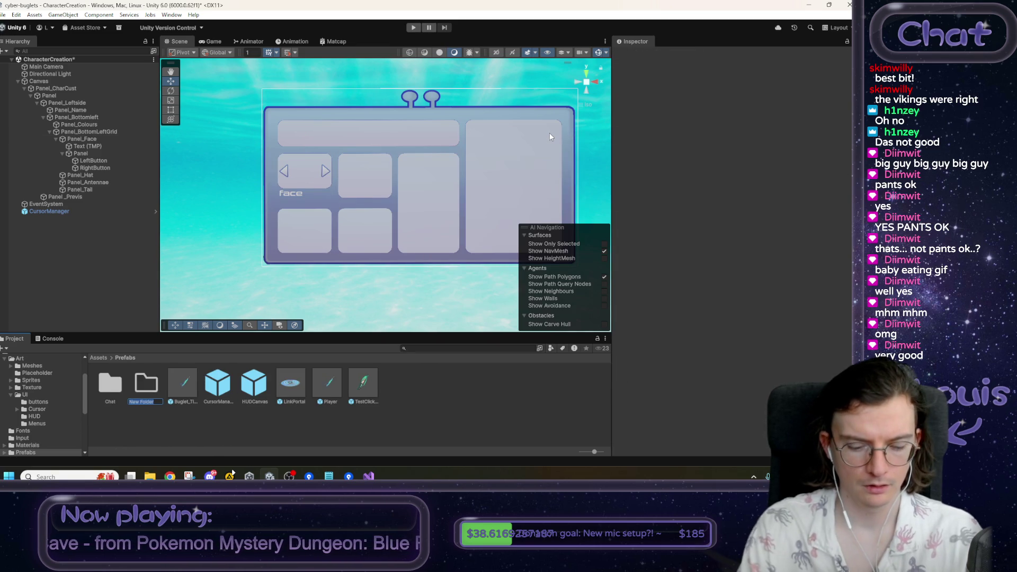
pyautogui.write('ChatacterC')
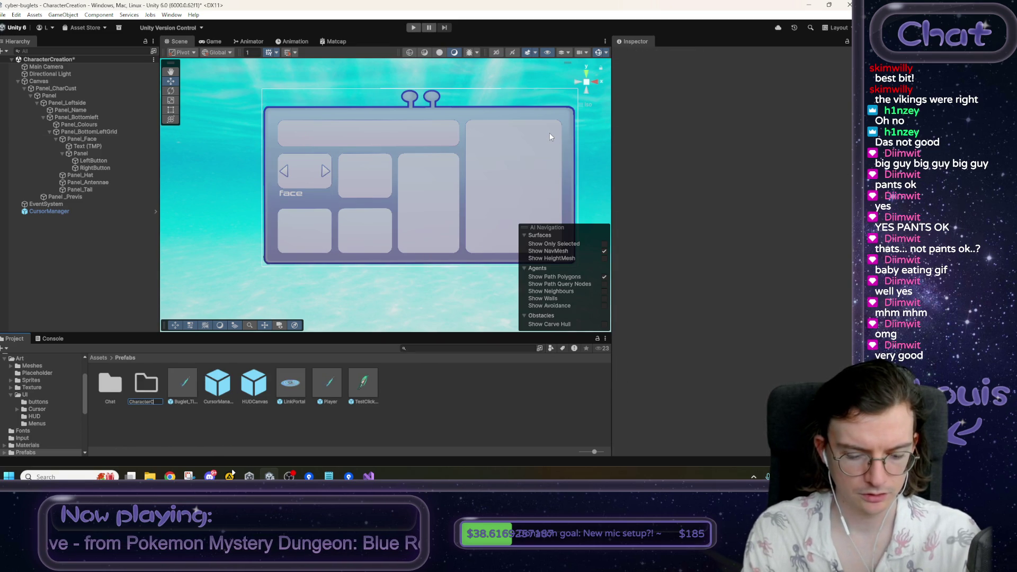
pyautogui.write('tion')
pyautogui.press('Return')
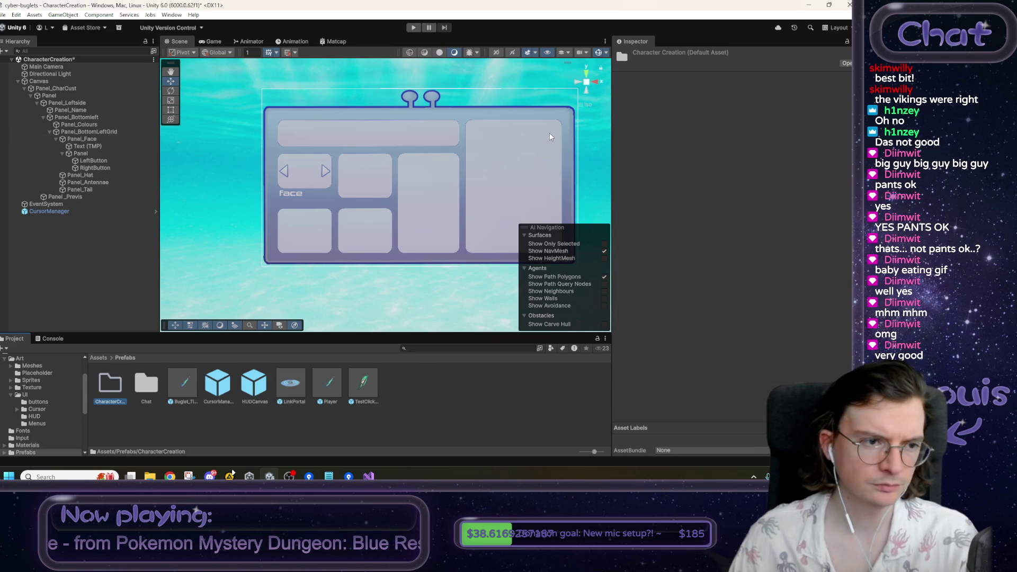
pyautogui.doubleClick(110, 383)
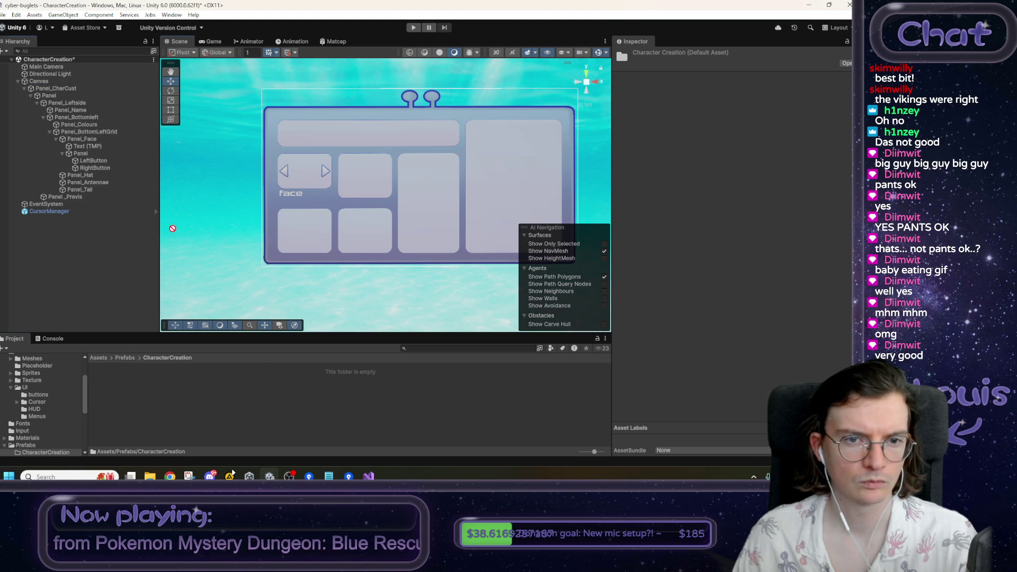
# - Save Panel_CharCust as a prefab in CharacterCreation and open it in Prefab Mode
pyautogui.moveTo(129, 401); pyautogui.dragTo(134, 400)
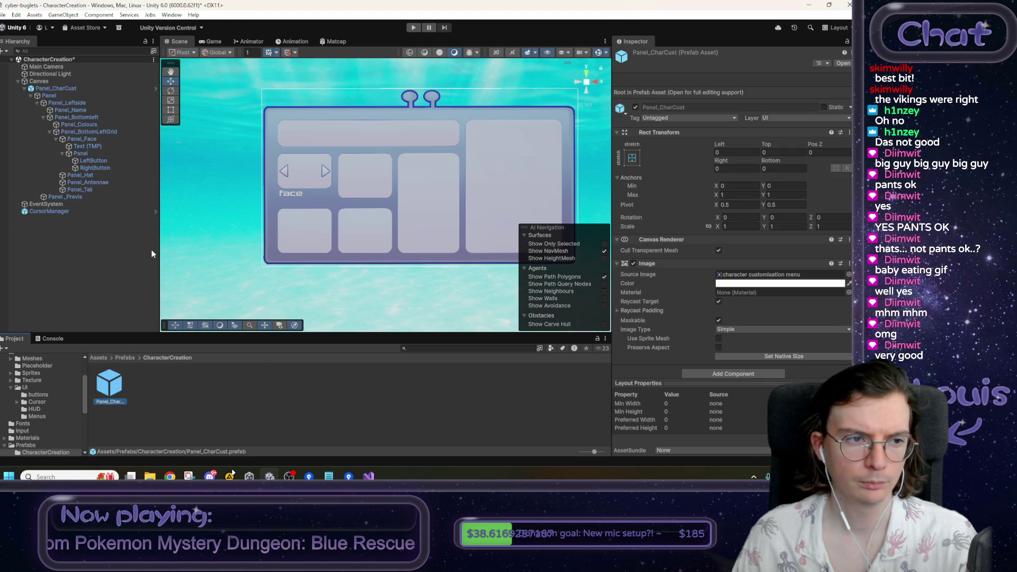
pyautogui.moveTo(85, 143)
pyautogui.mouseDown()
pyautogui.moveTo(132, 340)
pyautogui.moveTo(176, 397)
pyautogui.mouseUp()
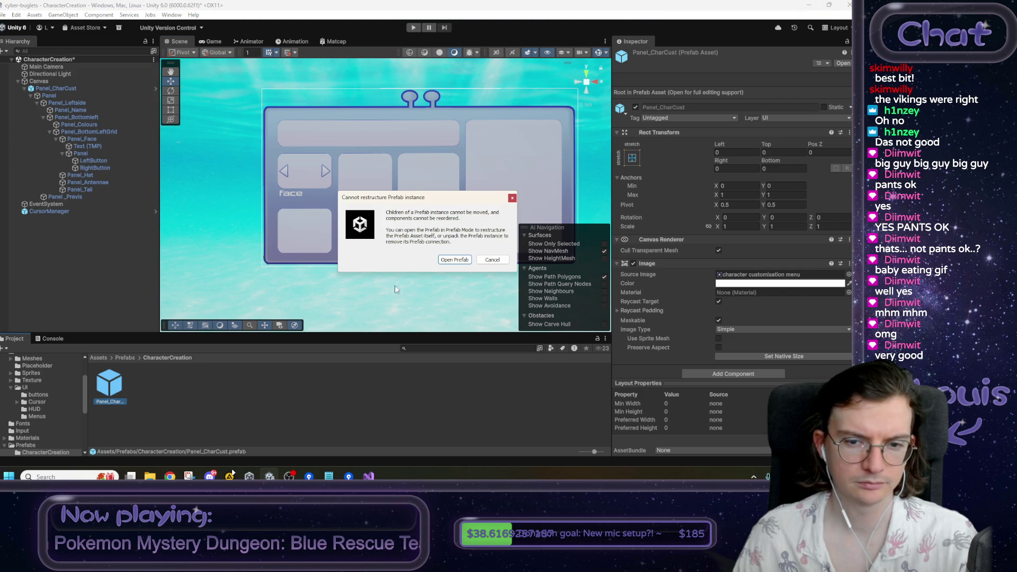
pyautogui.click(460, 261)
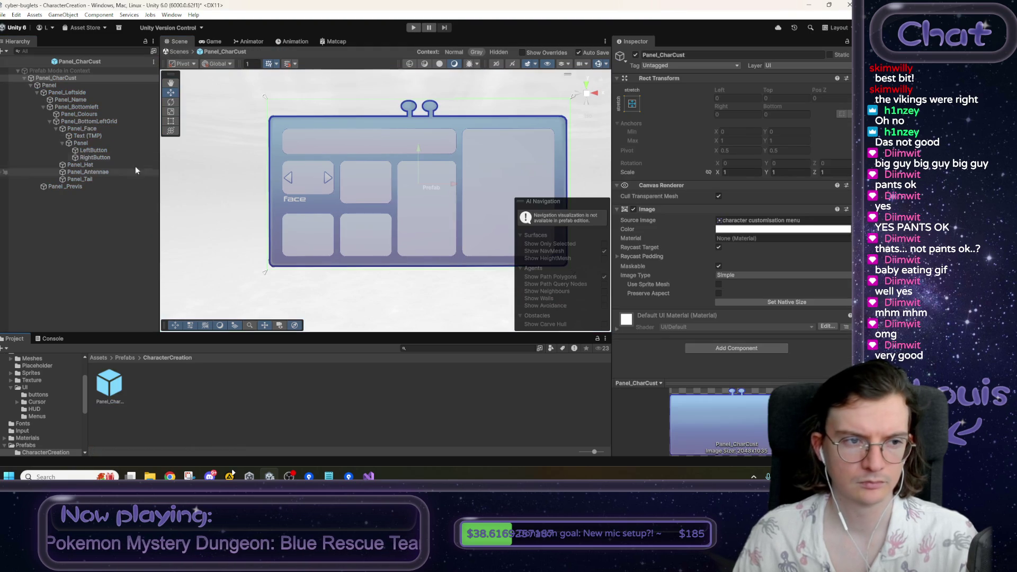
# - Make Panel_Face a prefab in CharacterCreation named Panel_Clickthrough
pyautogui.moveTo(166, 402); pyautogui.dragTo(166, 403)
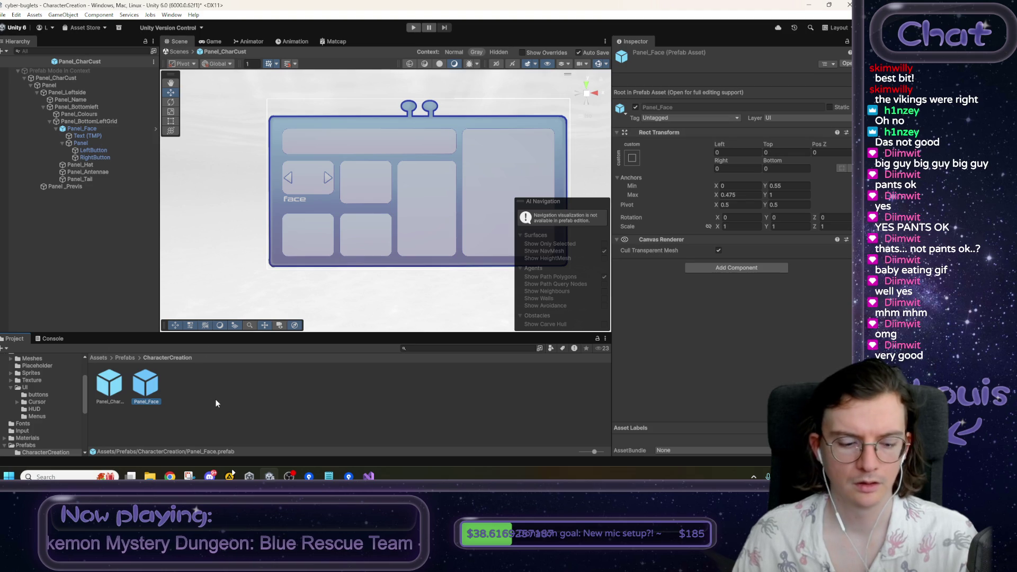
pyautogui.press('F2')
pyautogui.write('Panel_Fa')
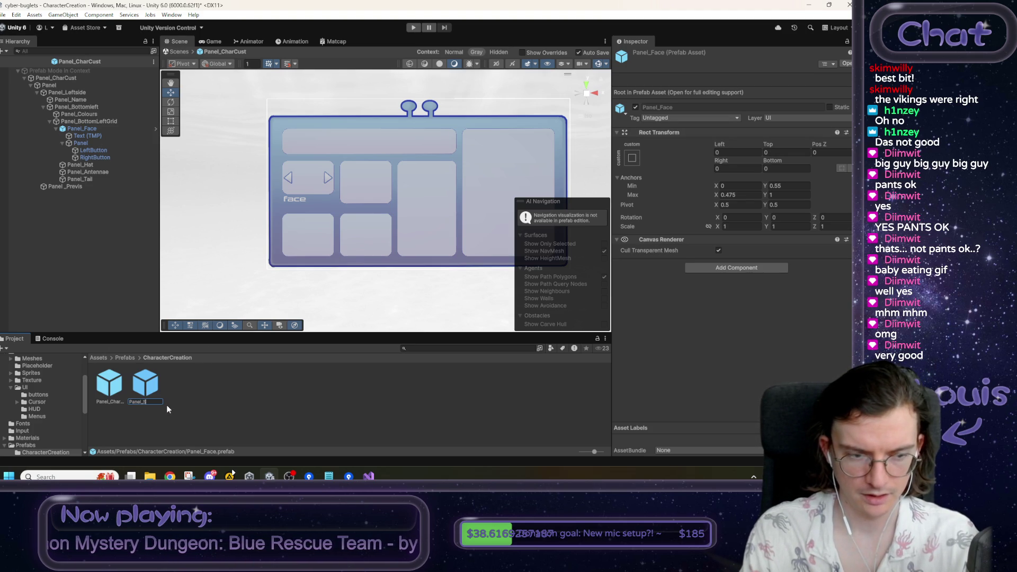
pyautogui.write('ckt')
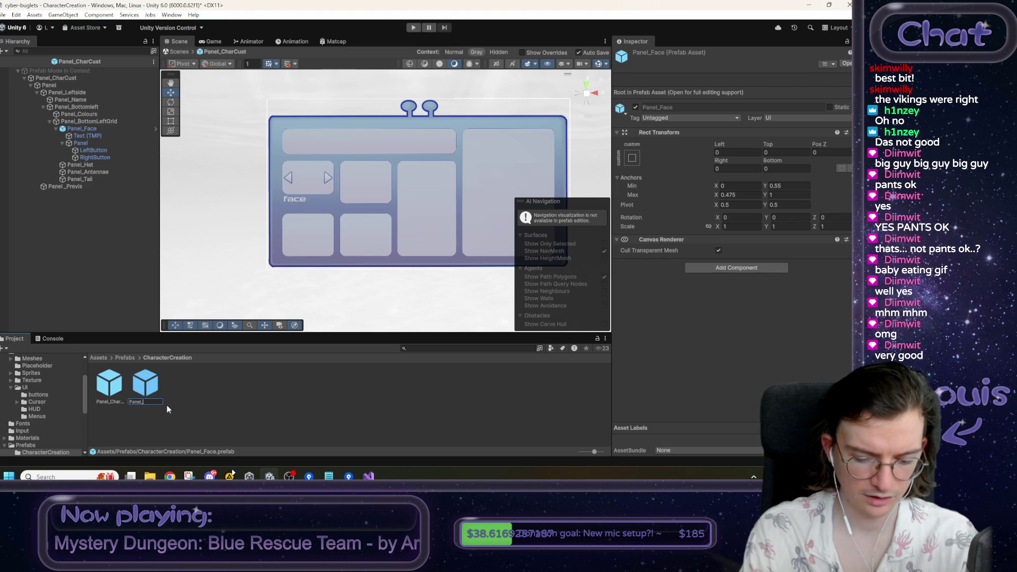
pyautogui.write('hrough')
pyautogui.press('Return')
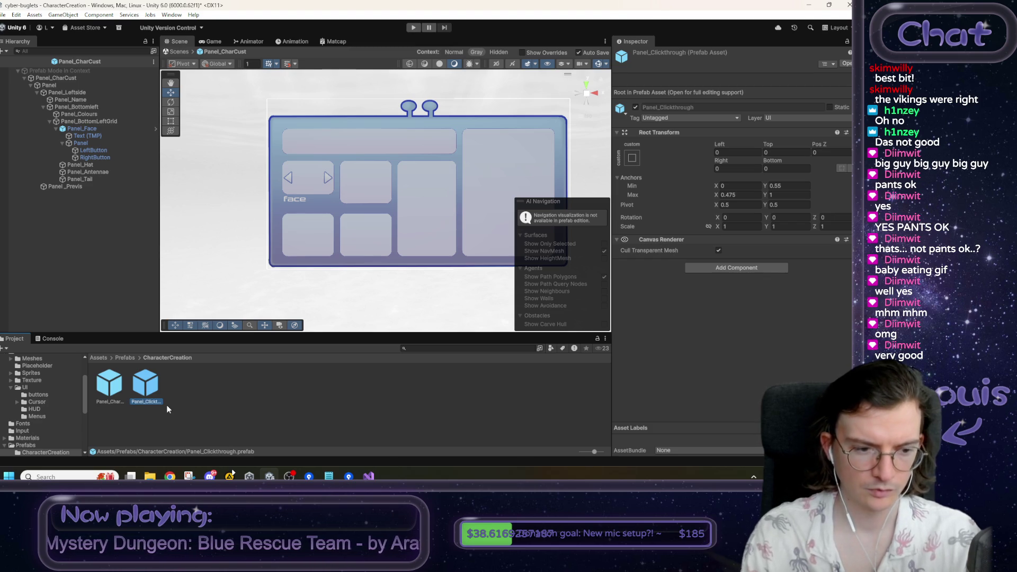
# - Check Panel_Clickthrough, then return to the Panel_CharCust prefab and select Panel_Hat
pyautogui.doubleClick(141, 374)
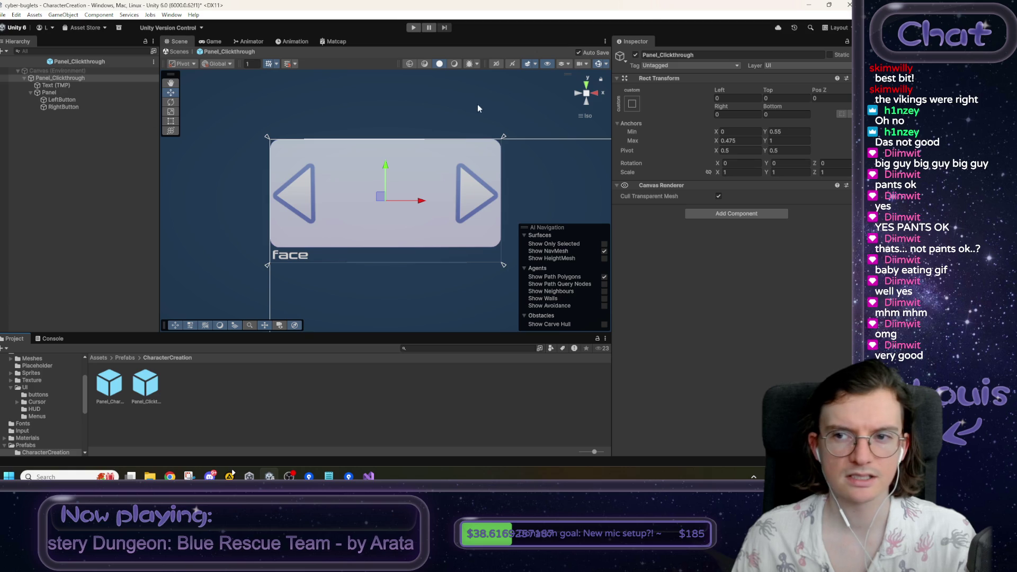
pyautogui.doubleClick(121, 400)
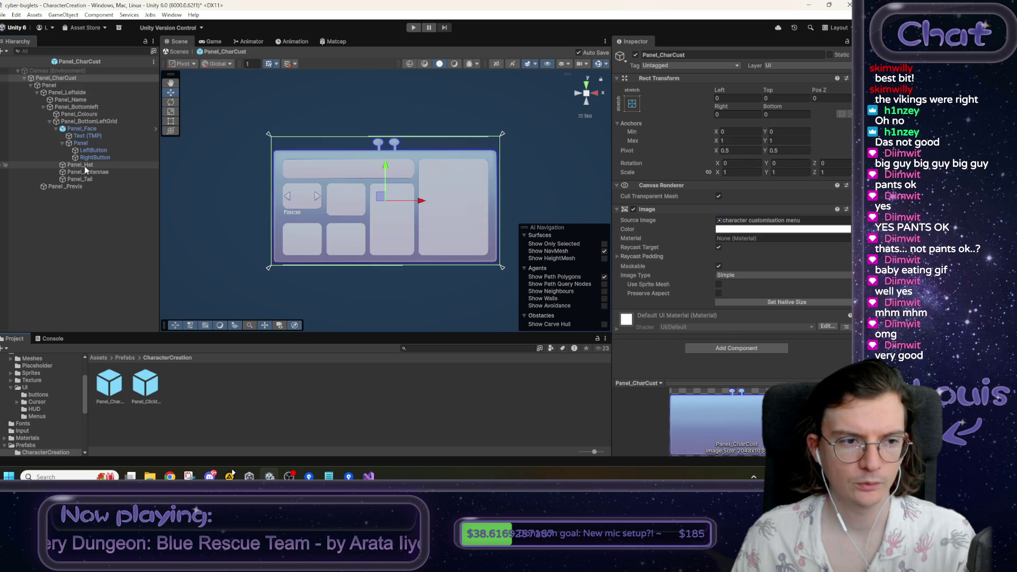
pyautogui.click(85, 166)
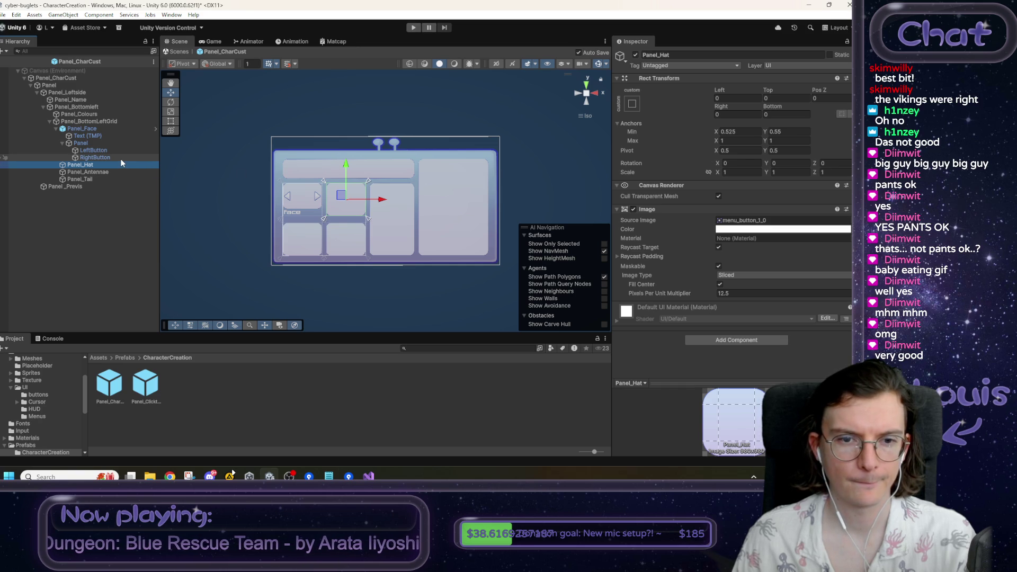
pyautogui.doubleClick(146, 384)
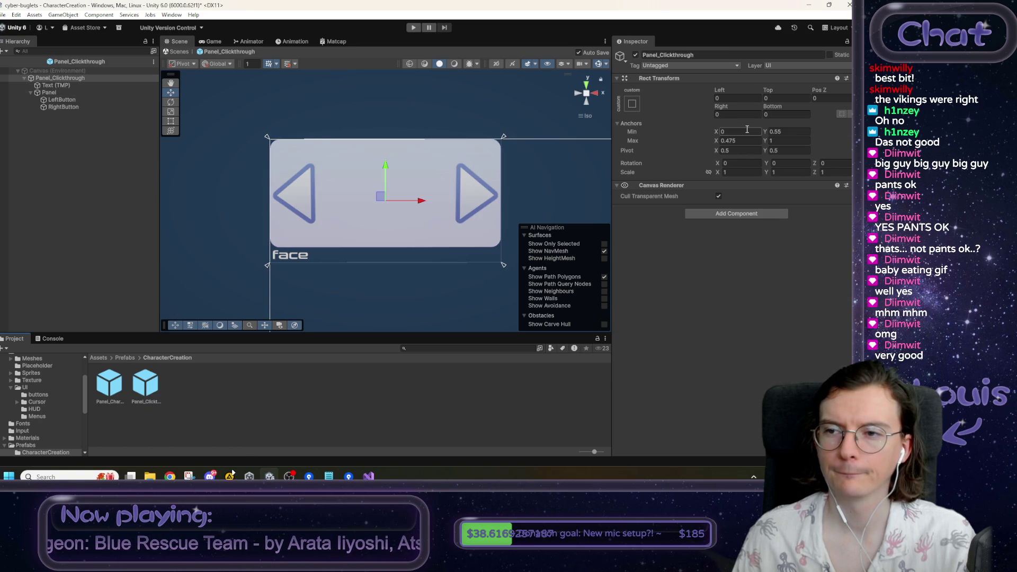
pyautogui.doubleClick(112, 392)
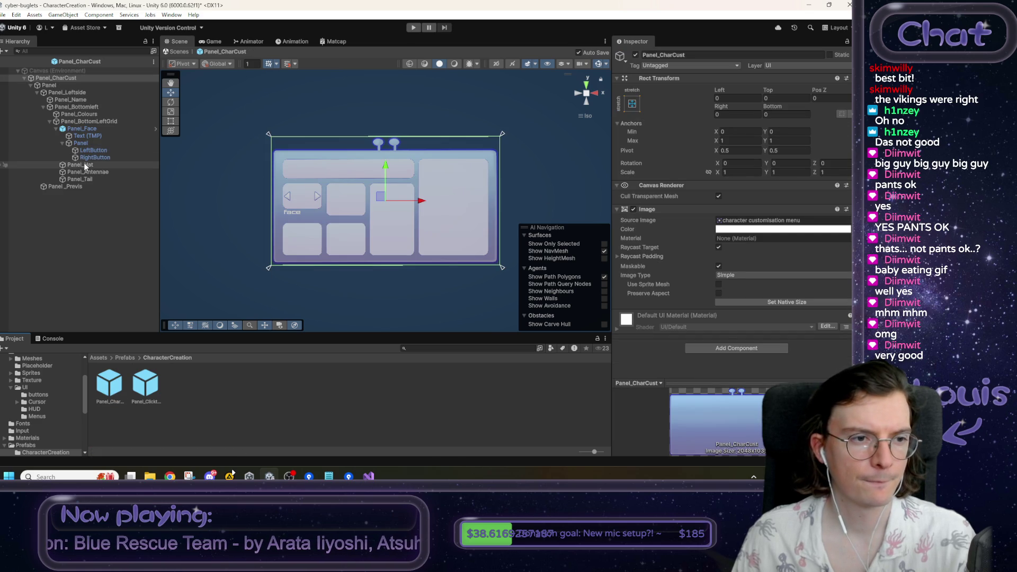
# - Disable Panel_Hat's Image and drop a Panel_Clickthrough instance inside it
pyautogui.click(84, 164)
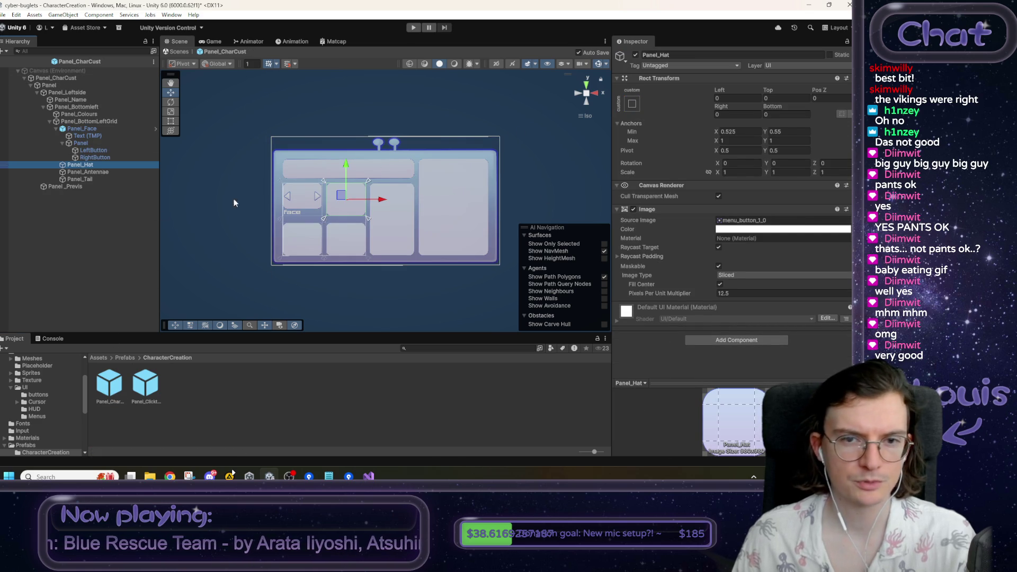
pyautogui.click(633, 209)
pyautogui.moveTo(139, 395); pyautogui.dragTo(85, 165)
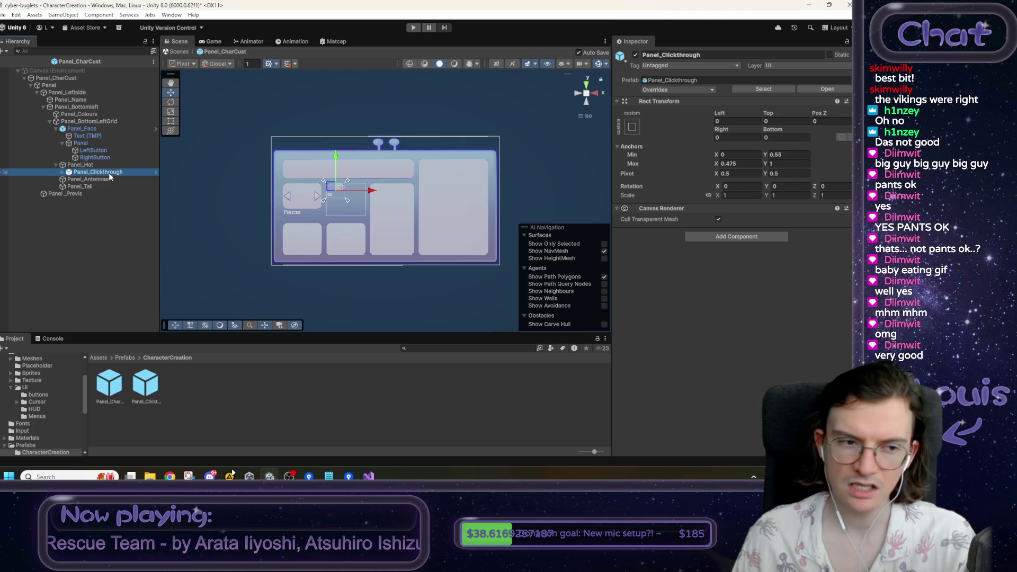
# - Frame the new Panel_Clickthrough in the Scene view and open its prefab for editing
pyautogui.doubleClick(109, 173)
pyautogui.doubleClick(109, 173)
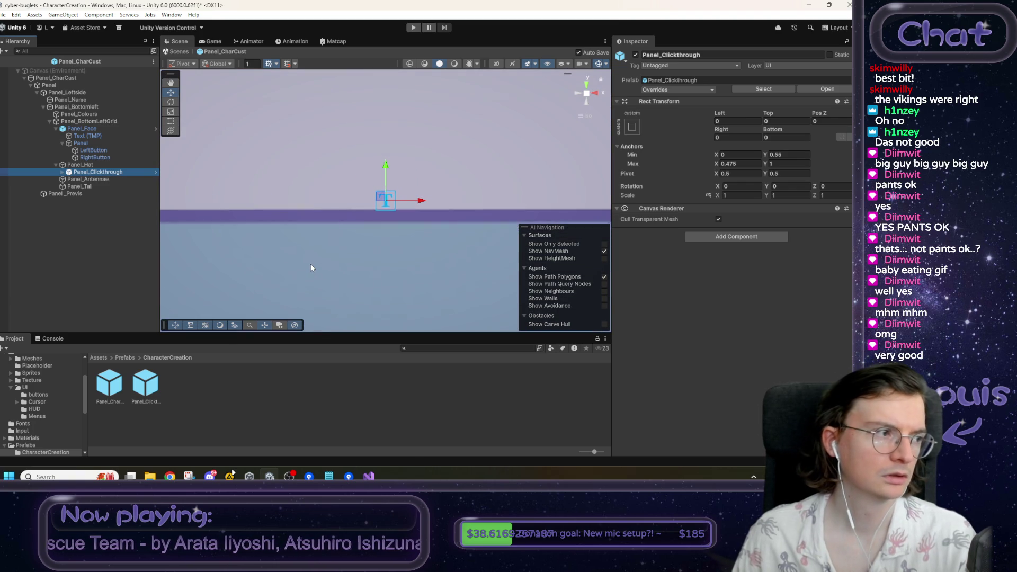
pyautogui.scroll(-6, 314, 263)
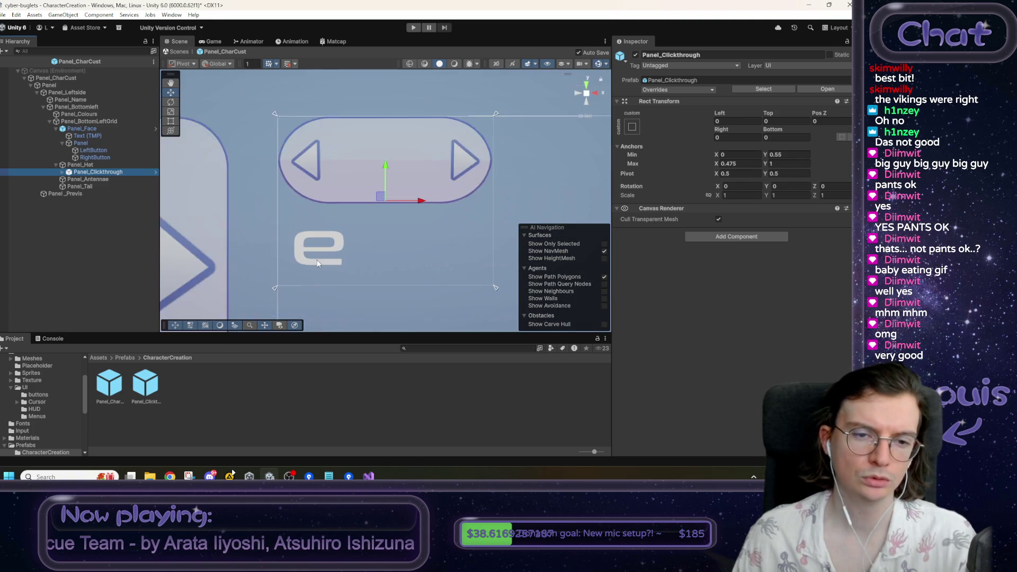
pyautogui.scroll(-4, 319, 263)
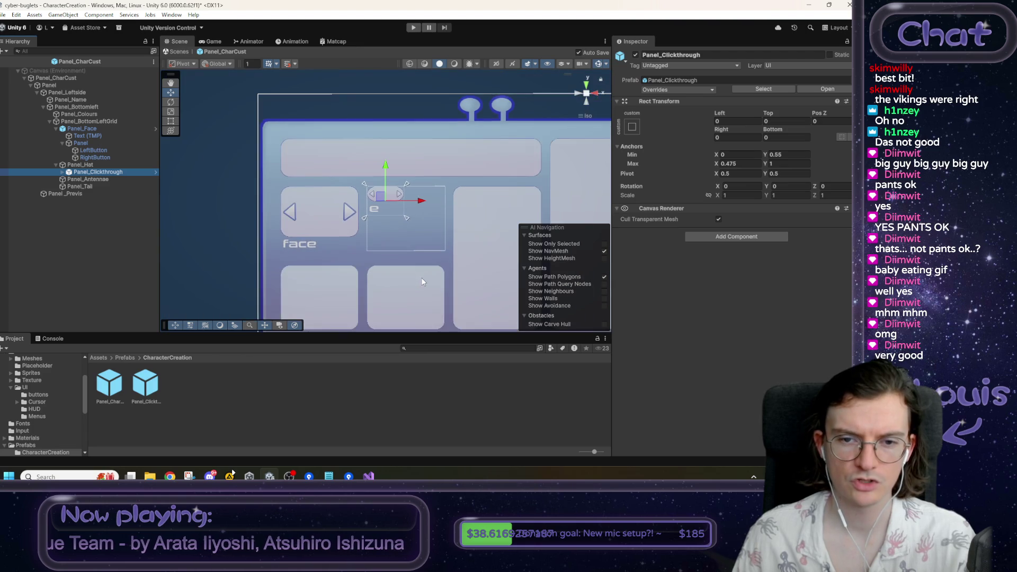
pyautogui.scroll(3, 371, 228)
pyautogui.scroll(3, 375, 230)
pyautogui.scroll(-4, 383, 233)
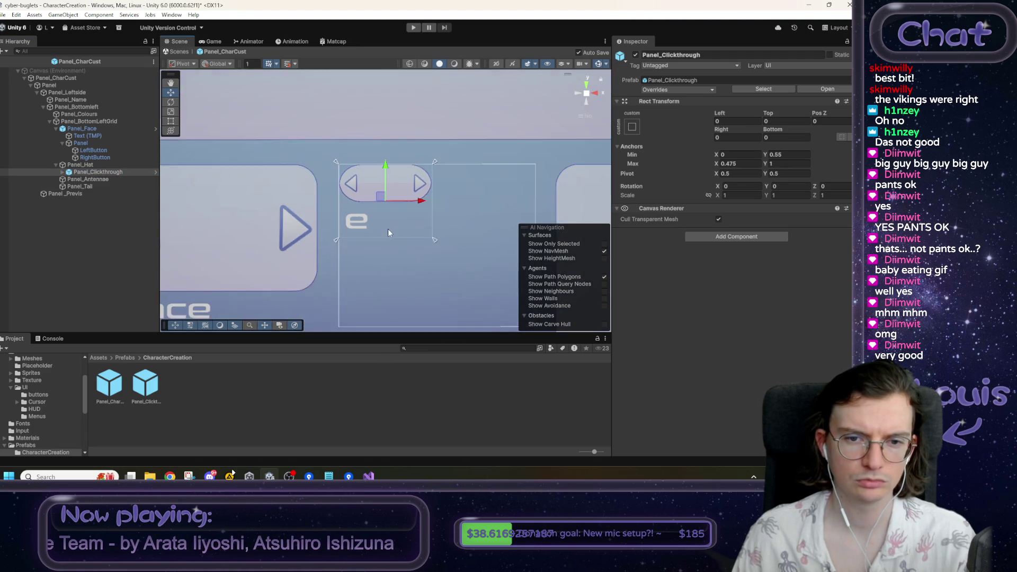
pyautogui.scroll(2, 421, 252)
pyautogui.doubleClick(147, 382)
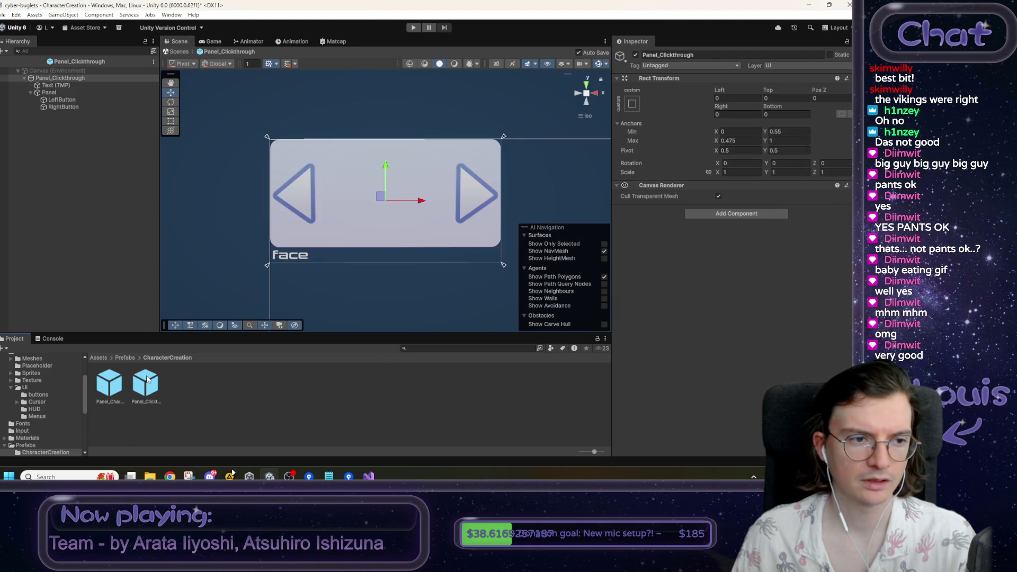
# - In the Panel_Clickthrough prefab set anchors Min 0,0 / Max 1,1 and Right/Bottom offsets 0
pyautogui.scroll(-3, 507, 199)
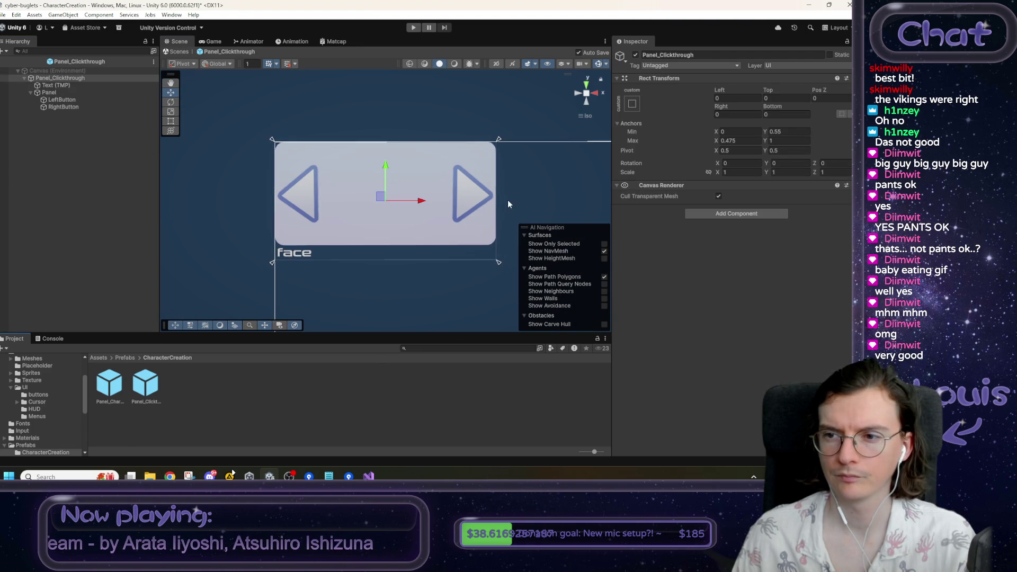
pyautogui.moveTo(639, 206)
pyautogui.mouseDown()
pyautogui.moveTo(561, 166)
pyautogui.moveTo(618, 168)
pyautogui.mouseUp()
pyautogui.click(798, 132)
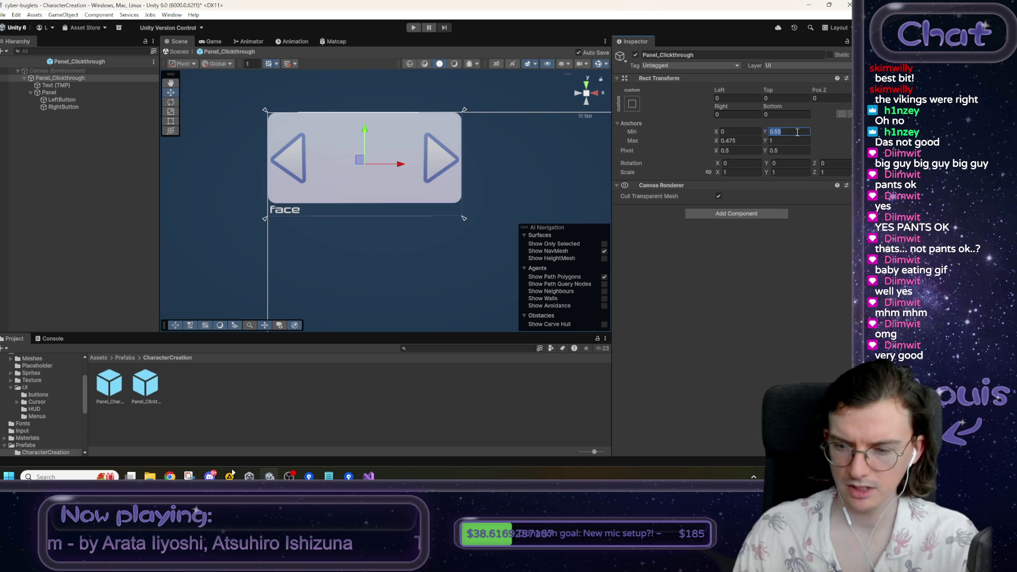
pyautogui.write('0')
pyautogui.press('Tab')
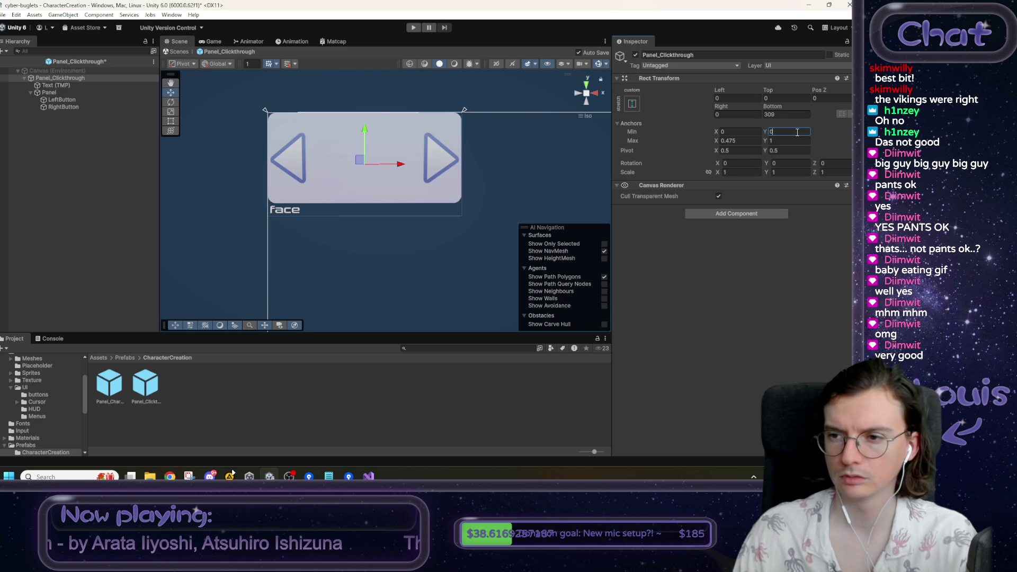
pyautogui.write('1')
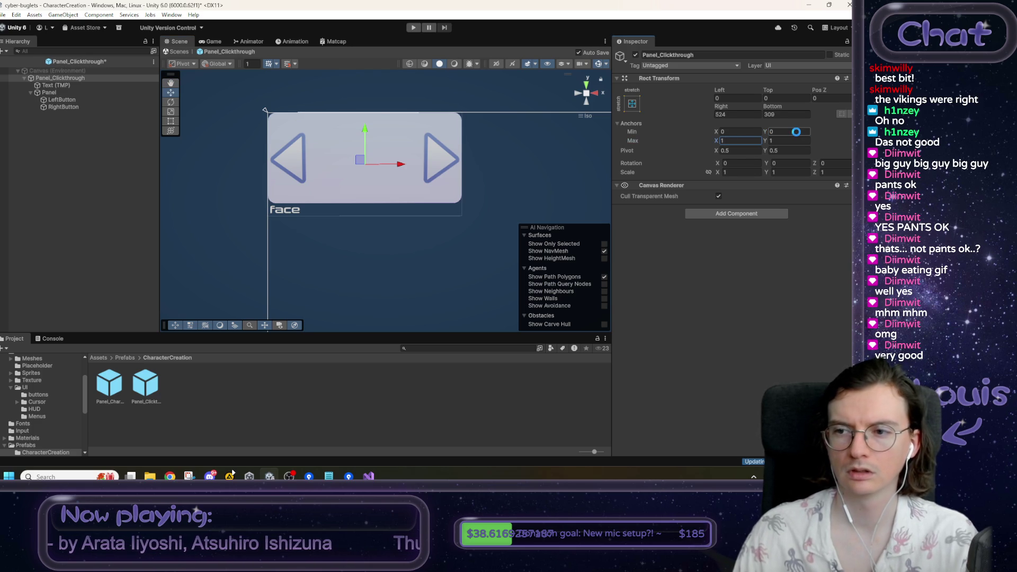
pyautogui.click(741, 112)
pyautogui.write('0')
pyautogui.press('Tab')
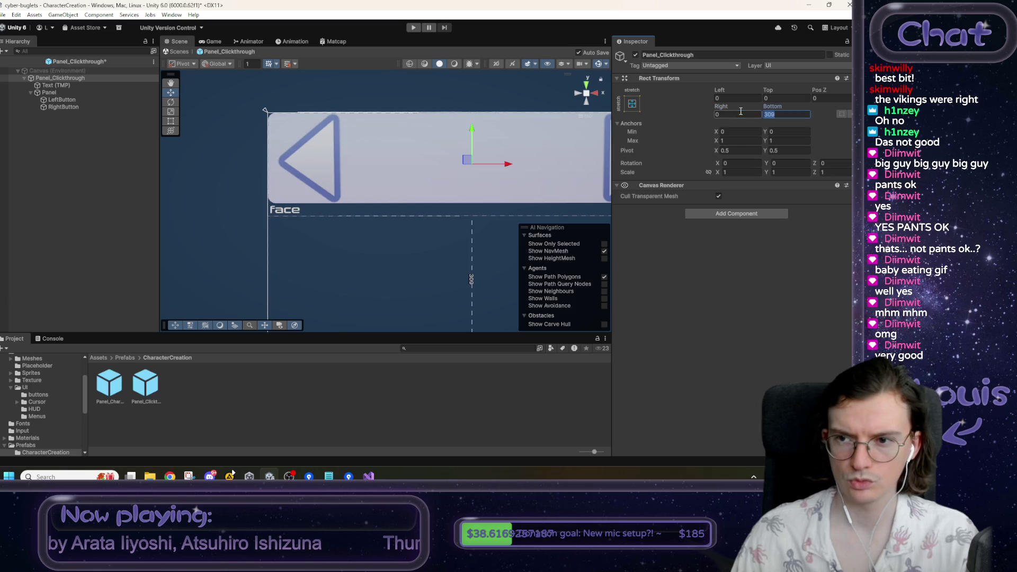
pyautogui.write('0')
pyautogui.press('Return')
pyautogui.press('f')
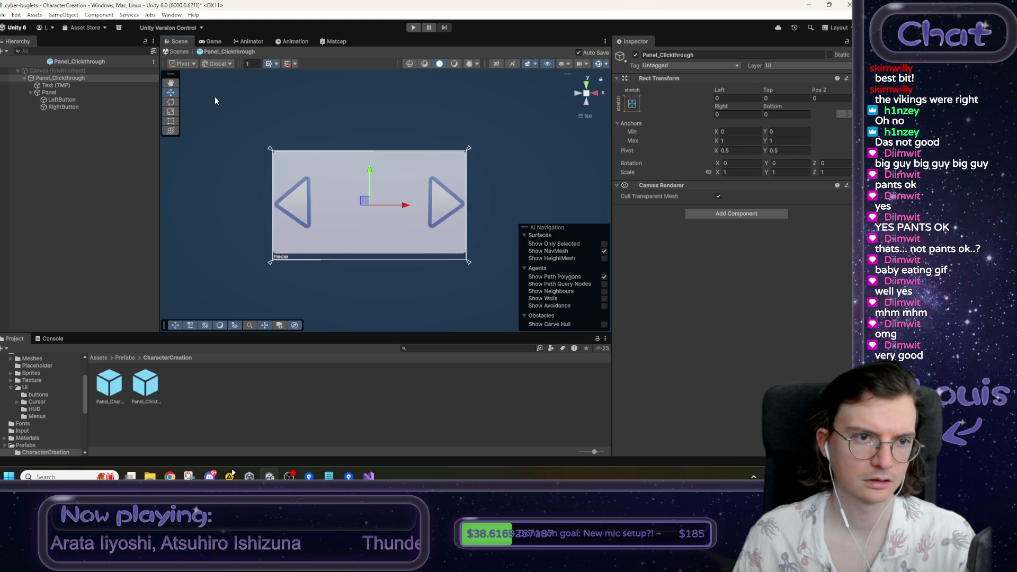
pyautogui.click(177, 52)
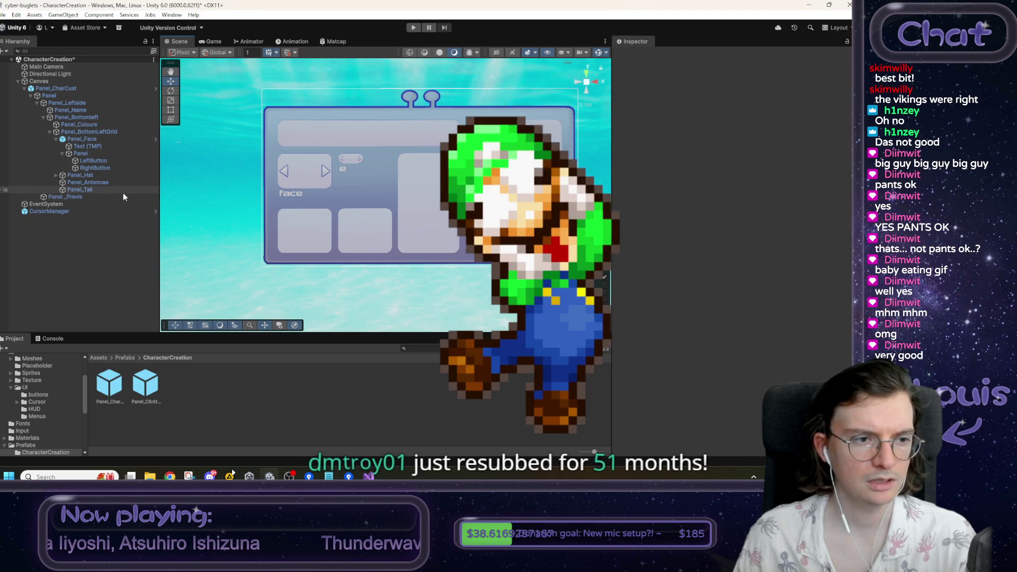
# - Replace the outdated Panel_Clickthrough under Panel_Hat with a fresh instance of the prefab
pyautogui.click(56, 175)
pyautogui.click(84, 182)
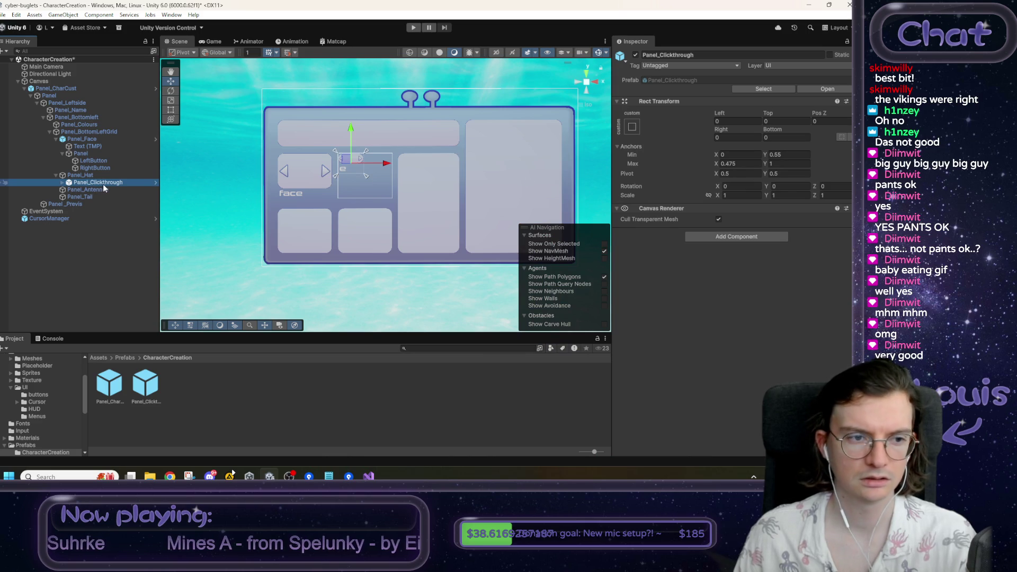
pyautogui.press('Delete')
pyautogui.click(141, 377)
pyautogui.moveTo(140, 375)
pyautogui.mouseDown()
pyautogui.moveTo(79, 191)
pyautogui.moveTo(87, 176)
pyautogui.mouseUp()
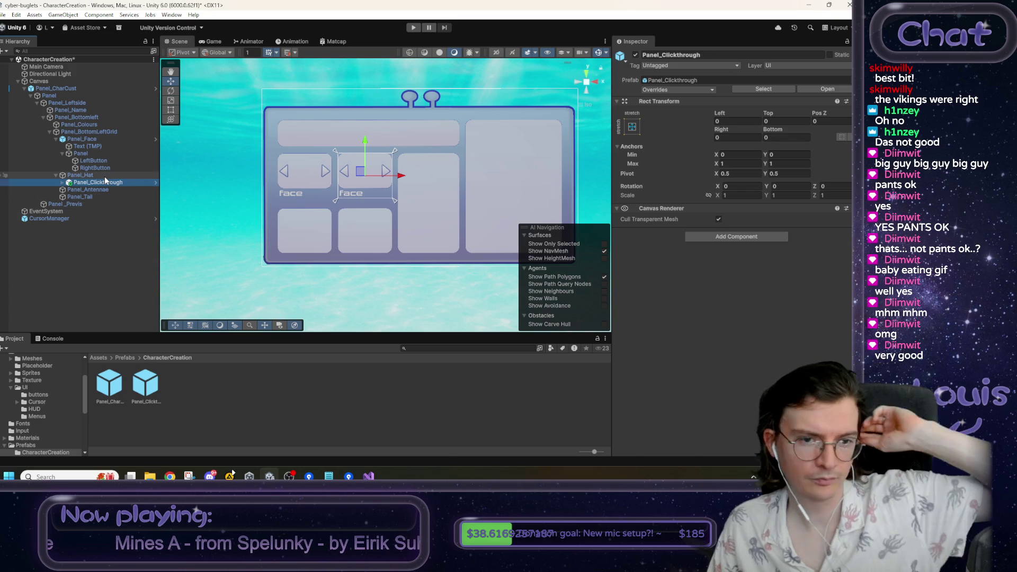
# - In the Panel_CharCust prefab, swap Panel_Hat's old Panel_Clickthrough for a new instance
pyautogui.press('Delete')
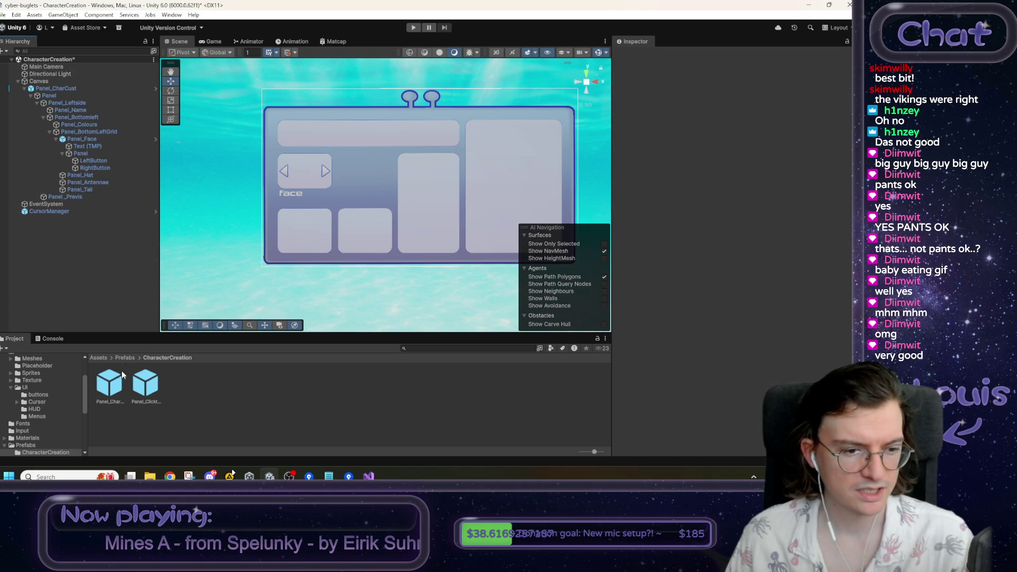
pyautogui.doubleClick(108, 385)
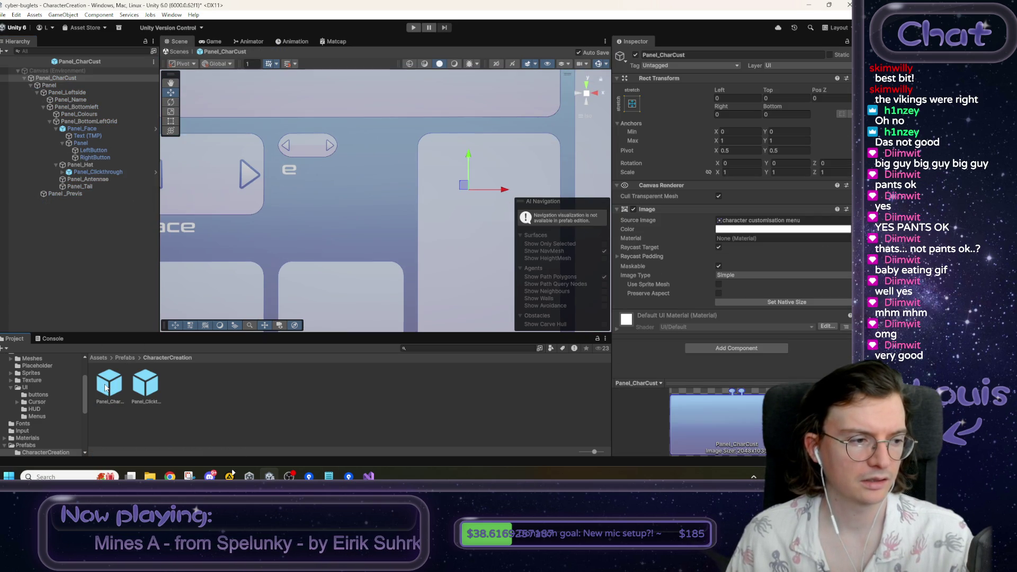
pyautogui.scroll(-2, 263, 263)
pyautogui.click(88, 173)
pyautogui.press('Delete')
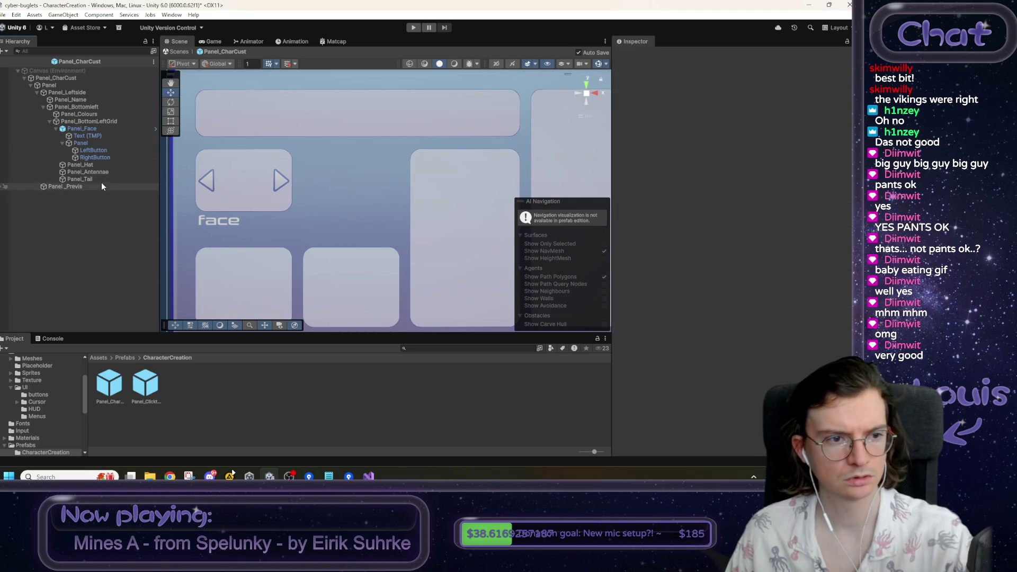
pyautogui.moveTo(145, 384); pyautogui.dragTo(88, 168)
# - Delete Panel_Face's label, inner panel and arrow buttons, then unpack Panel_Face
pyautogui.click(88, 130)
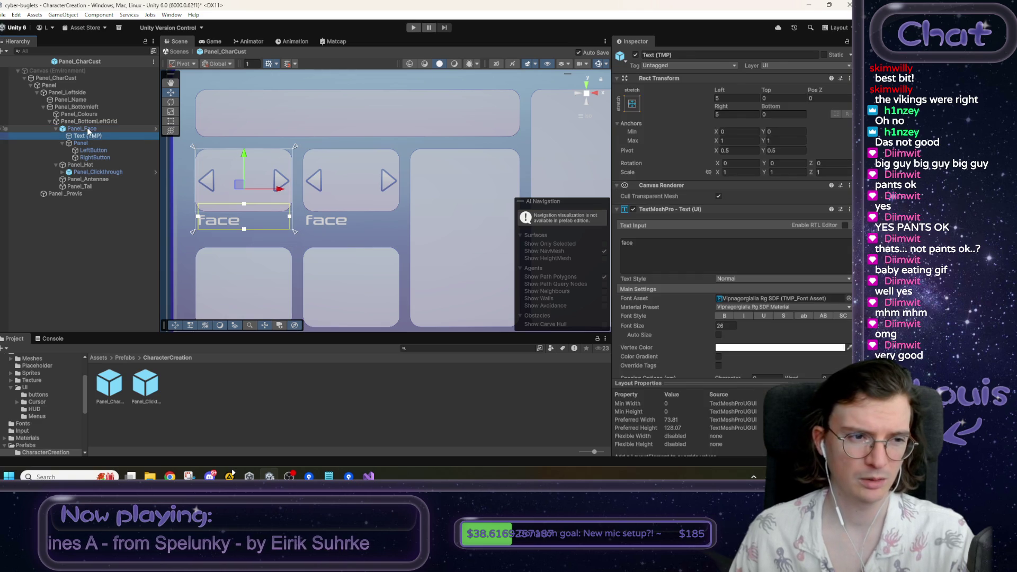
pyautogui.keyDown('shift'); pyautogui.click(87, 136); pyautogui.keyUp('shift')
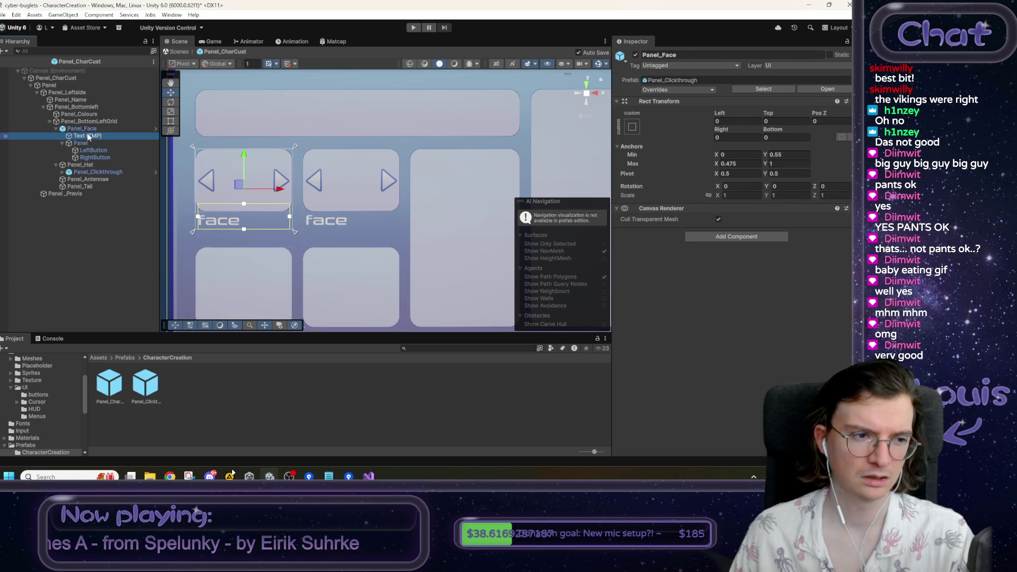
pyautogui.keyDown('shift'); pyautogui.click(91, 157); pyautogui.keyUp('shift')
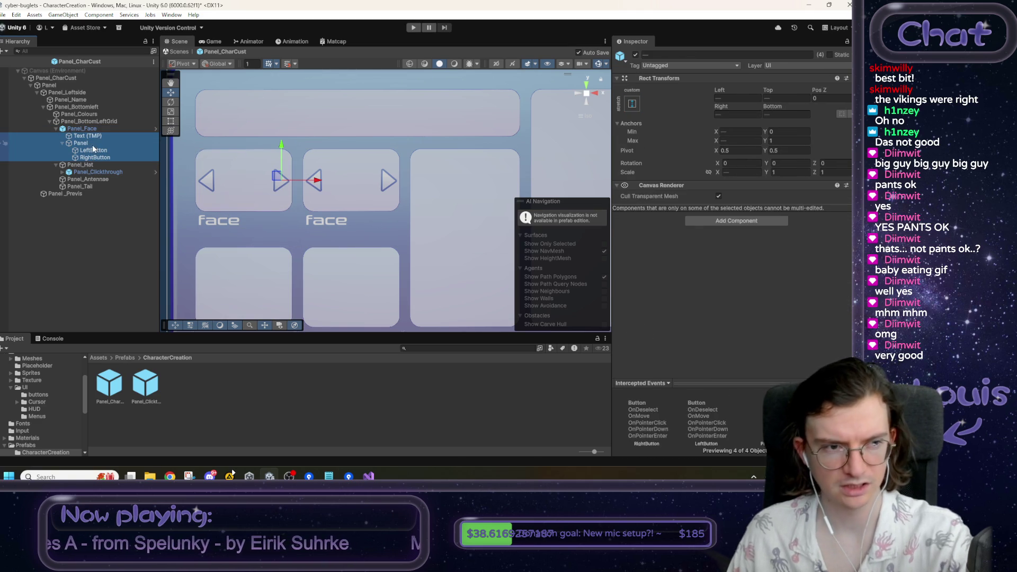
pyautogui.press('Delete')
pyautogui.click(88, 131)
pyautogui.rightClick(89, 133)
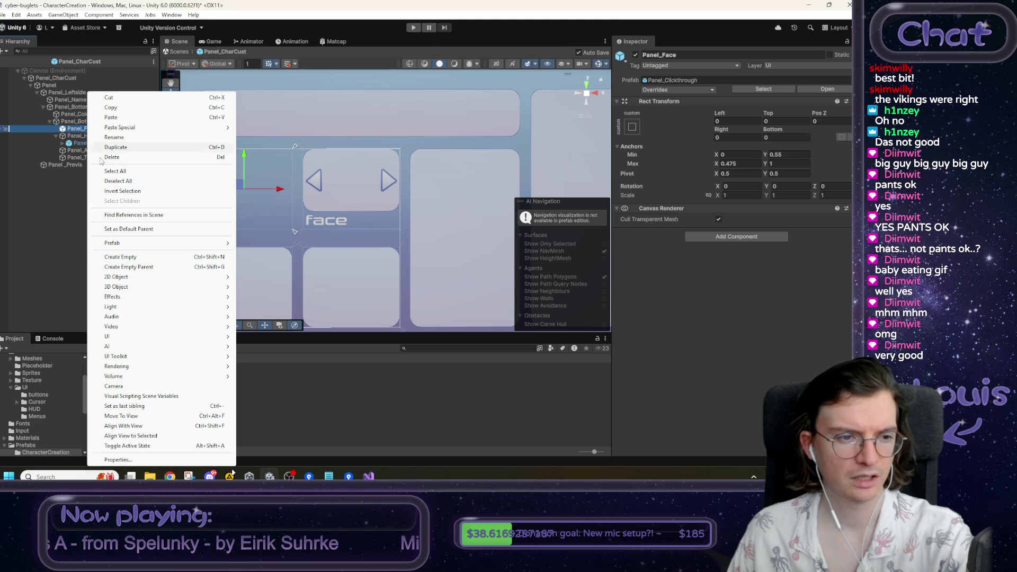
pyautogui.moveTo(192, 243)
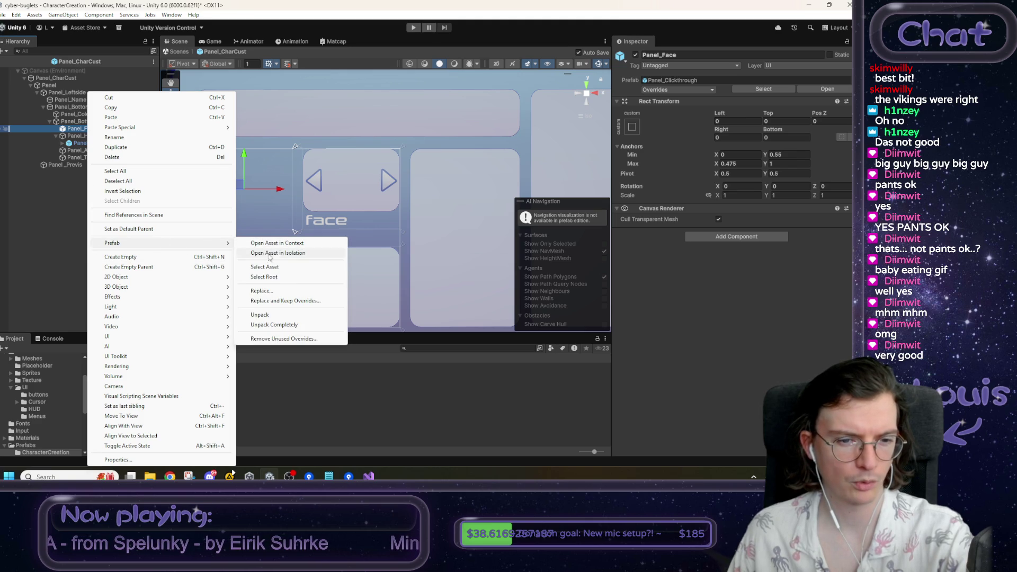
pyautogui.click(260, 314)
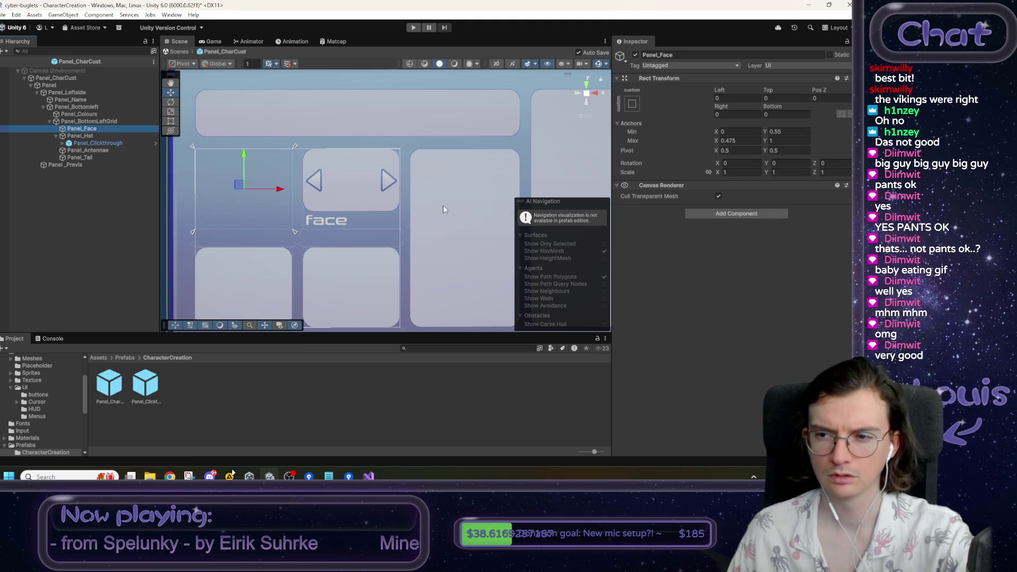
# - Add a Panel_Clickthrough prefab instance under Panel_Face
pyautogui.moveTo(147, 393)
pyautogui.mouseDown()
pyautogui.moveTo(115, 169)
pyautogui.moveTo(95, 131)
pyautogui.mouseUp()
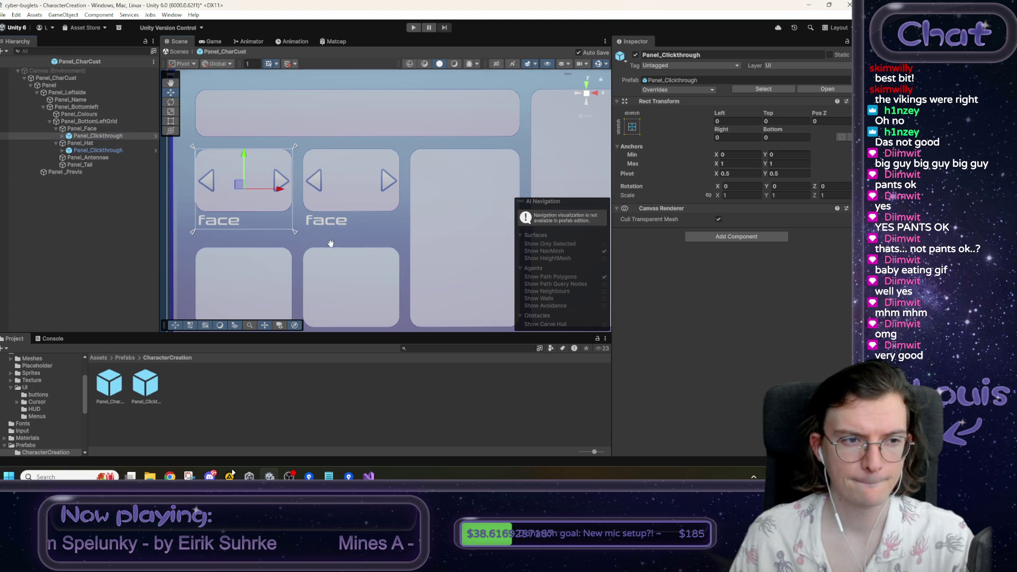
pyautogui.moveTo(328, 242); pyautogui.dragTo(346, 222)
pyautogui.scroll(-1, 339, 232)
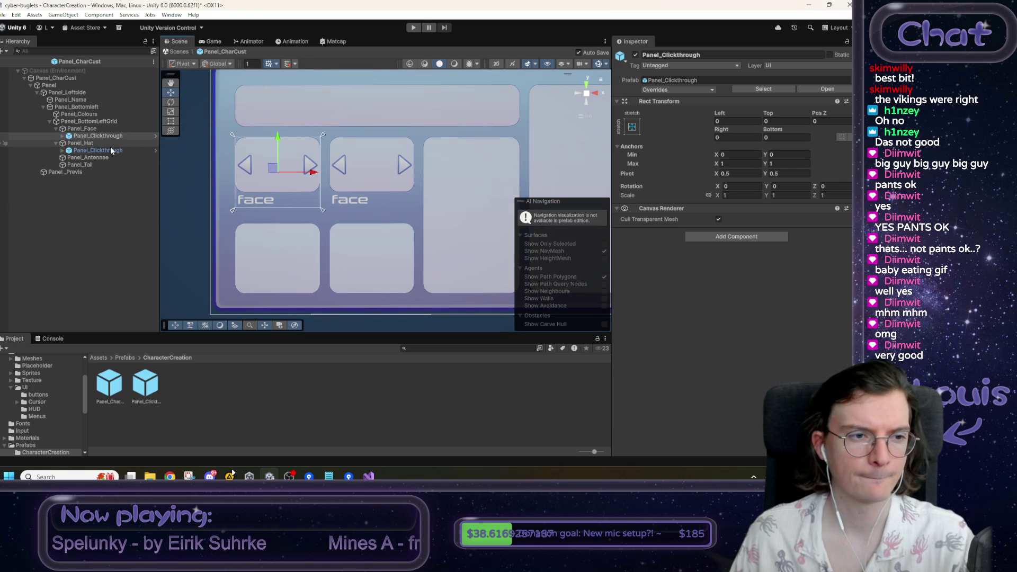
# - Change the hat slot's Panel_Clickthrough label text from 'face' to 'hat'
pyautogui.click(62, 150)
pyautogui.click(84, 158)
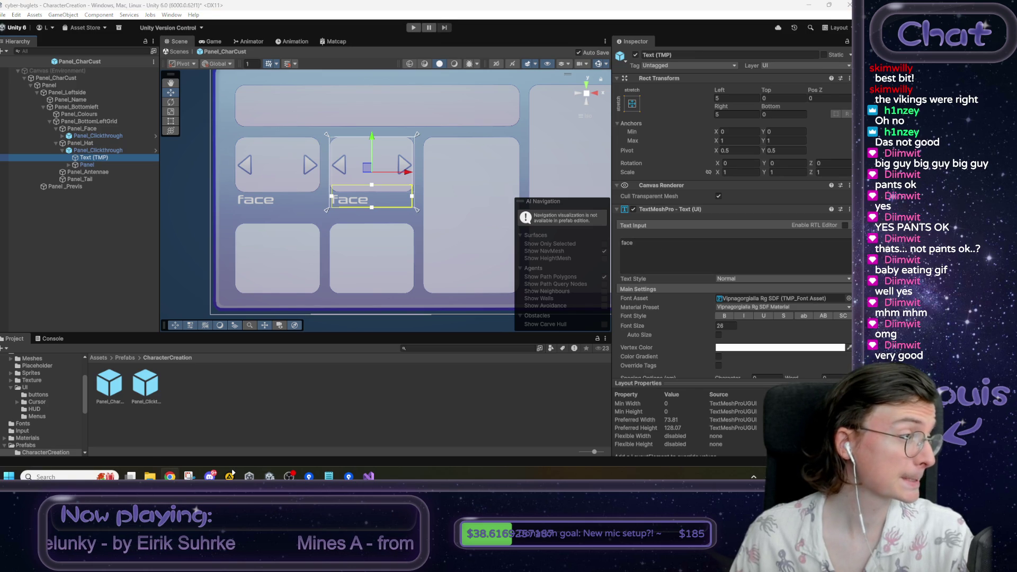
pyautogui.click(650, 244)
pyautogui.hotkey('ctrl', 'a')
pyautogui.write('hat')
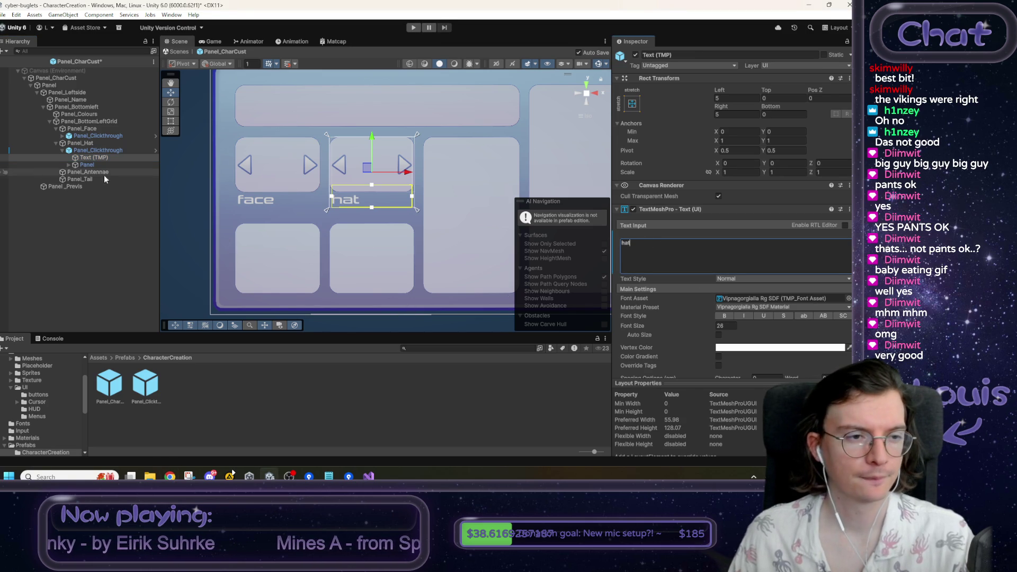
pyautogui.click(104, 209)
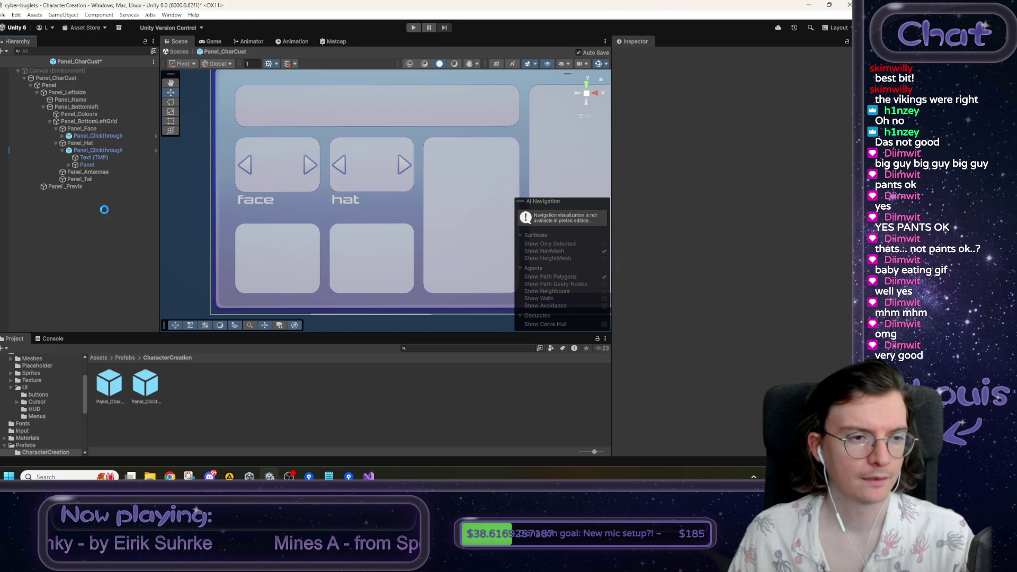
pyautogui.click(98, 173)
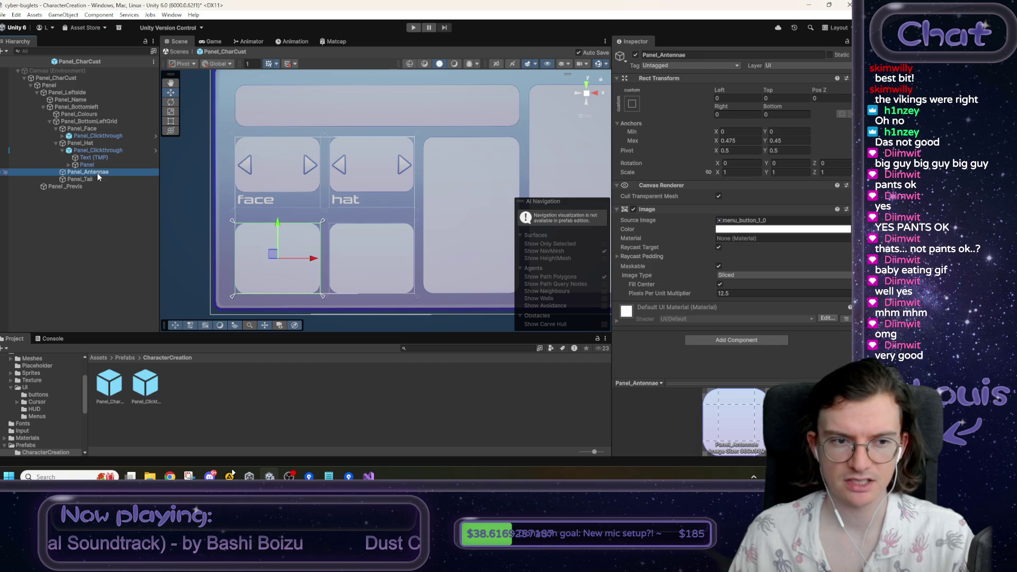
# - Remove the Image components from Panel_Antennae and Panel_Hat
pyautogui.rightClick(656, 209)
pyautogui.click(683, 228)
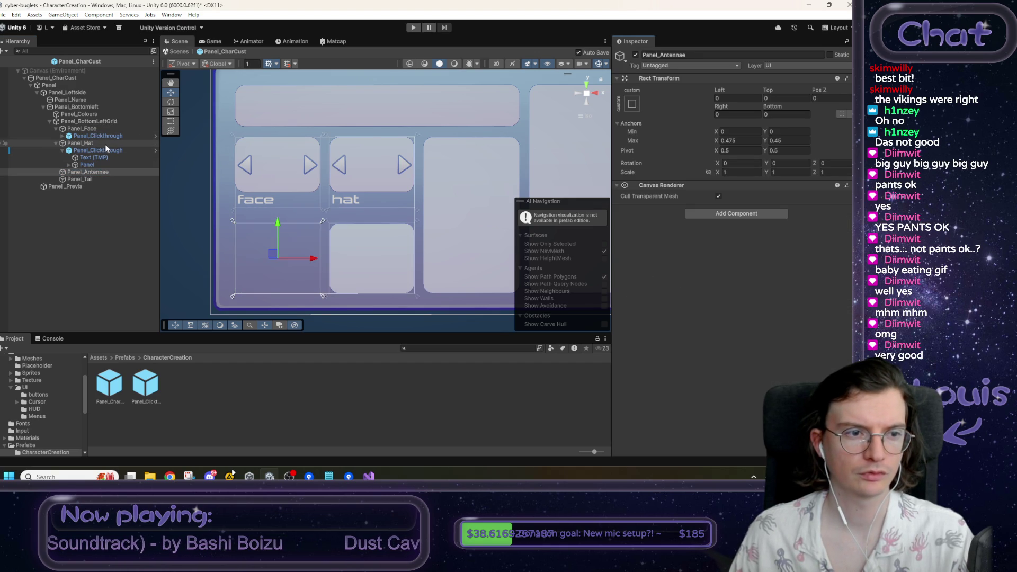
pyautogui.click(80, 143)
pyautogui.rightClick(677, 209)
pyautogui.click(702, 229)
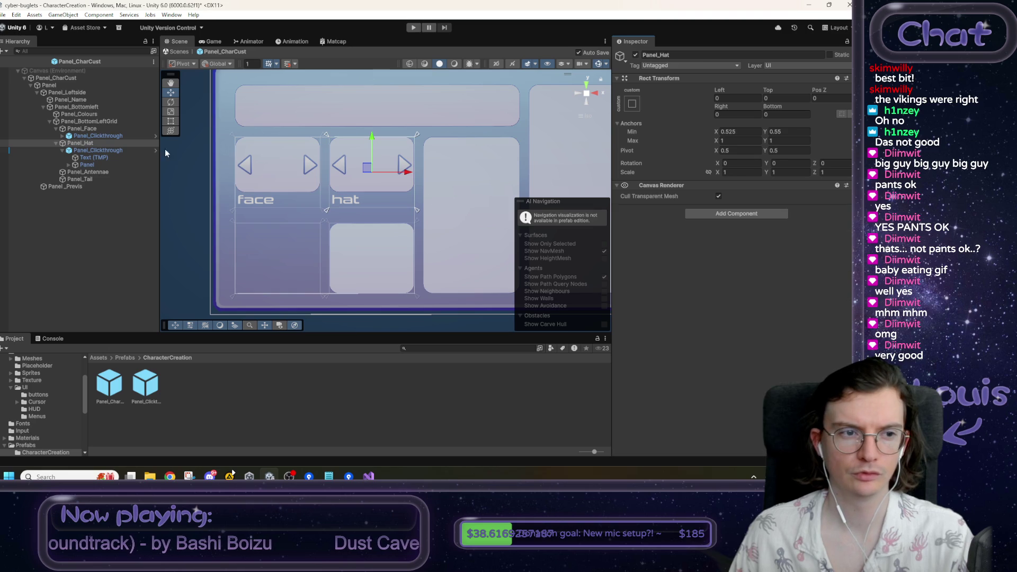
pyautogui.click(93, 129)
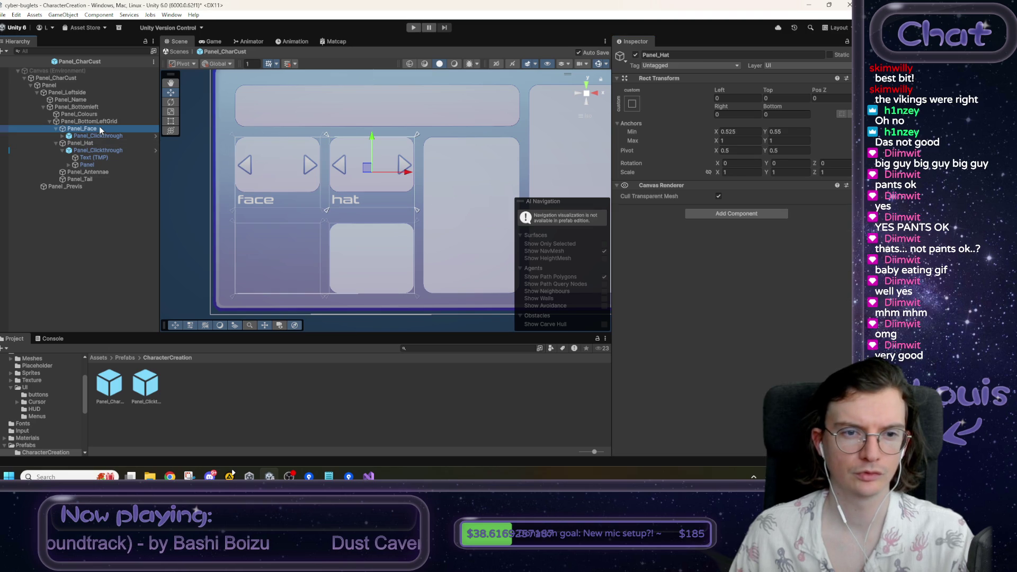
# - Place a Panel_Clickthrough inside Panel_Antennae and set its label to 'antennae bobbles'
pyautogui.click(89, 172)
pyautogui.moveTo(154, 392); pyautogui.dragTo(97, 175)
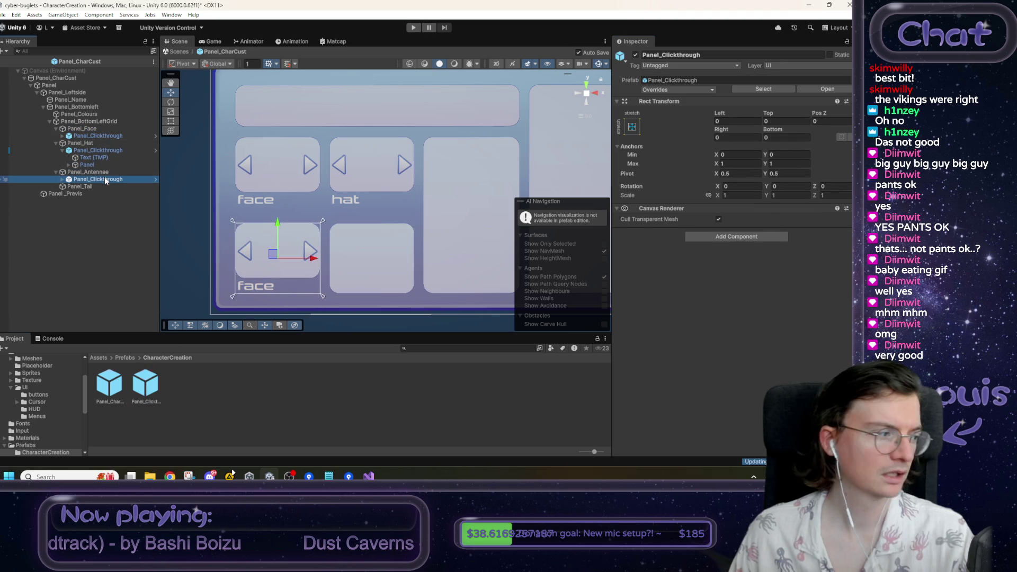
pyautogui.click(62, 179)
pyautogui.click(93, 187)
pyautogui.click(652, 249)
pyautogui.write('antennae')
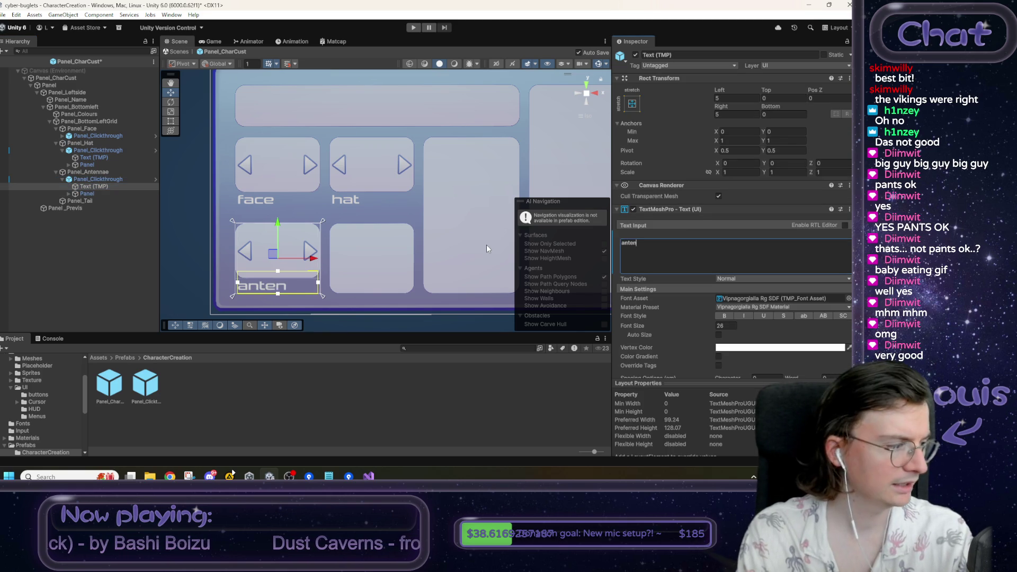
pyautogui.write(' bobbles')
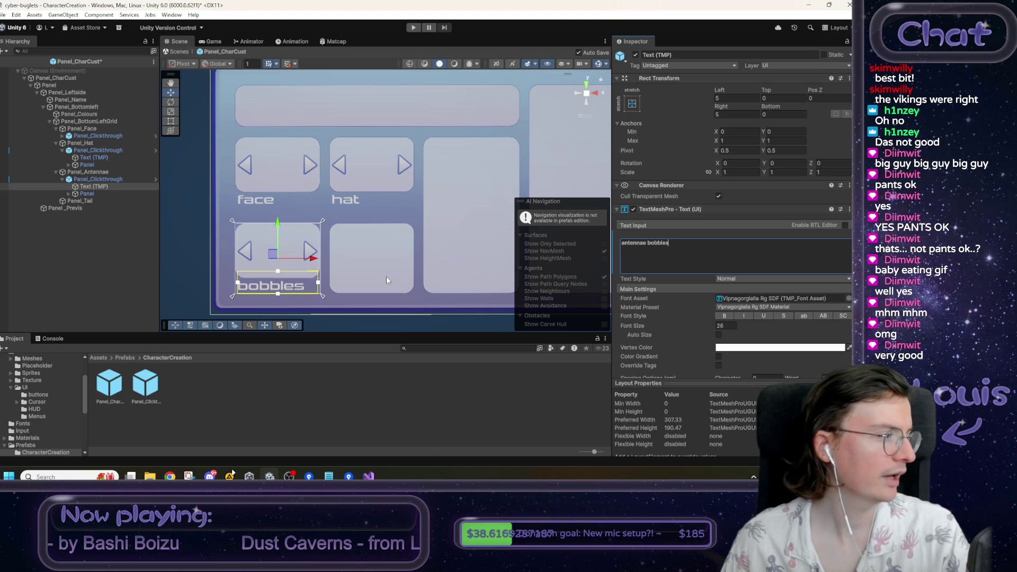
pyautogui.hotkey('alt', 'Tab')
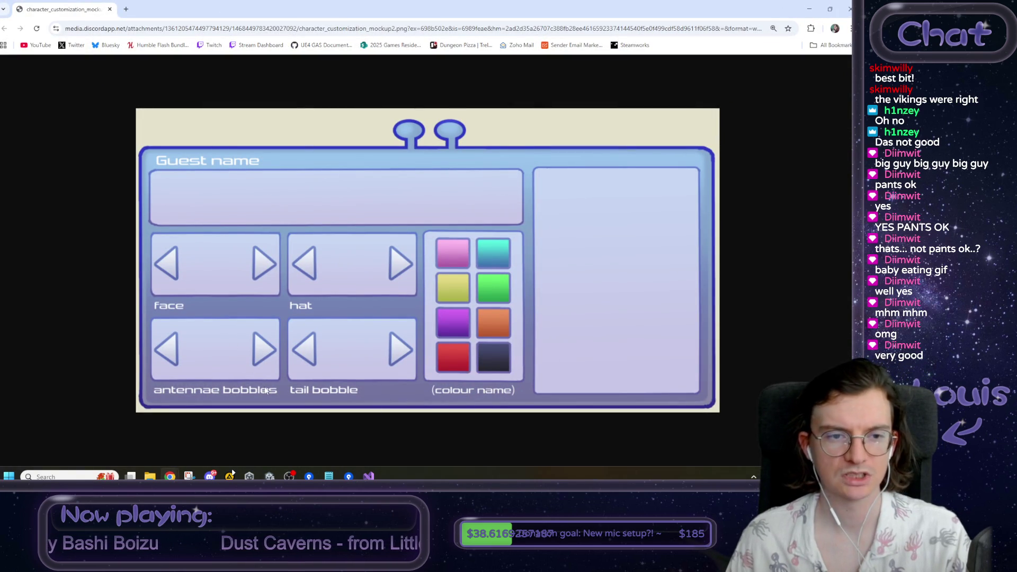
pyautogui.hotkey('alt', 'Tab')
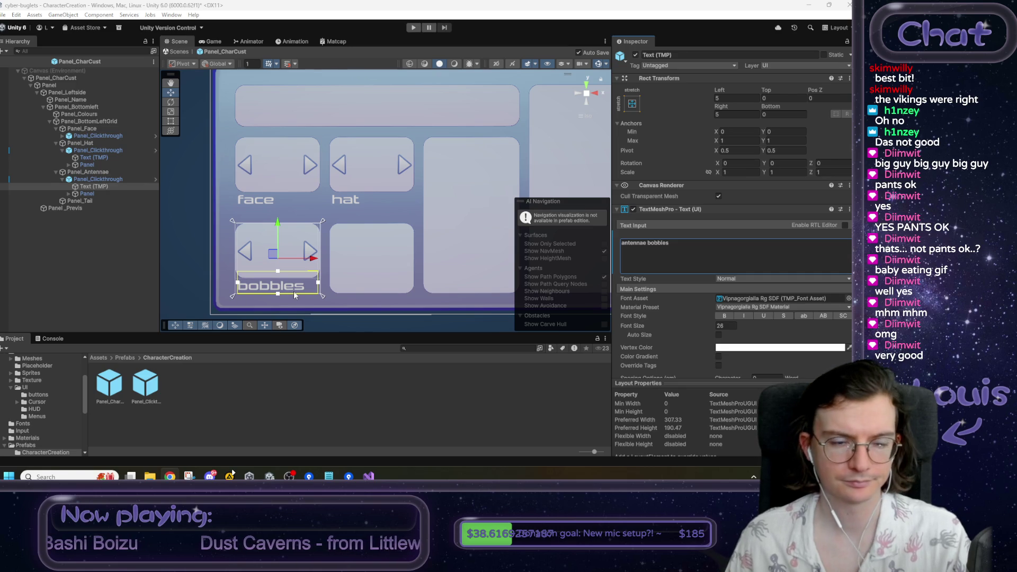
# - Shorten the antennae label to 'antennae' and reduce its font size to 24.2
pyautogui.moveTo(648, 245); pyautogui.dragTo(721, 239)
pyautogui.press('BackSpace')
pyautogui.press('BackSpace')
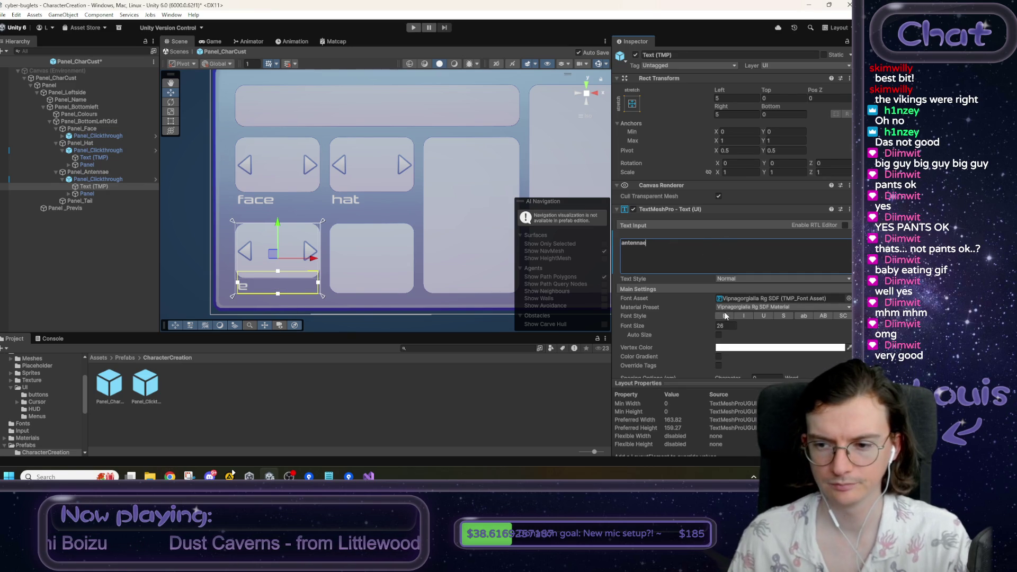
pyautogui.moveTo(666, 323); pyautogui.dragTo(651, 325)
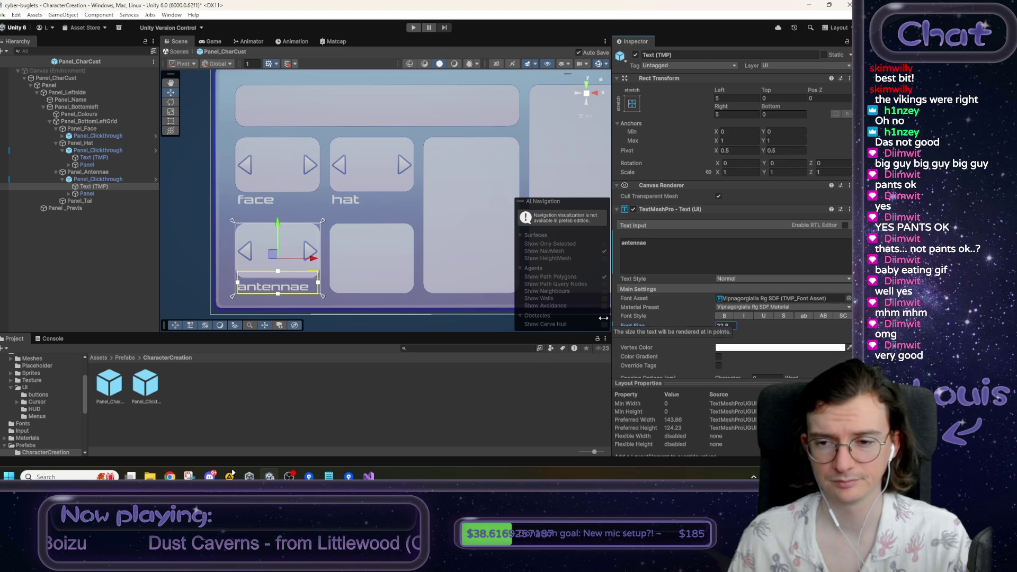
# - Replace Panel_Tail's Image with a Panel_Clickthrough labelled 'tail'
pyautogui.click(69, 200)
pyautogui.rightClick(666, 208)
pyautogui.click(688, 226)
pyautogui.moveTo(146, 384); pyautogui.dragTo(91, 201)
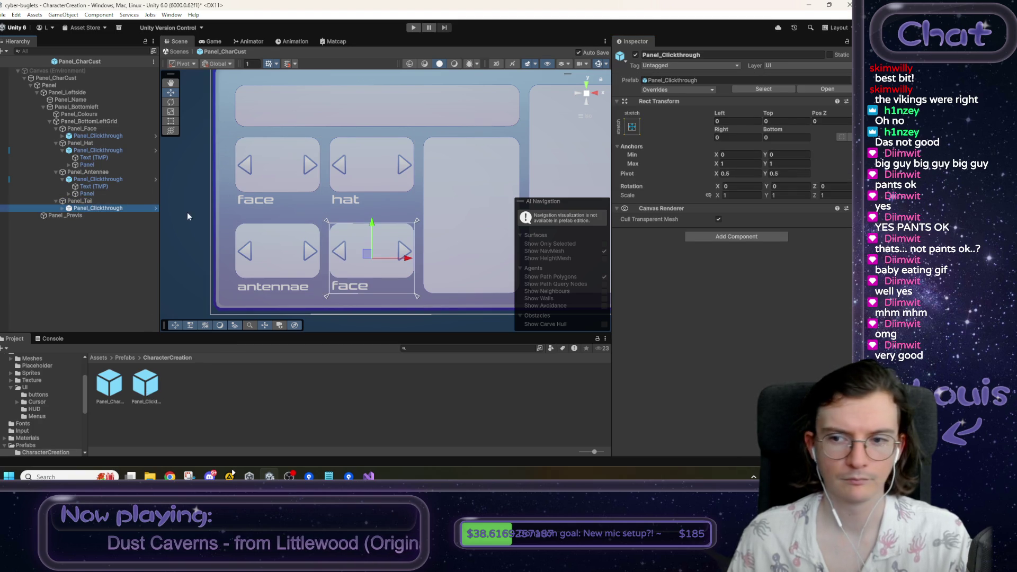
pyautogui.click(63, 207)
pyautogui.click(87, 215)
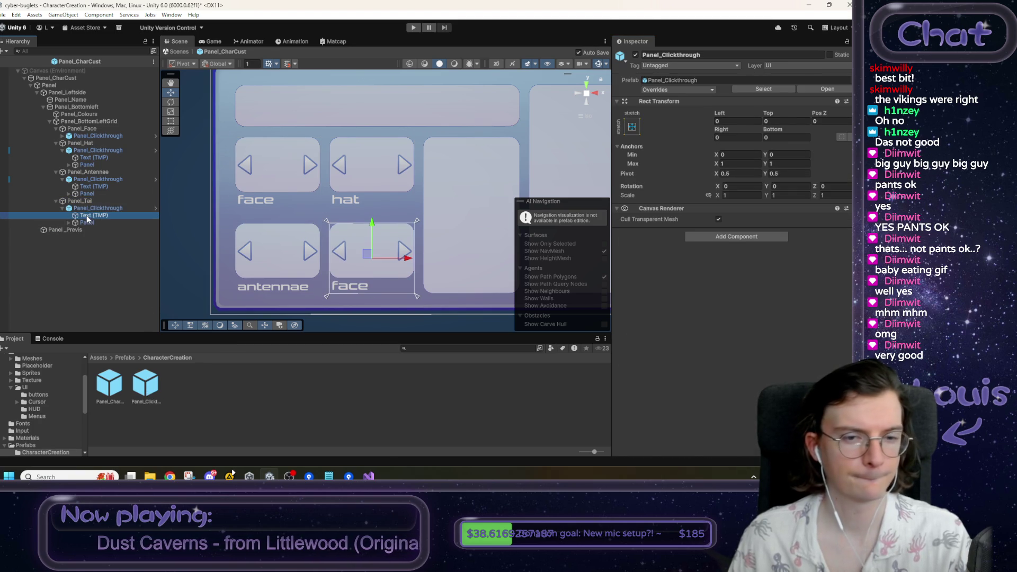
pyautogui.doubleClick(634, 256)
pyautogui.write('tail')
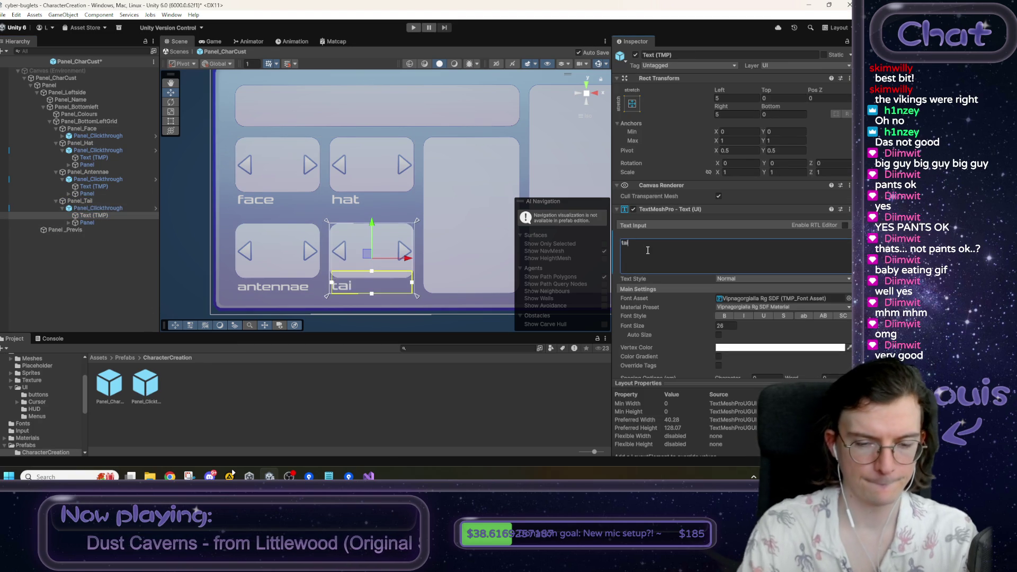
pyautogui.click(312, 408)
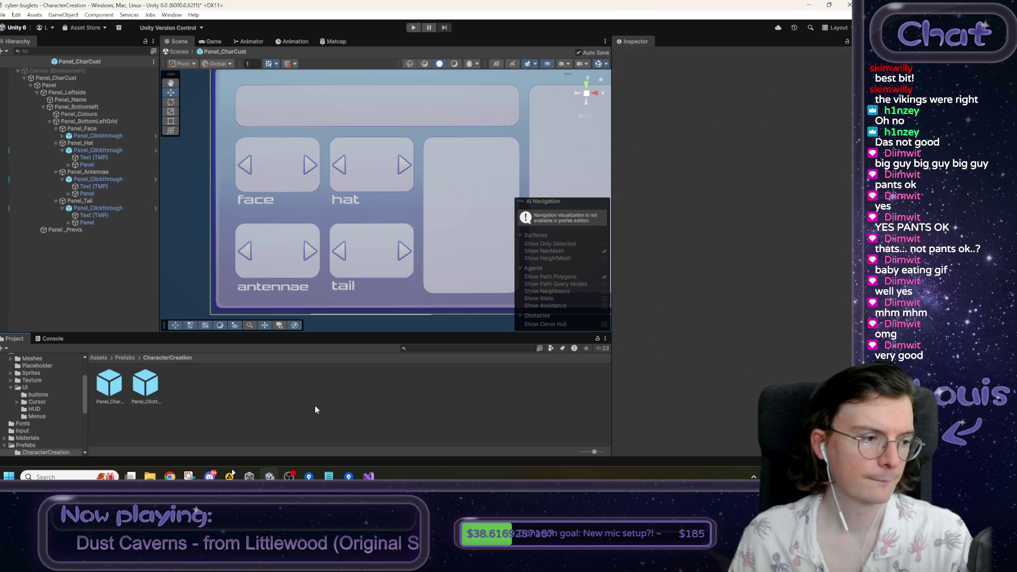
pyautogui.scroll(-3, 437, 225)
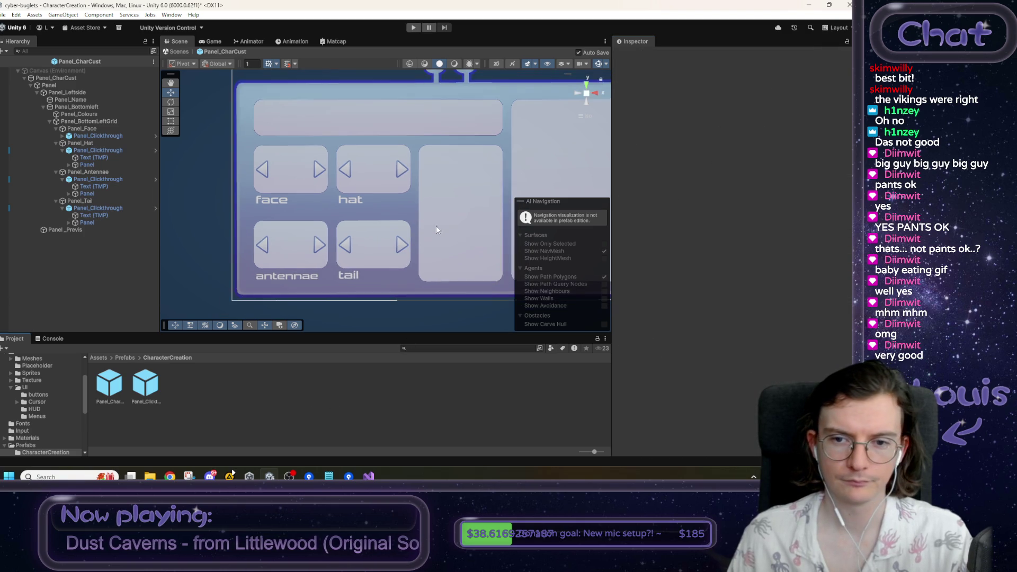
# - Set Panel_Tail and Panel_Antennae to Anchors Max Y 0.475 with Top offset 0
pyautogui.moveTo(483, 276); pyautogui.dragTo(405, 280)
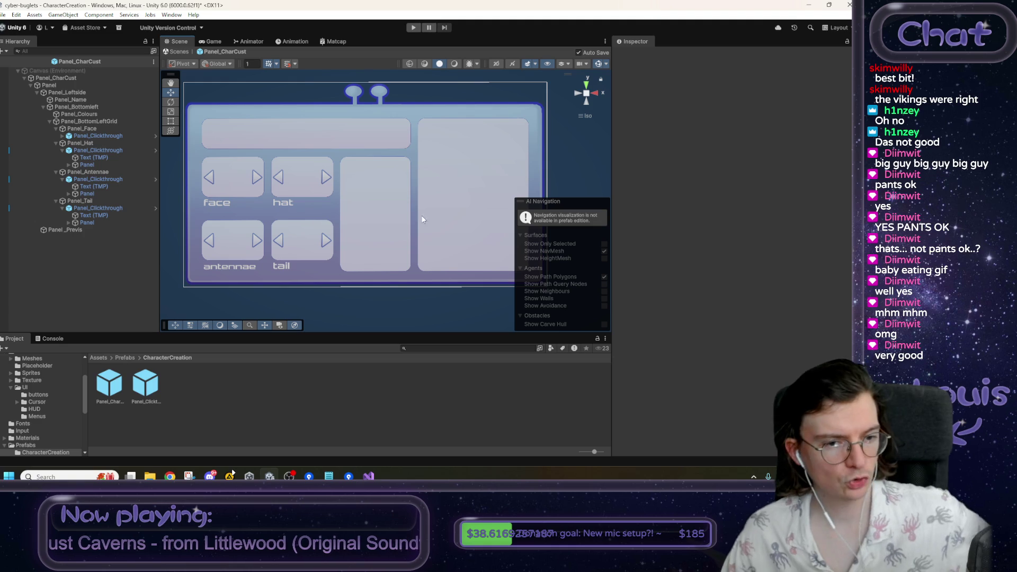
pyautogui.click(113, 203)
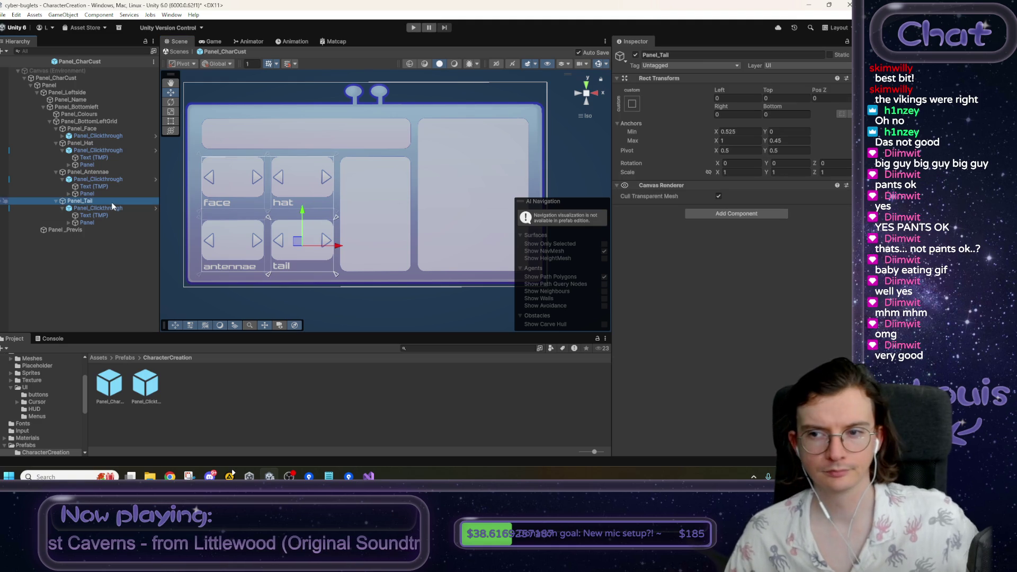
pyautogui.keyDown('ctrl'); pyautogui.click(101, 173); pyautogui.keyUp('ctrl')
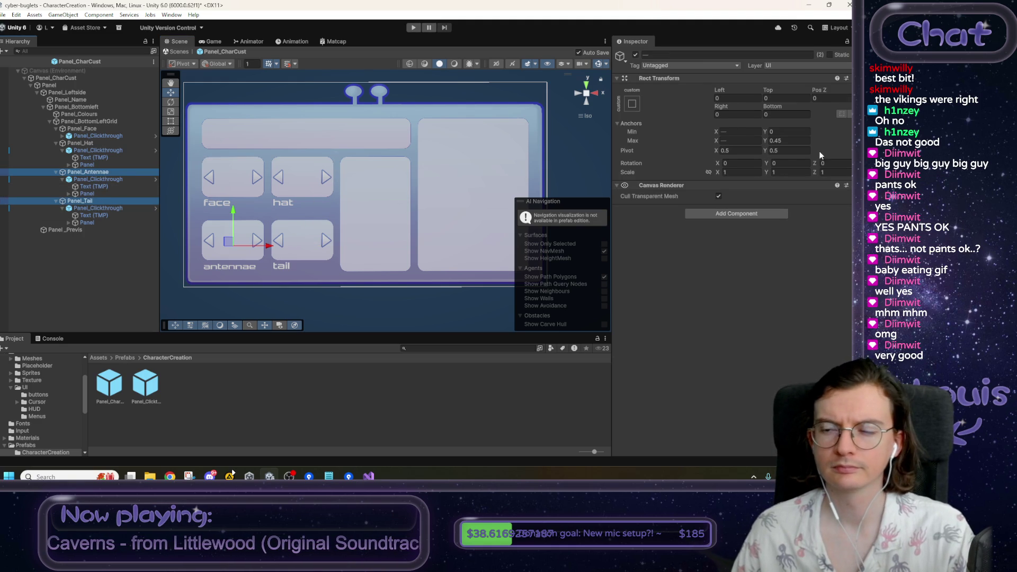
pyautogui.click(799, 142)
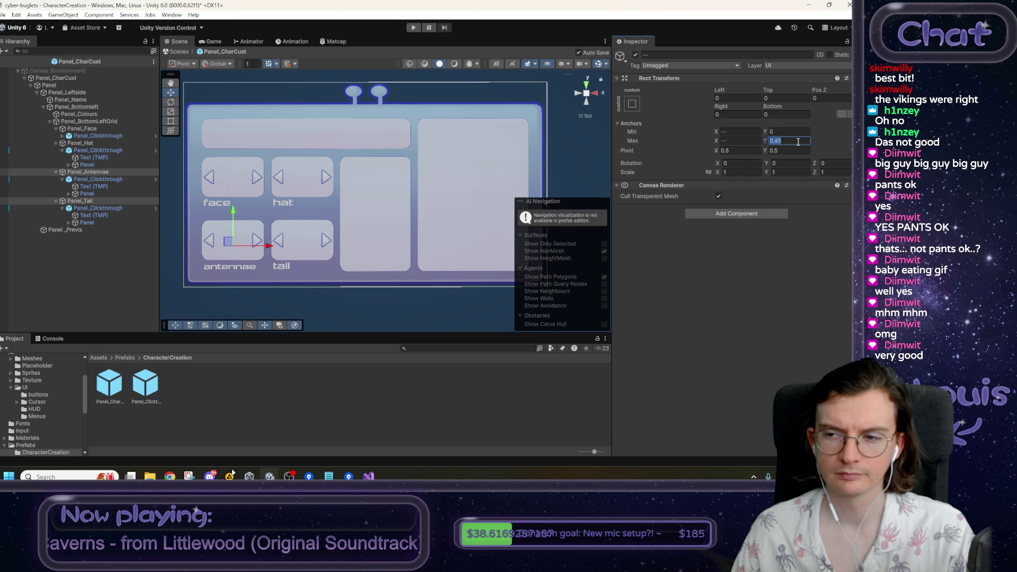
pyautogui.write('0.475')
pyautogui.press('Return')
pyautogui.click(777, 99)
pyautogui.write('0')
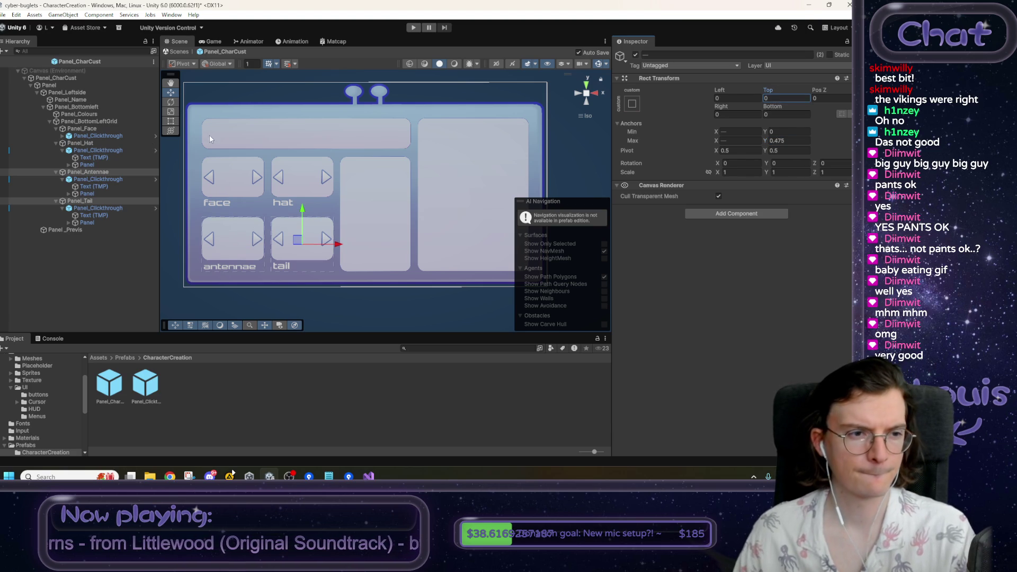
# - Set Panel_Hat and Panel_Face to Anchors Min Y 0.525 with Bottom 0, then exit prefab editing
pyautogui.click(88, 143)
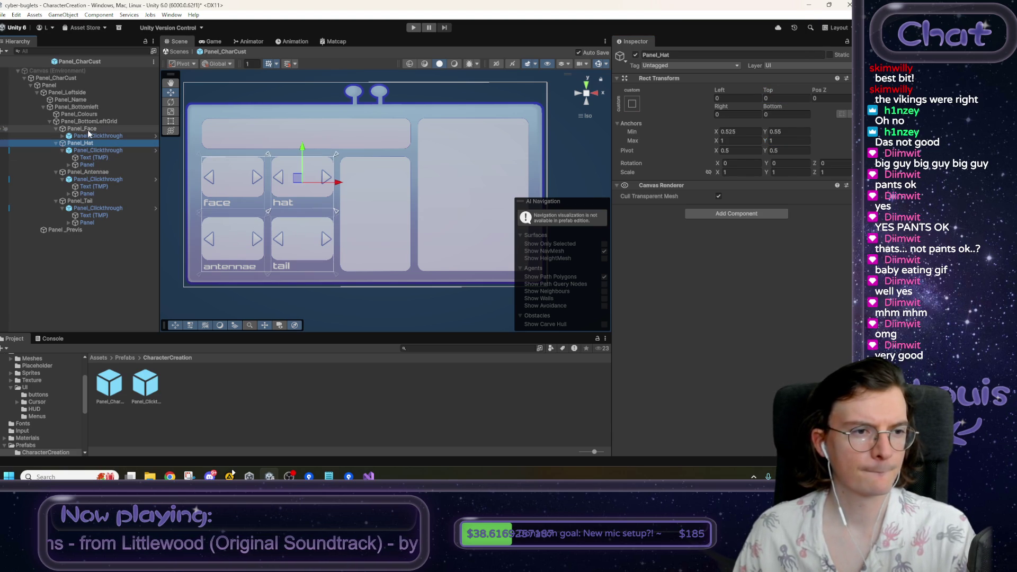
pyautogui.keyDown('ctrl'); pyautogui.click(88, 129); pyautogui.keyUp('ctrl')
pyautogui.click(786, 132)
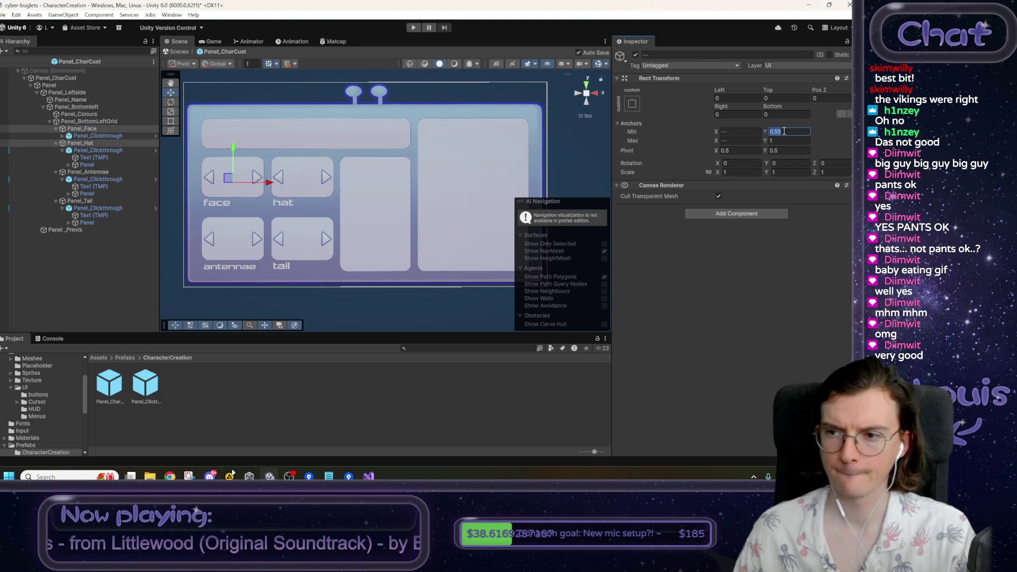
pyautogui.write('0.52')
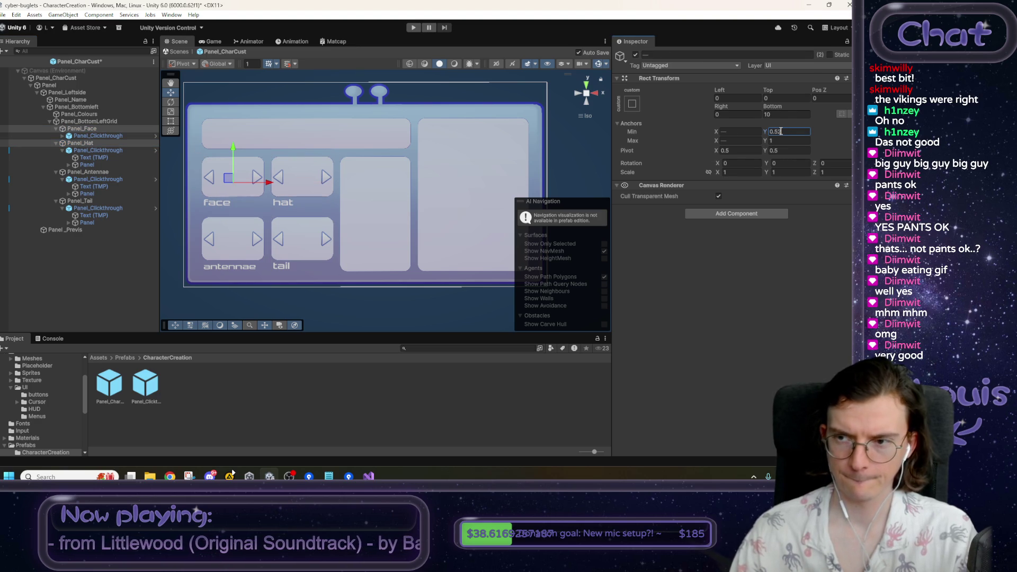
pyautogui.click(777, 114)
pyautogui.write('0')
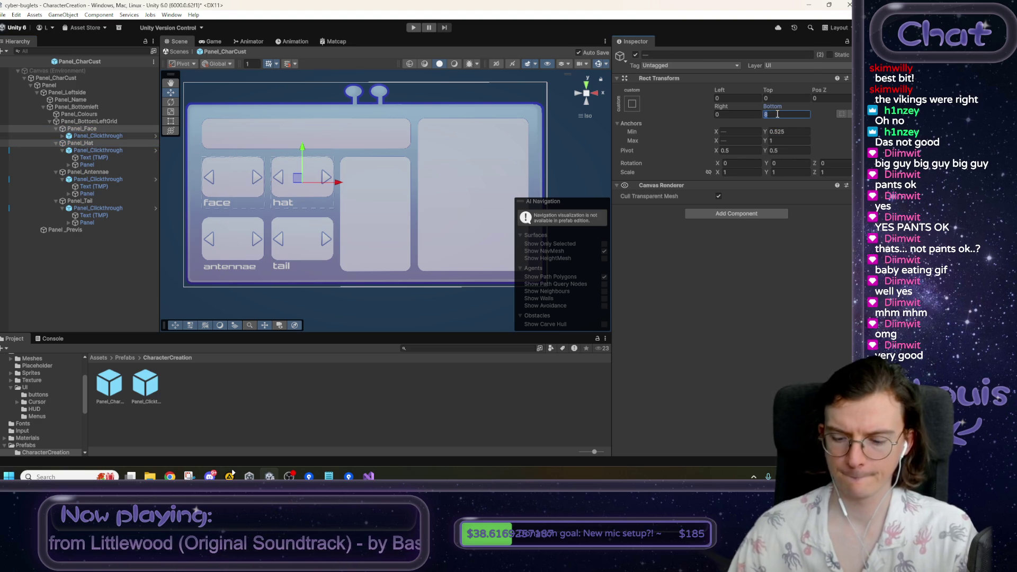
pyautogui.click(349, 316)
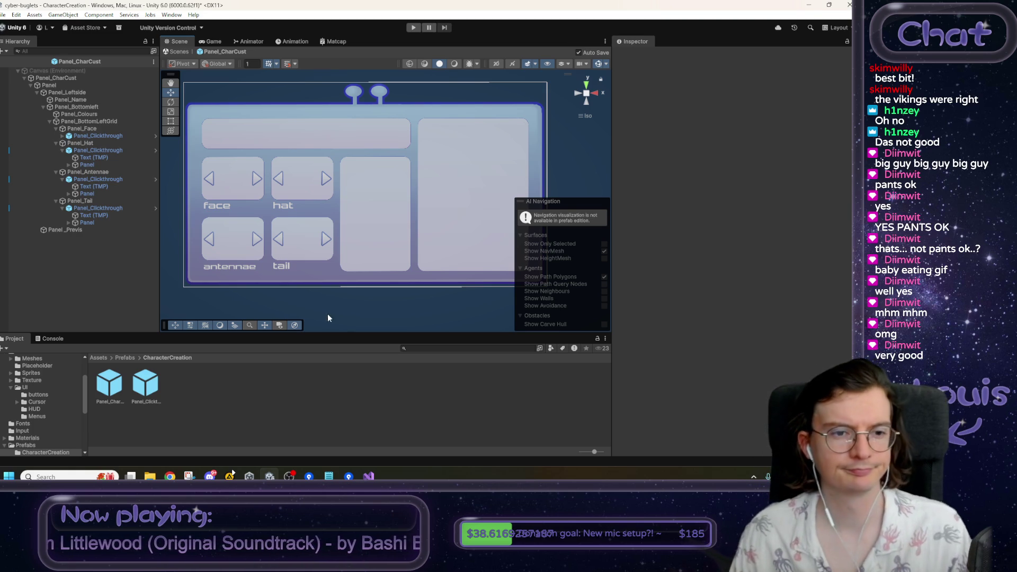
pyautogui.click(177, 51)
pyautogui.moveTo(279, 297); pyautogui.dragTo(262, 293)
# - Preview the customization panel in Play mode, stop it, and restore the Chrome mockup image
pyautogui.click(413, 28)
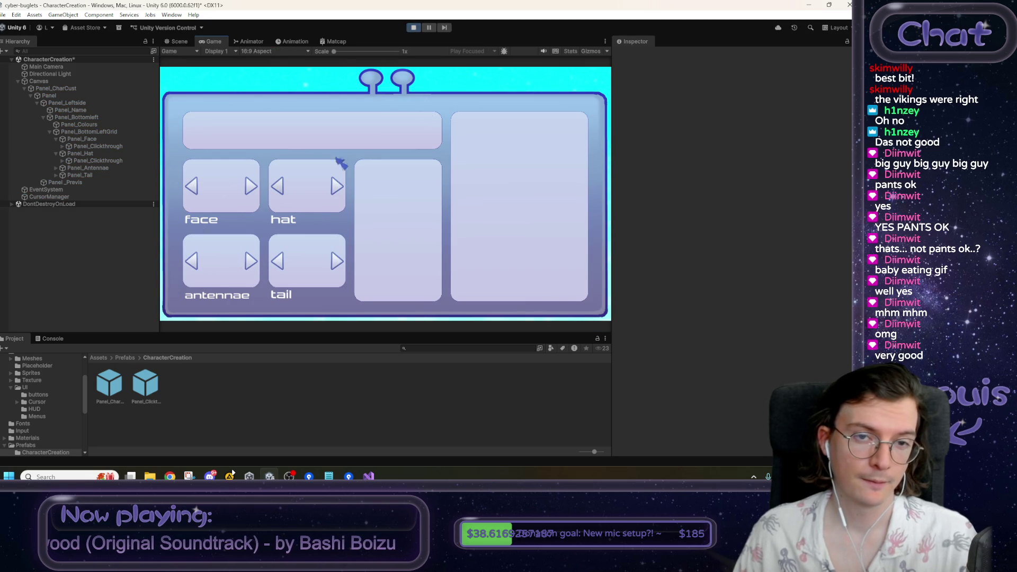
pyautogui.click(414, 27)
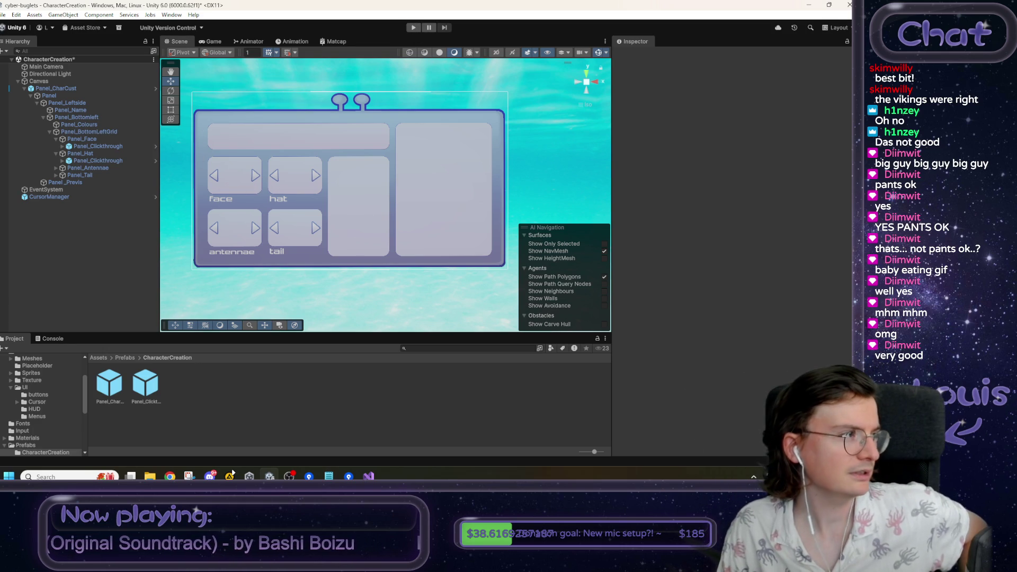
pyautogui.click(170, 476)
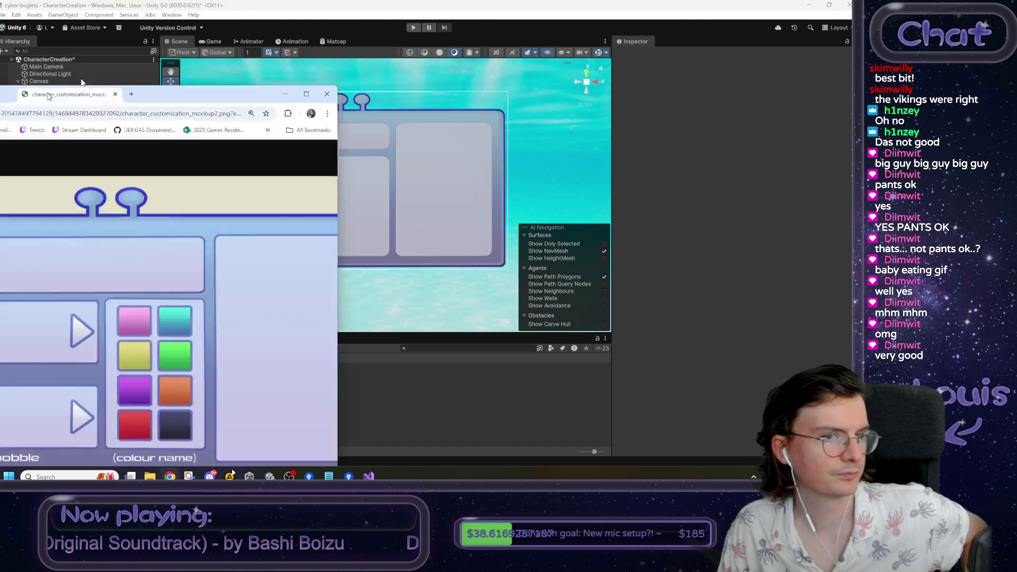
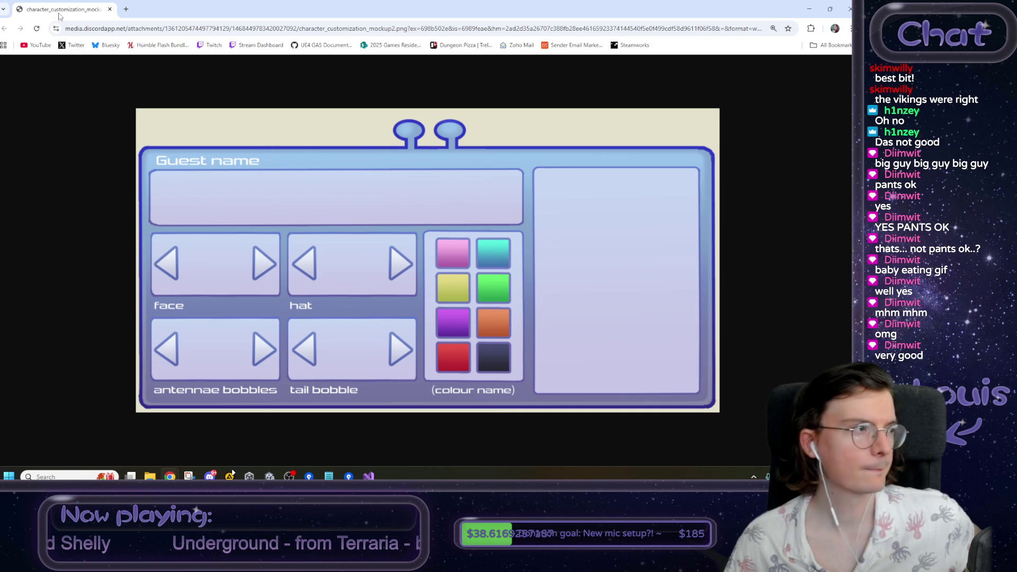
# - Switch from the Chrome mockup image back to the Unity editor showing the CharacterCreation scene
pyautogui.hotkey('alt', 'Tab')
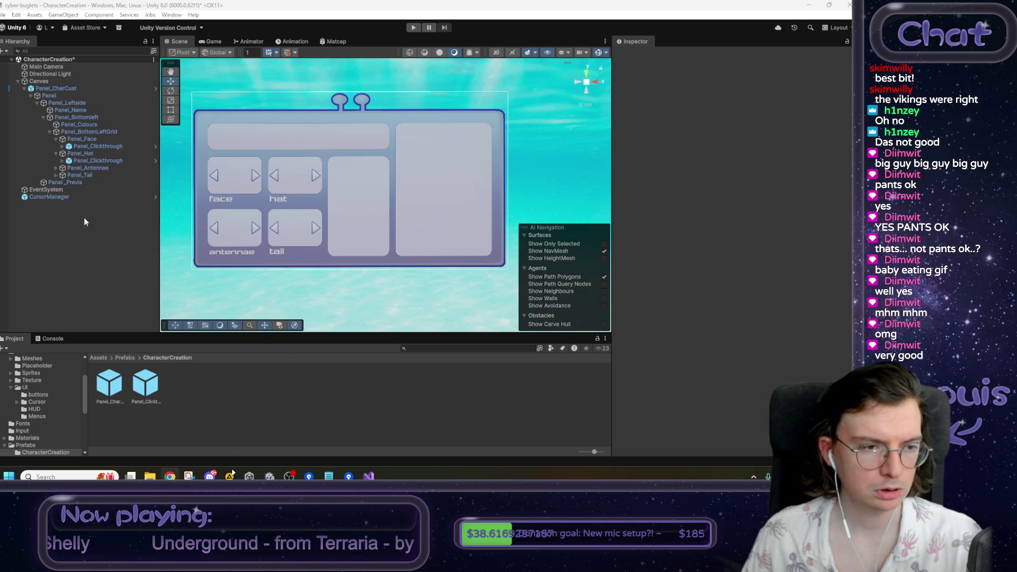
pyautogui.moveTo(301, 150)
pyautogui.mouseDown()
pyautogui.moveTo(347, 161)
pyautogui.moveTo(319, 165)
pyautogui.mouseUp()
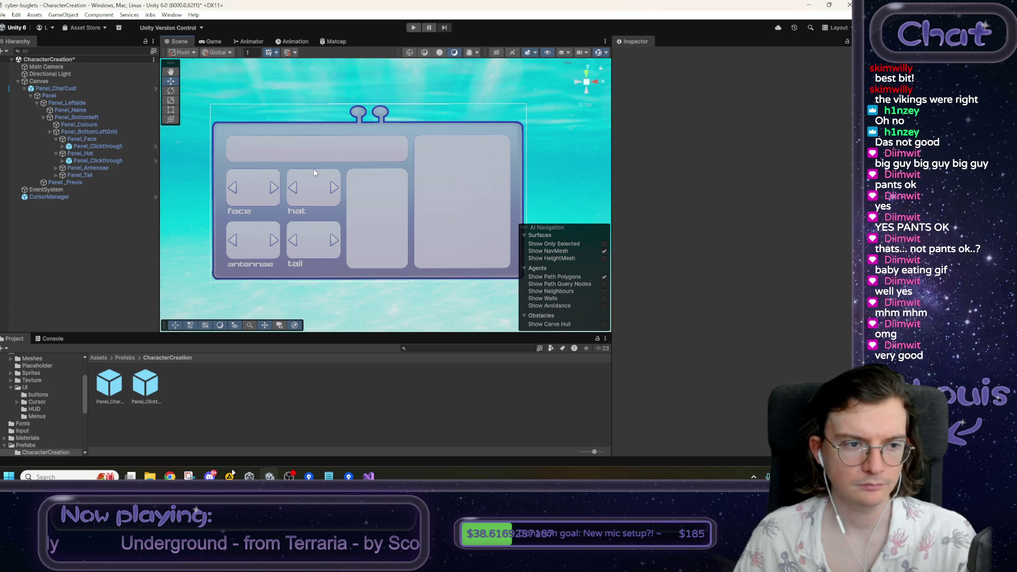
pyautogui.click(368, 254)
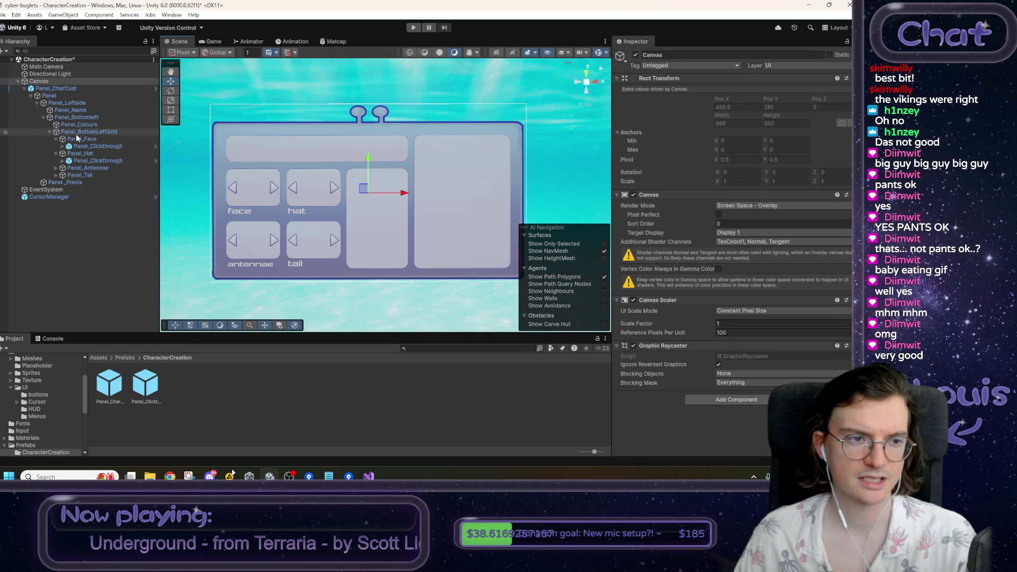
pyautogui.click(98, 139)
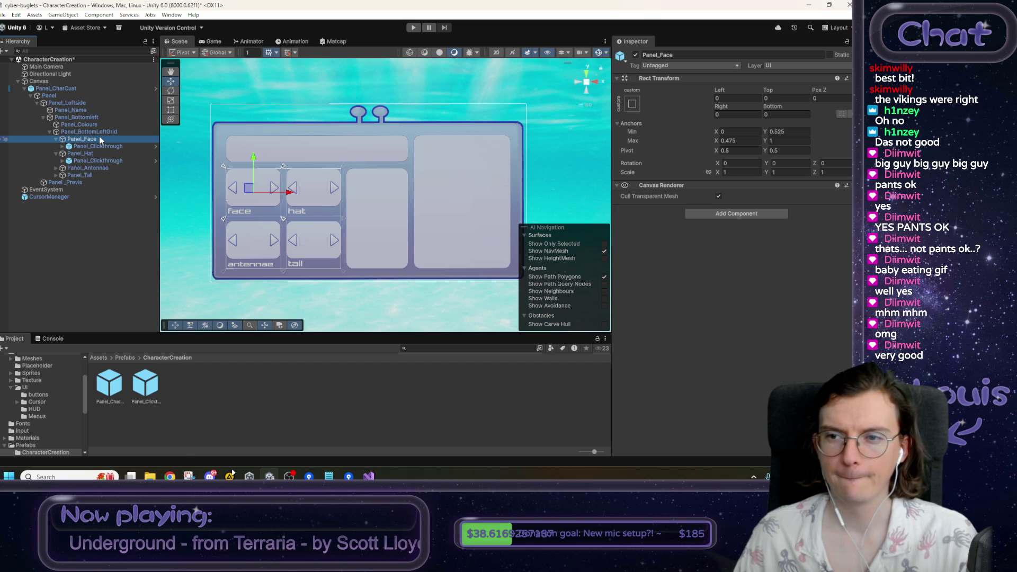
pyautogui.click(83, 147)
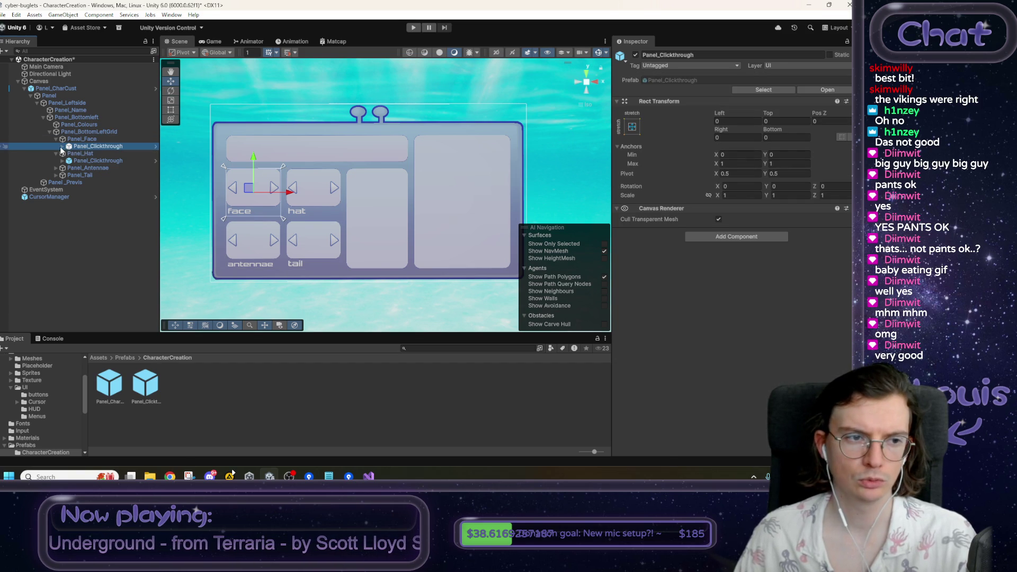
pyautogui.click(61, 146)
pyautogui.click(88, 161)
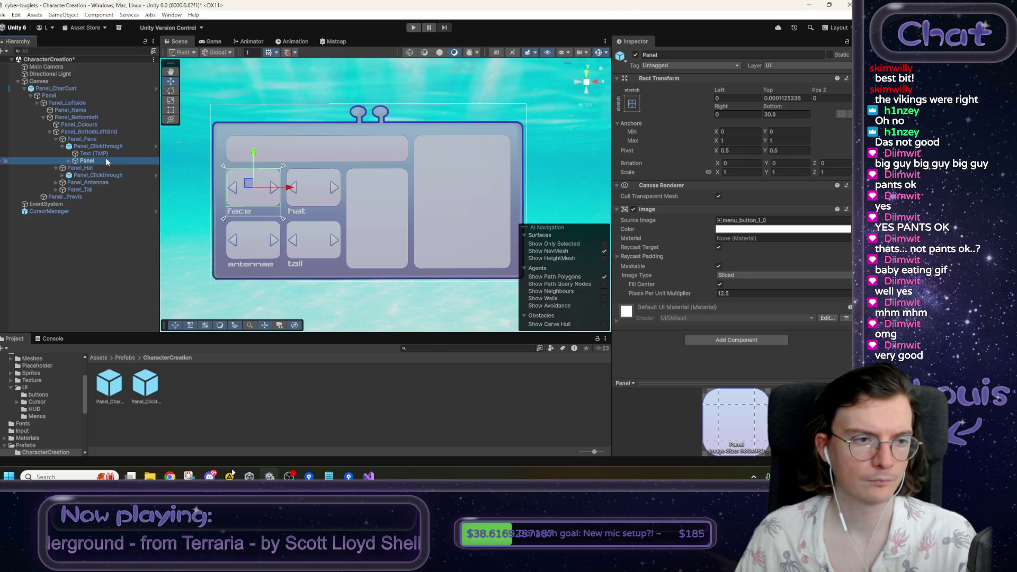
pyautogui.click(103, 154)
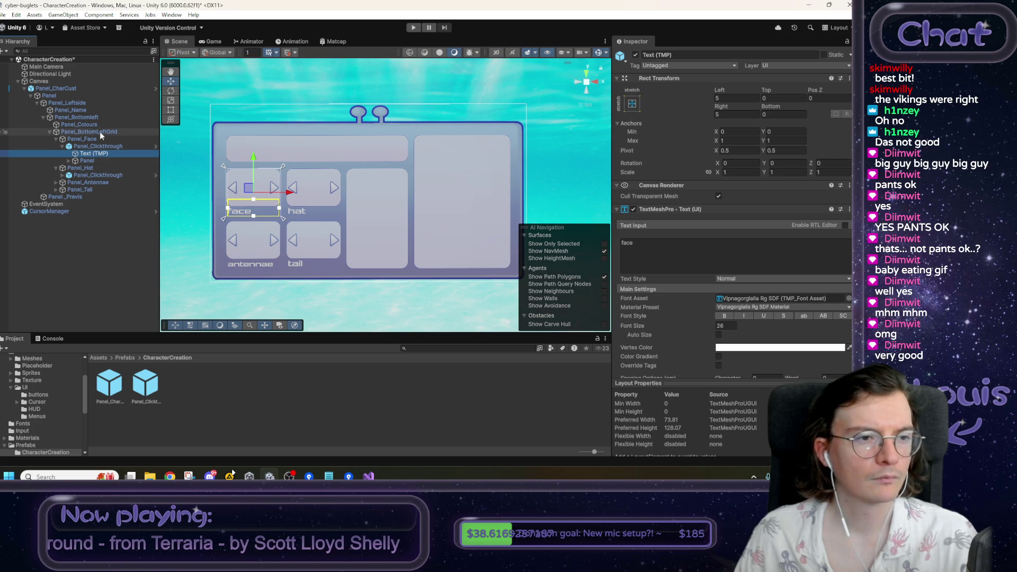
pyautogui.click(75, 125)
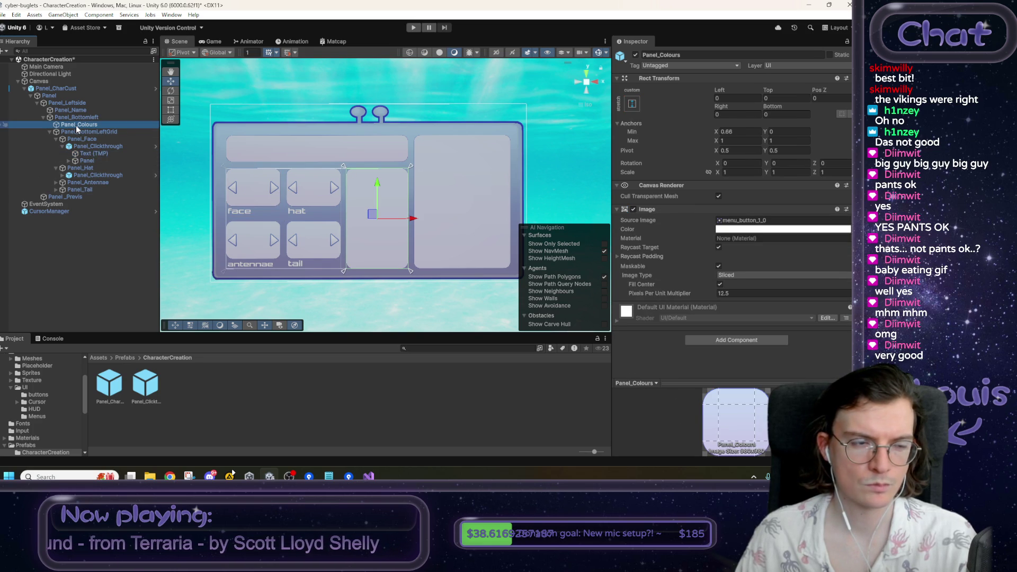
# - Undo a stray duplicate of Panel_Colours in the scene and open the Panel_CharCust prefab
pyautogui.rightClick(75, 125)
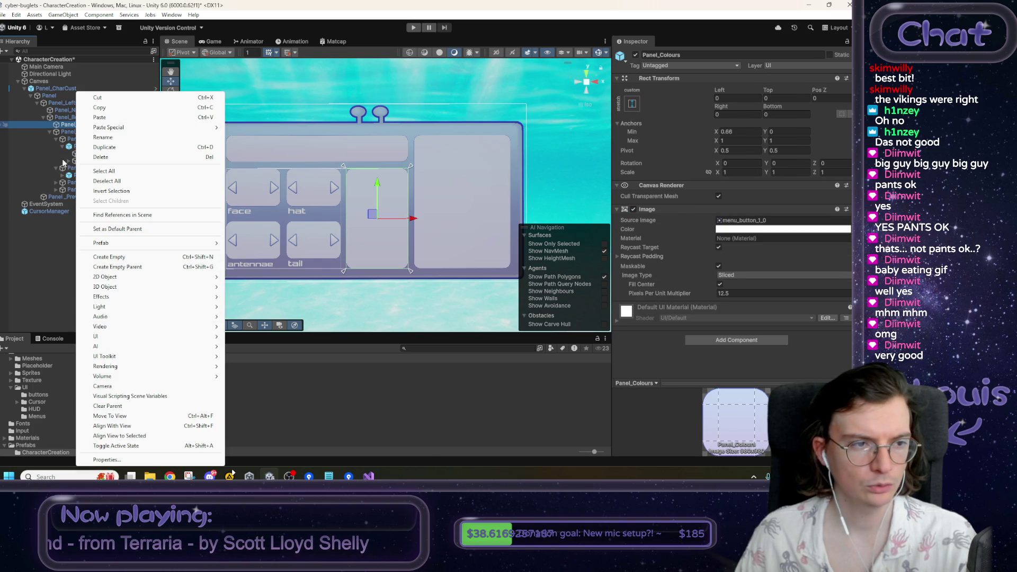
pyautogui.press('Escape')
pyautogui.hotkey('ctrl', 'd')
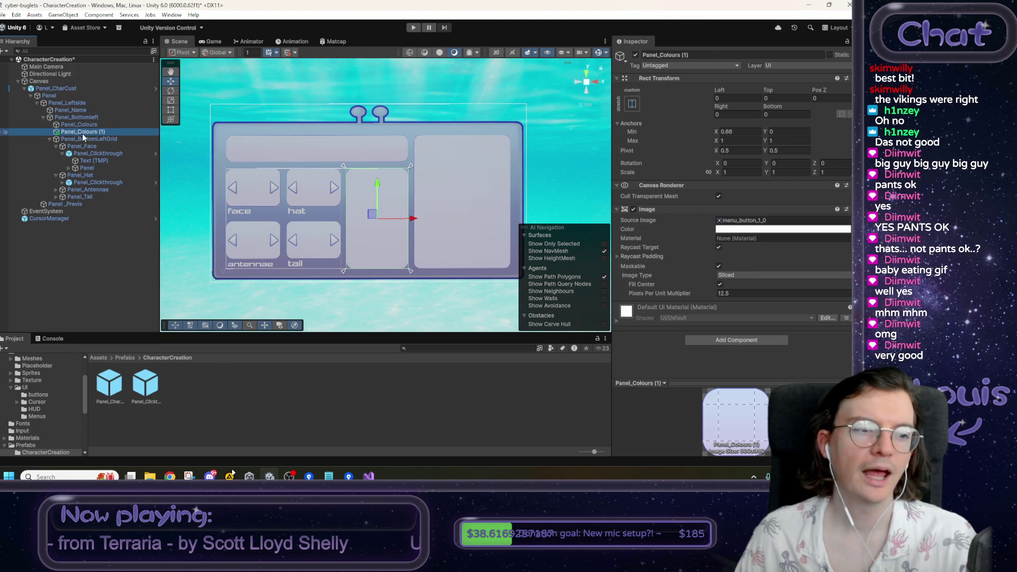
pyautogui.hotkey('ctrl', 'z')
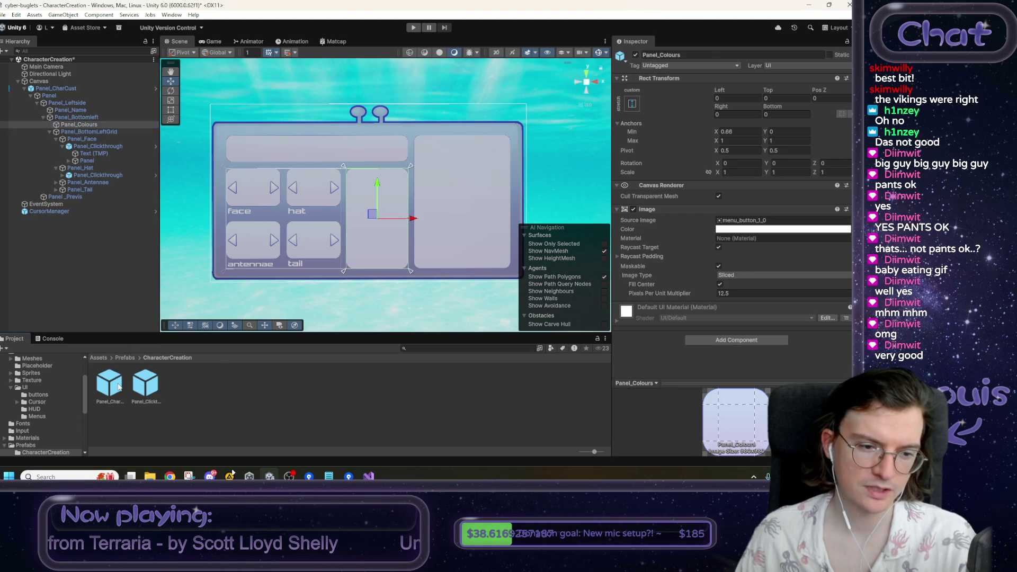
pyautogui.doubleClick(118, 388)
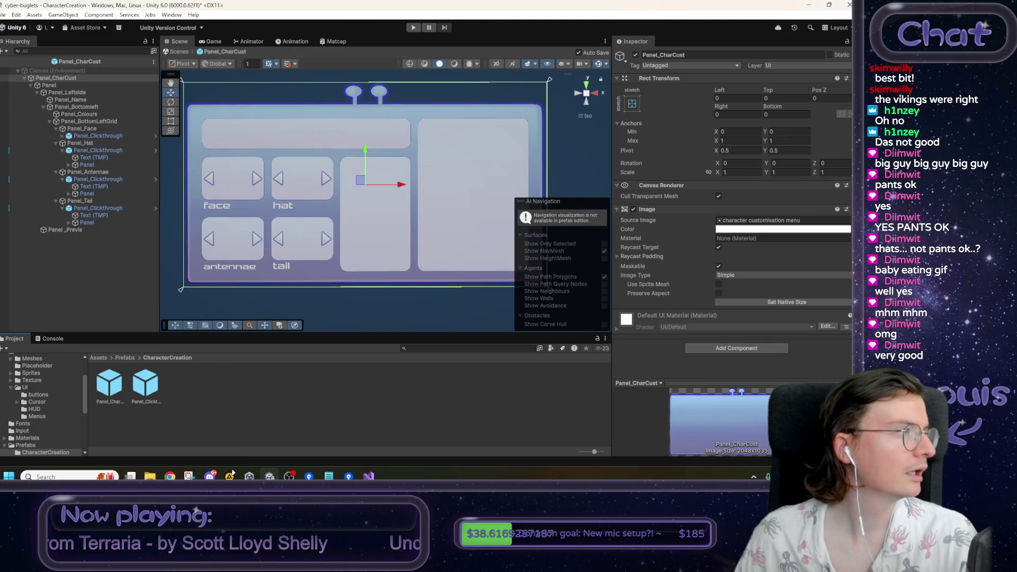
# - Duplicate Panel_Colours, nest the copy inside it, and set its min anchor and offsets to 0
pyautogui.click(96, 115)
pyautogui.hotkey('ctrl', 'd')
pyautogui.moveTo(95, 122); pyautogui.dragTo(80, 114)
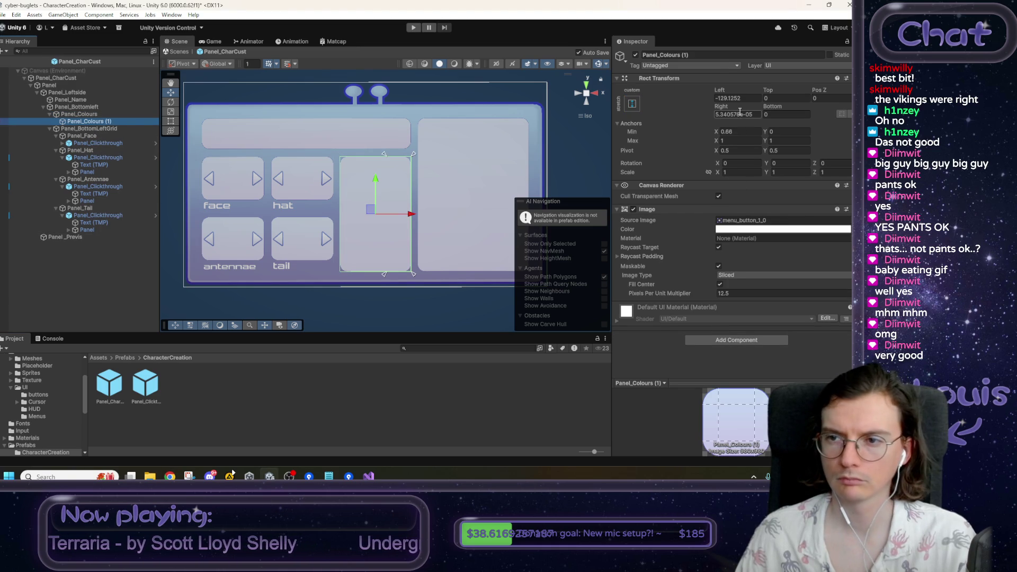
pyautogui.click(741, 131)
pyautogui.write('0')
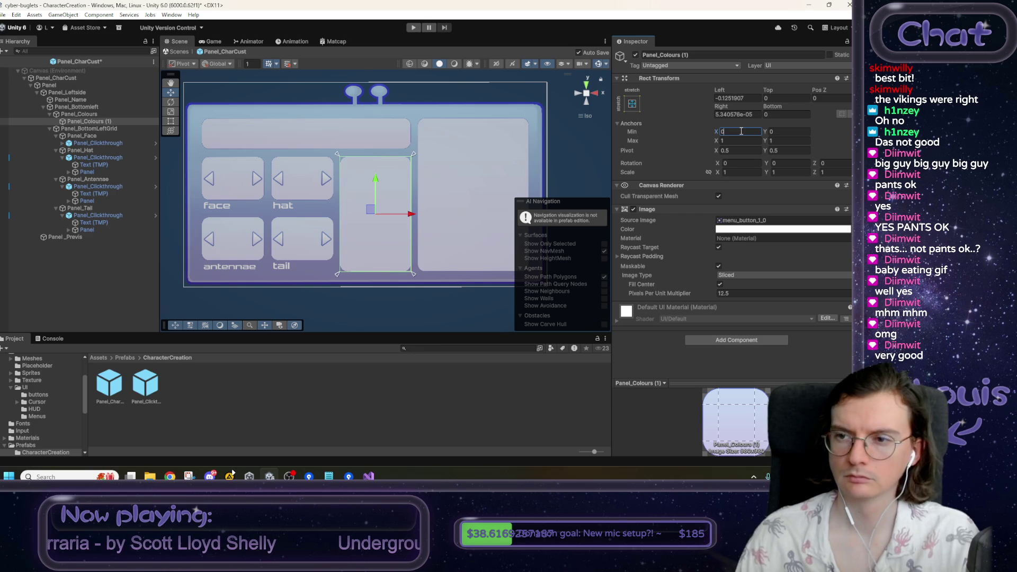
pyautogui.click(740, 97)
pyautogui.write('0')
pyautogui.press('Tab')
pyautogui.press('Tab')
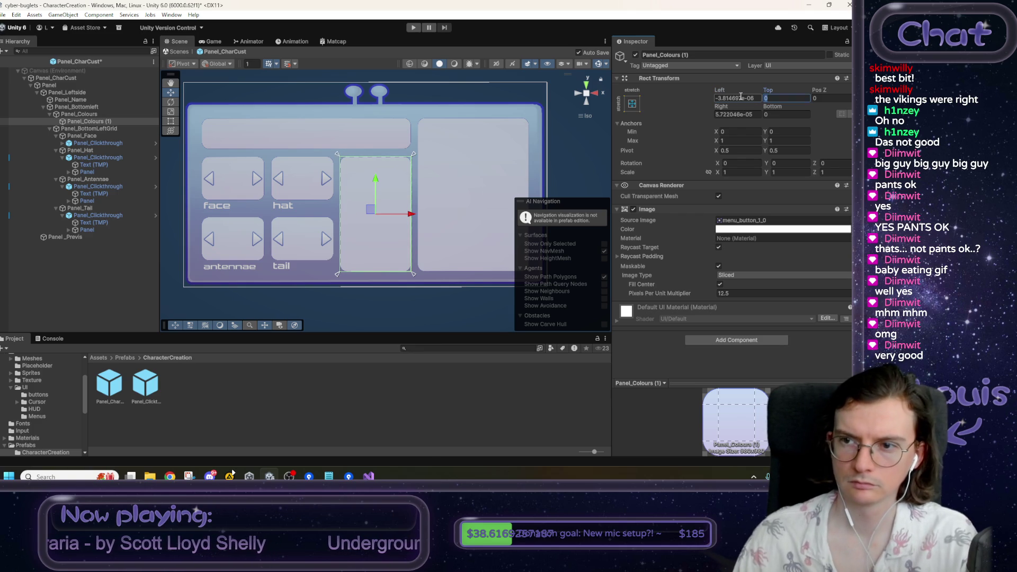
pyautogui.click(741, 97)
pyautogui.write('0')
pyautogui.press('Tab')
pyautogui.press('Tab')
pyautogui.press('Tab')
pyautogui.write('0')
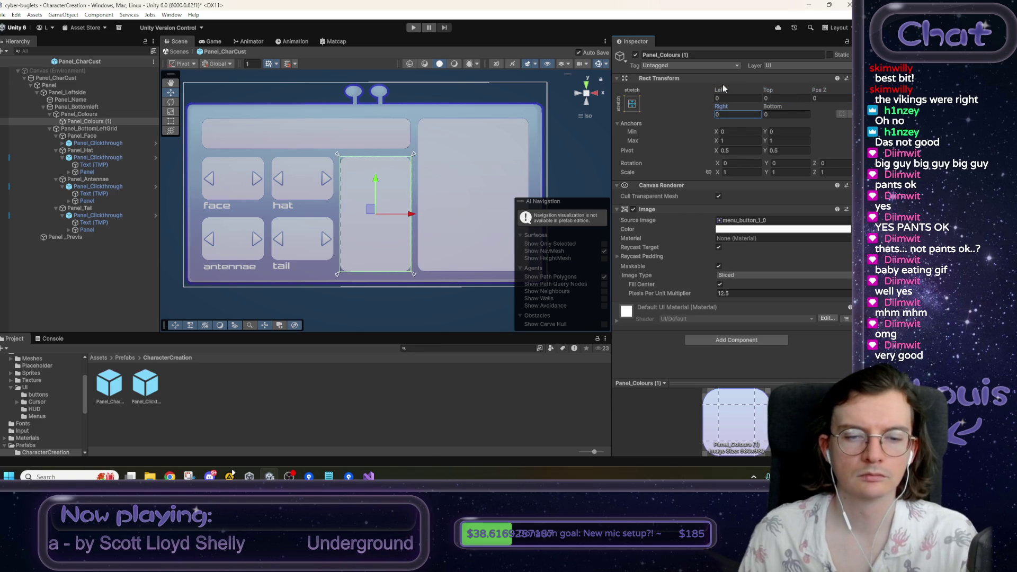
# - Remove the original Panel_Colours' Image, set the copy's Bottom to 30, and open Panel_Clickthrough
pyautogui.click(94, 115)
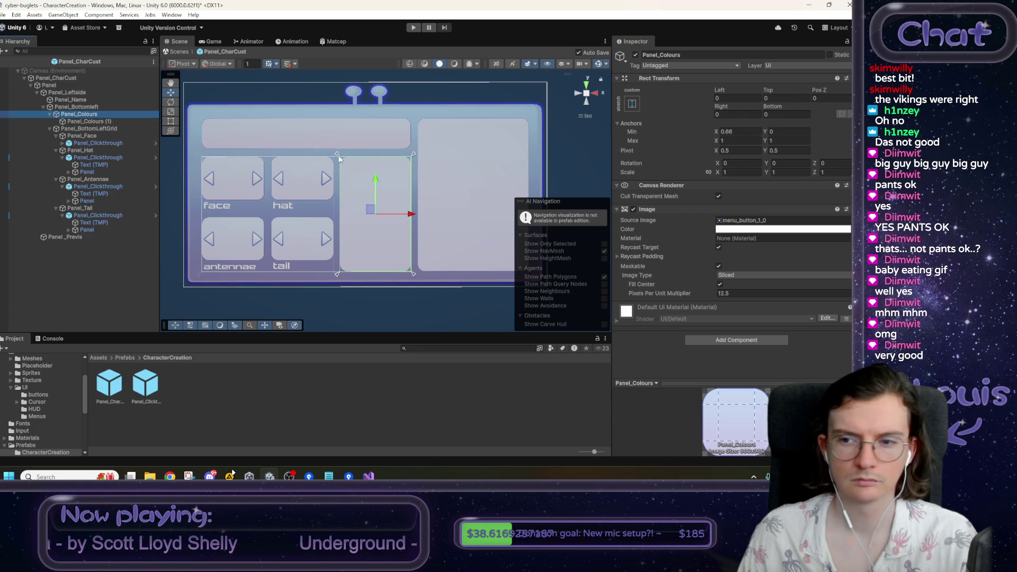
pyautogui.rightClick(654, 209)
pyautogui.click(689, 228)
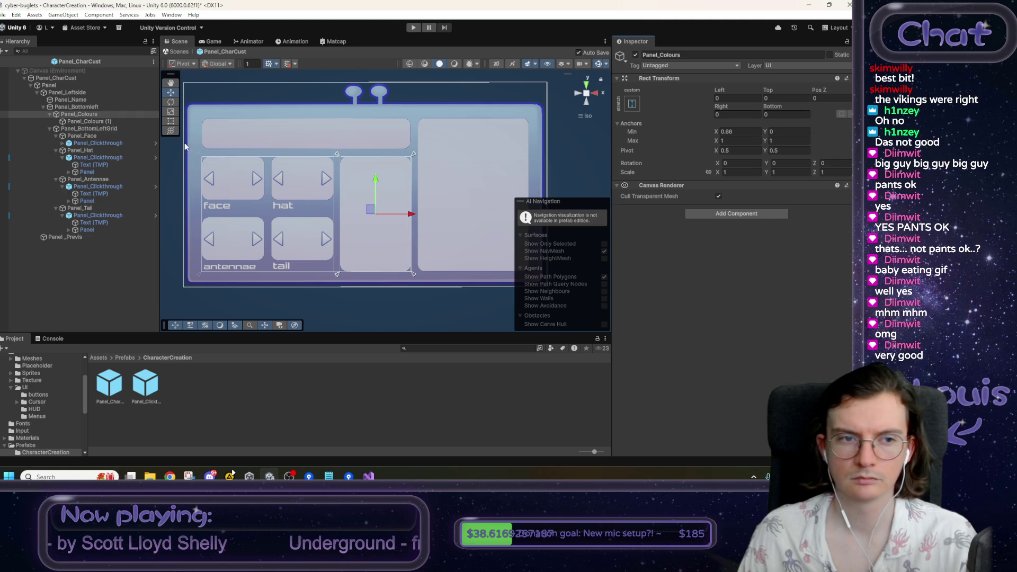
pyautogui.click(109, 123)
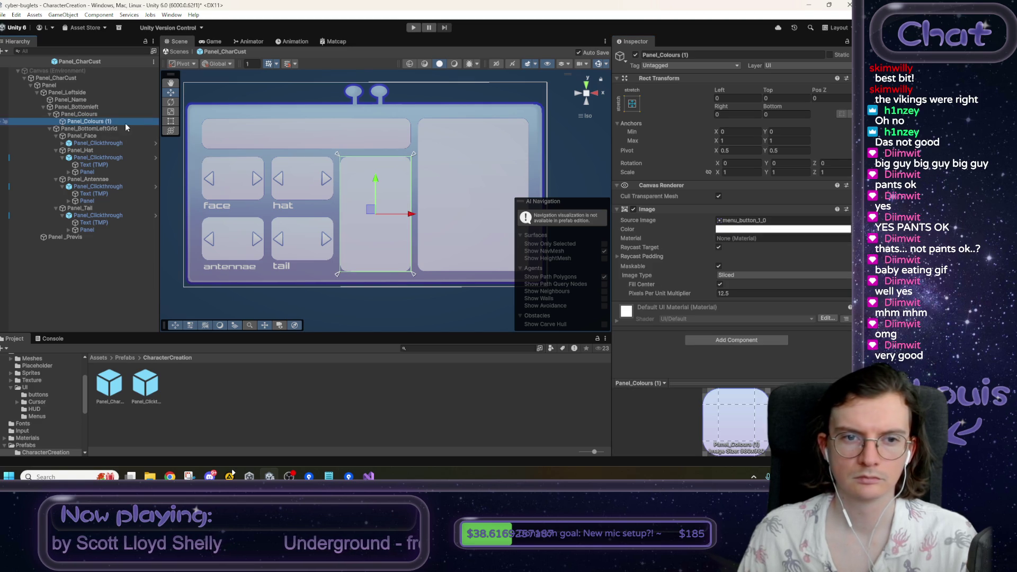
pyautogui.click(772, 115)
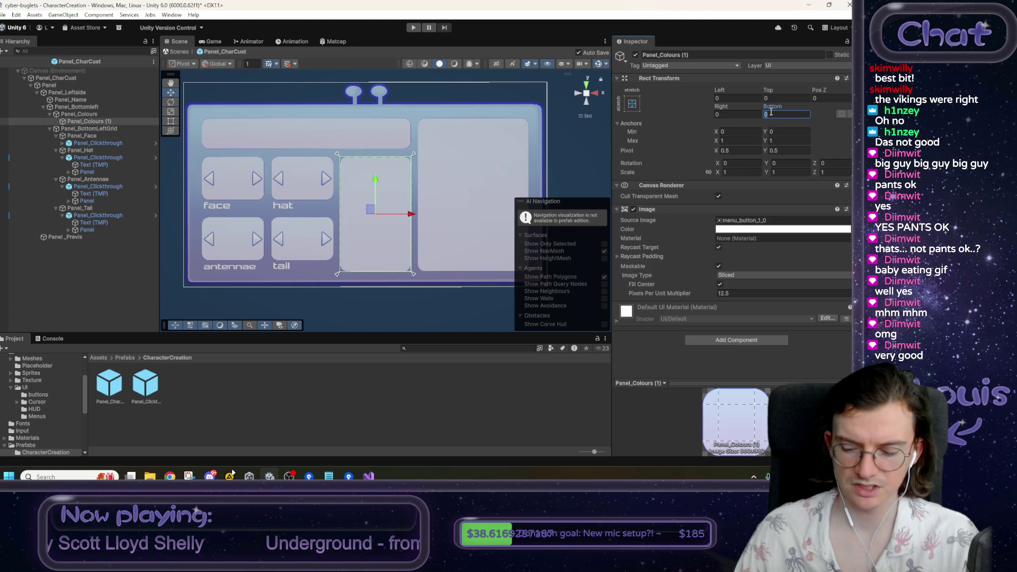
pyautogui.write('30')
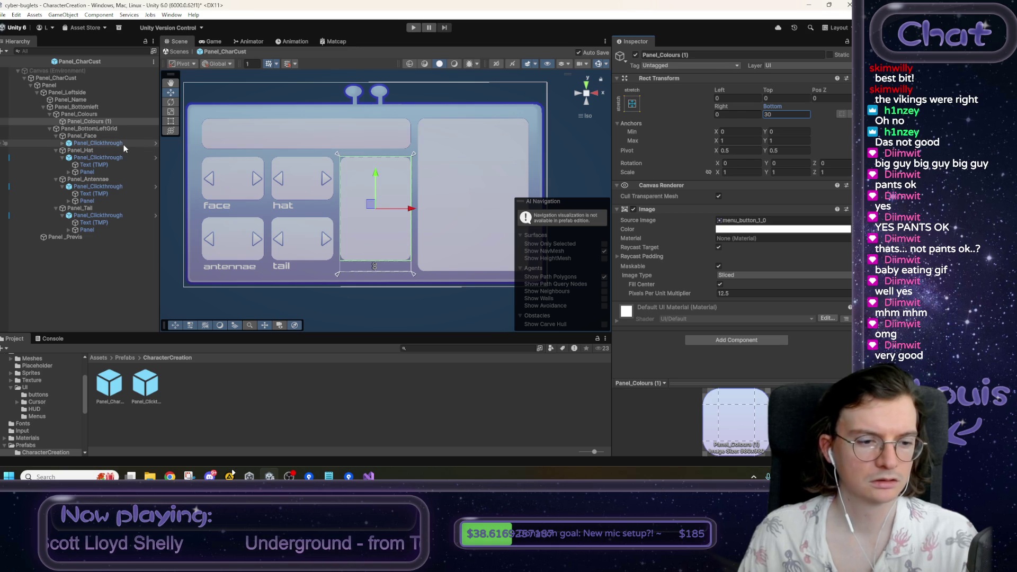
pyautogui.doubleClick(148, 389)
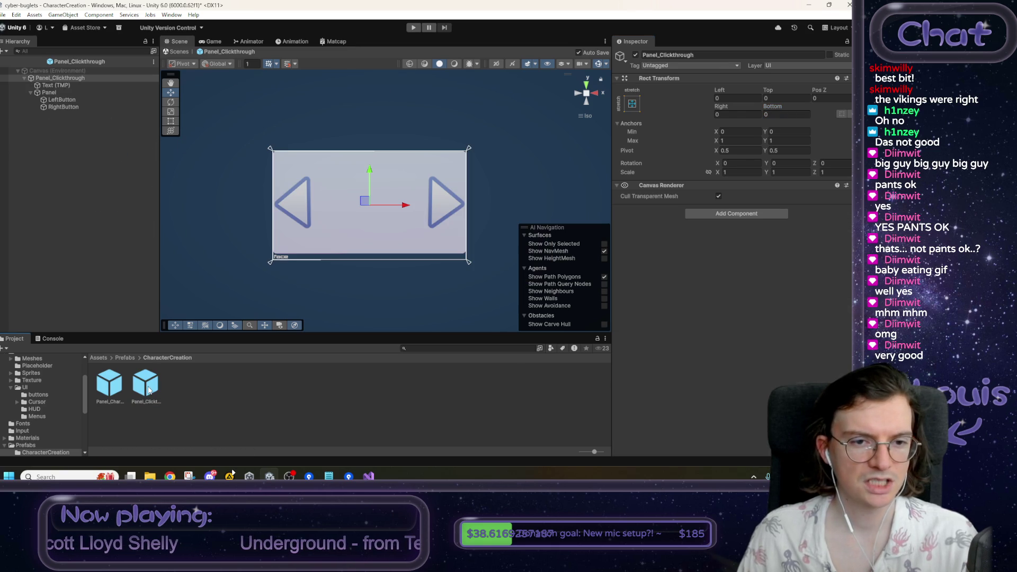
# - Set Panel_Clickthrough's inner Panel to Top 0 and Bottom 30, then exit prefab mode
pyautogui.click(69, 93)
pyautogui.click(792, 98)
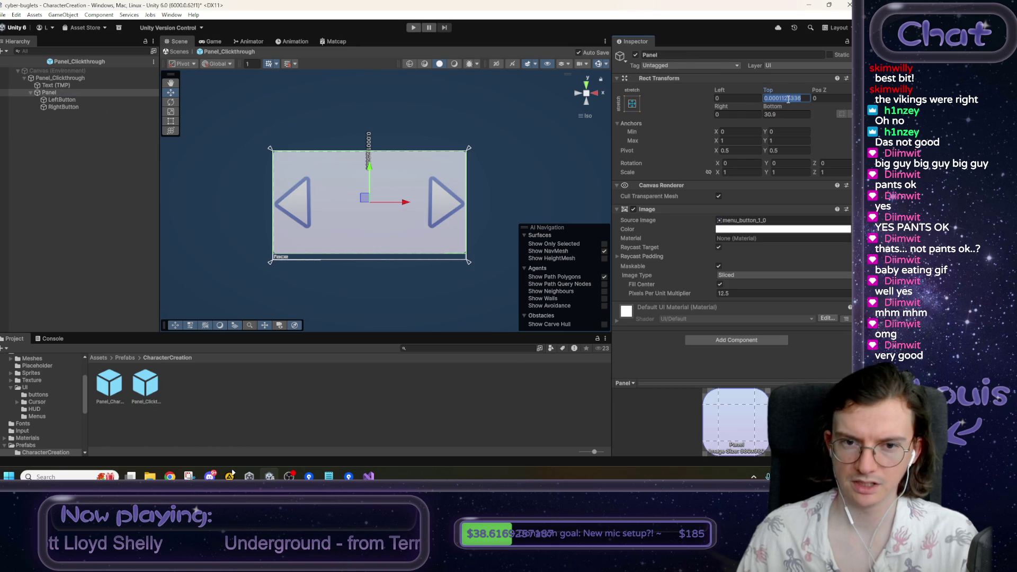
pyautogui.press('Tab')
pyautogui.press('Tab')
pyautogui.press('Tab')
pyautogui.write('30')
pyautogui.press('Tab')
pyautogui.press('Tab')
pyautogui.press('Tab')
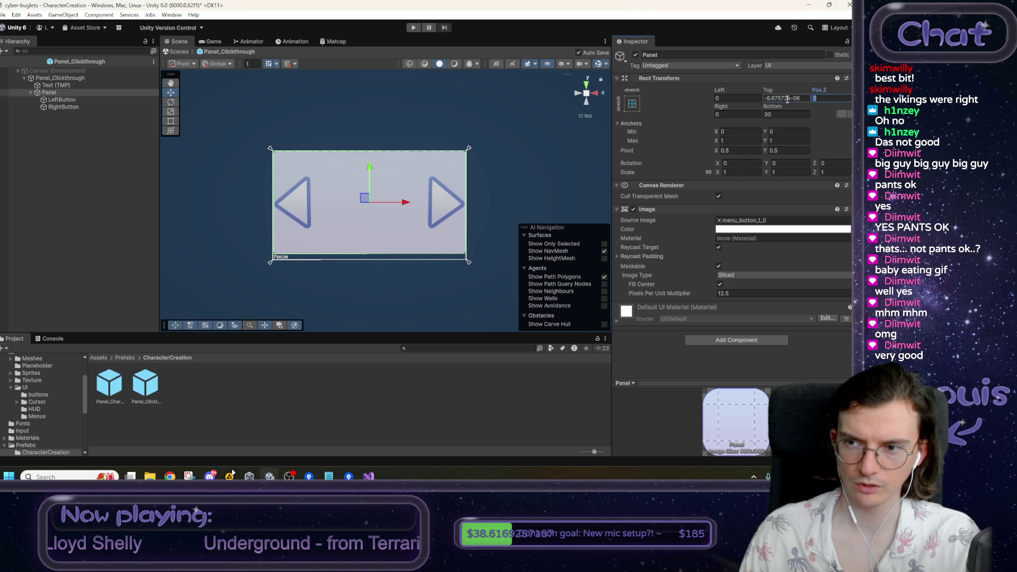
pyautogui.click(787, 99)
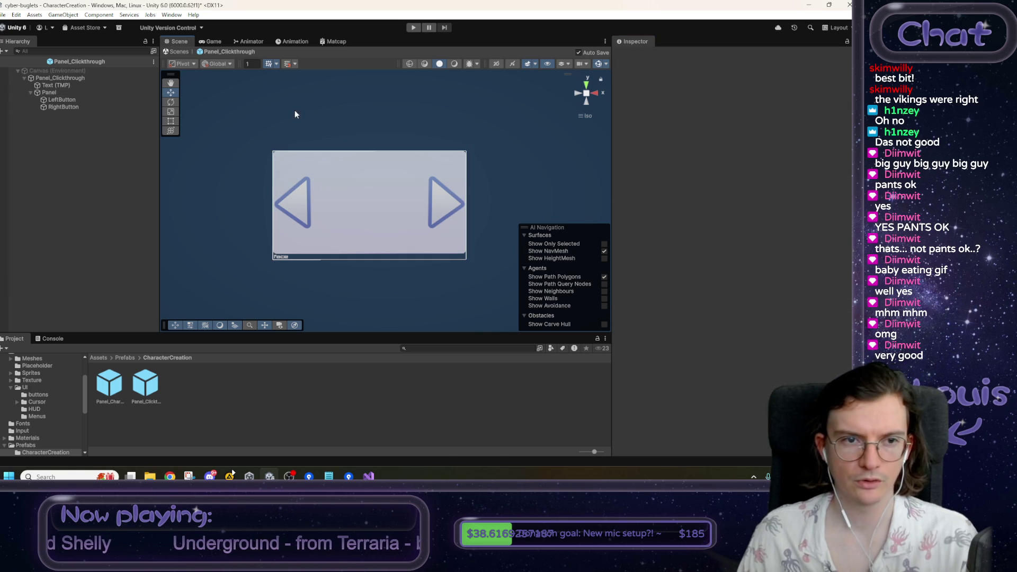
pyautogui.click(179, 51)
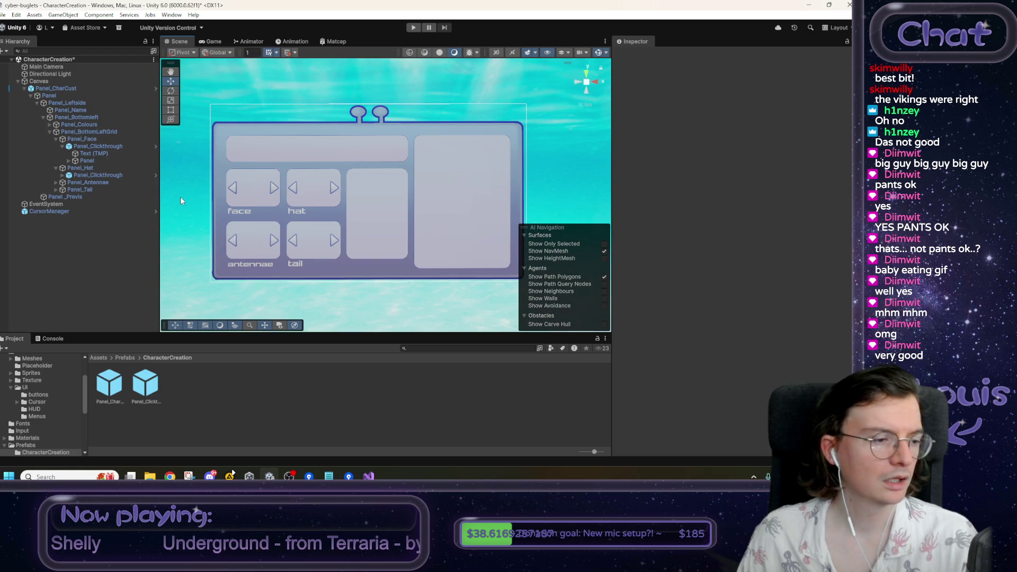
# - Move the copied Text (TMP) label under Panel_Colours (1) and zero its offsets to fill it
pyautogui.click(97, 127)
pyautogui.click(49, 125)
pyautogui.click(79, 133)
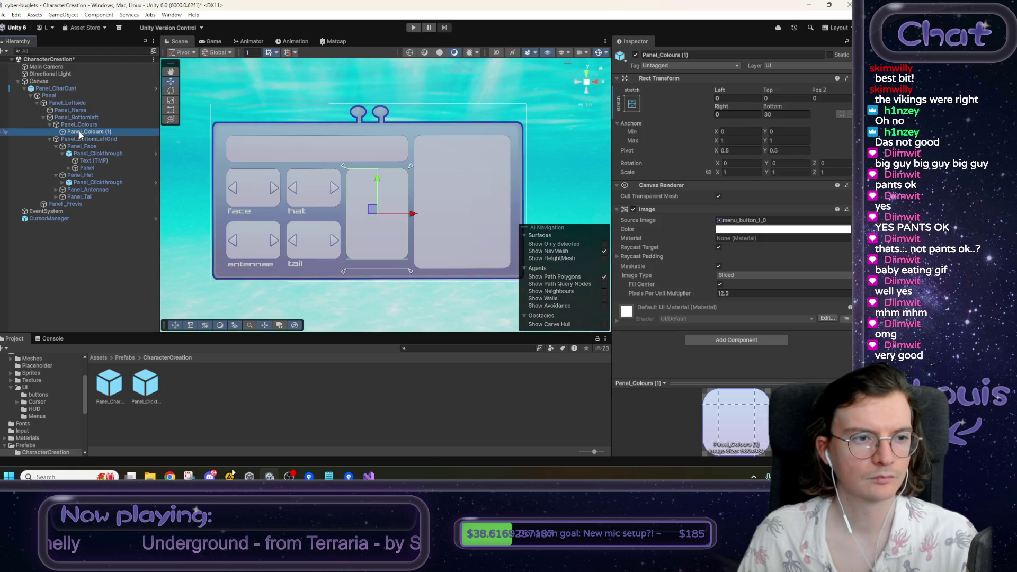
pyautogui.click(97, 160)
pyautogui.moveTo(97, 161); pyautogui.dragTo(85, 133)
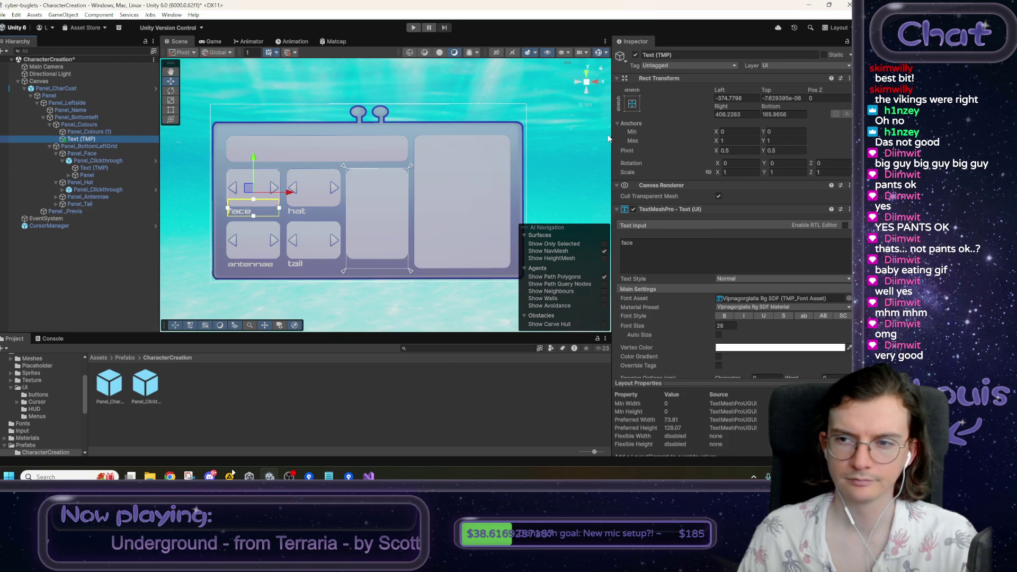
pyautogui.click(739, 98)
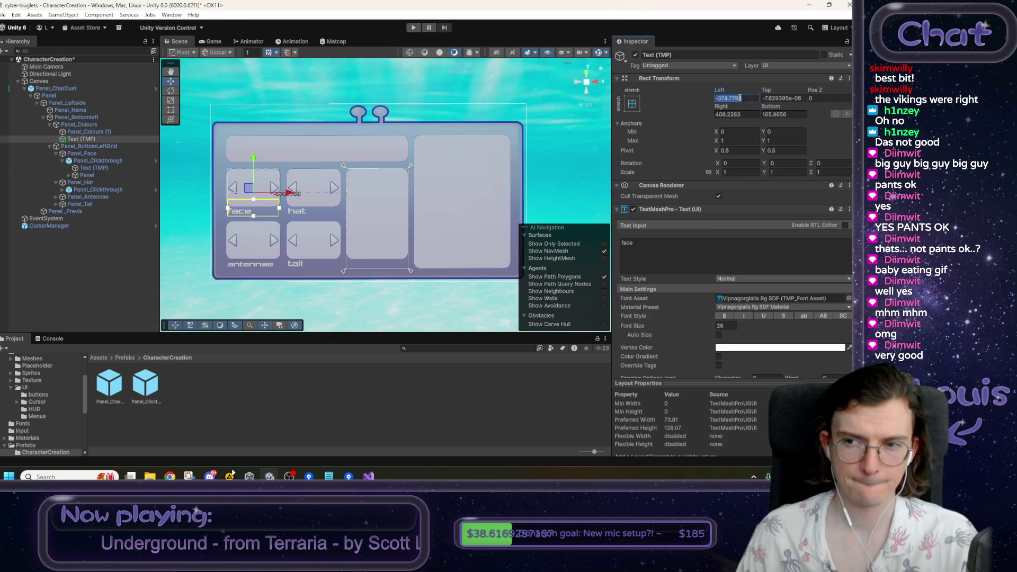
pyautogui.write('0')
pyautogui.press('Tab')
pyautogui.write('0')
pyautogui.press('Tab')
pyautogui.write('0')
pyautogui.press('Tab')
pyautogui.write('0')
pyautogui.press('Return')
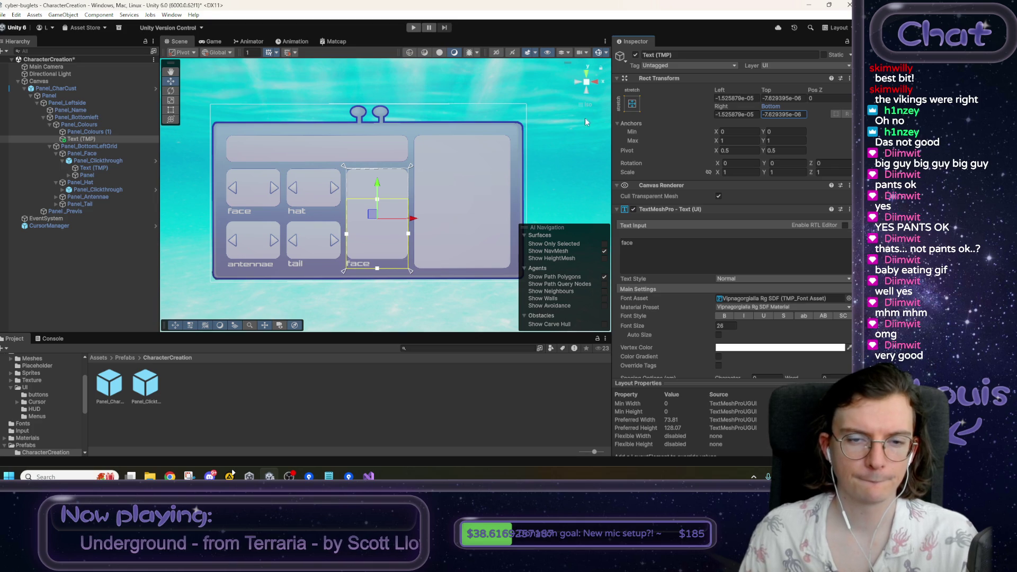
# - Shrink the label to the slot bottom and make it read '(colour name)' at font size 20.72
pyautogui.moveTo(377, 201); pyautogui.dragTo(377, 260)
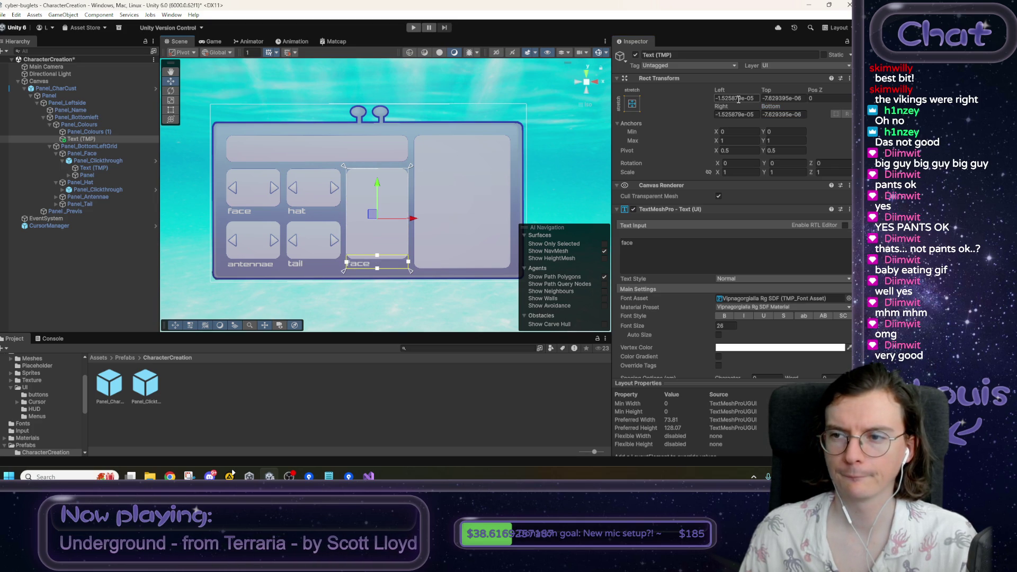
pyautogui.click(668, 241)
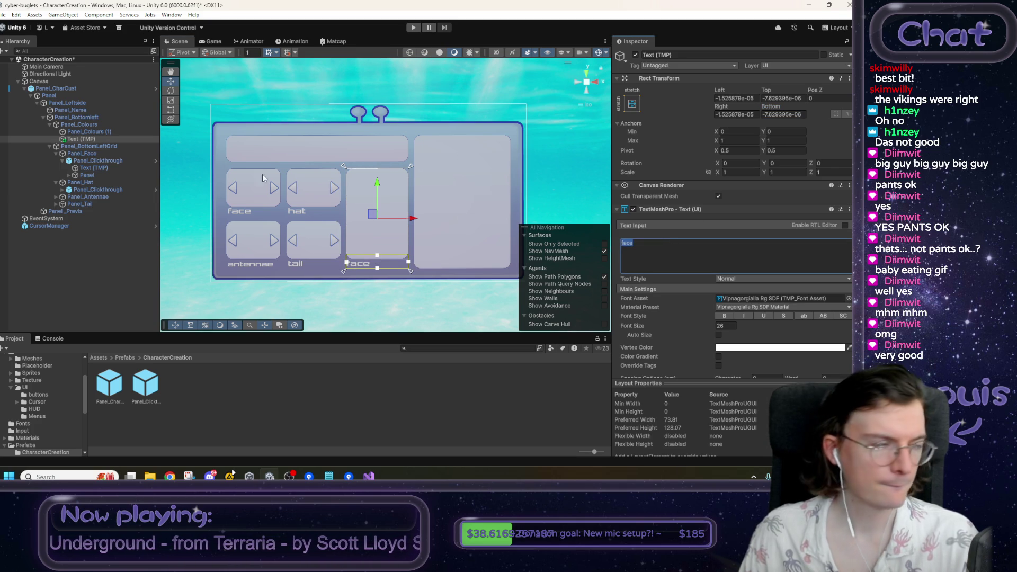
pyautogui.write('(colour name)')
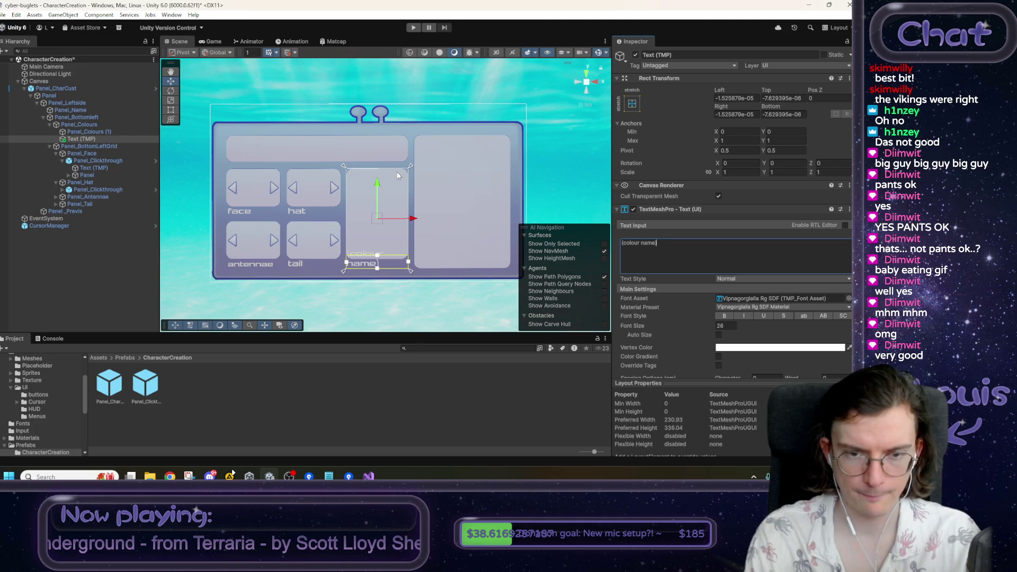
pyautogui.moveTo(657, 326); pyautogui.dragTo(572, 333)
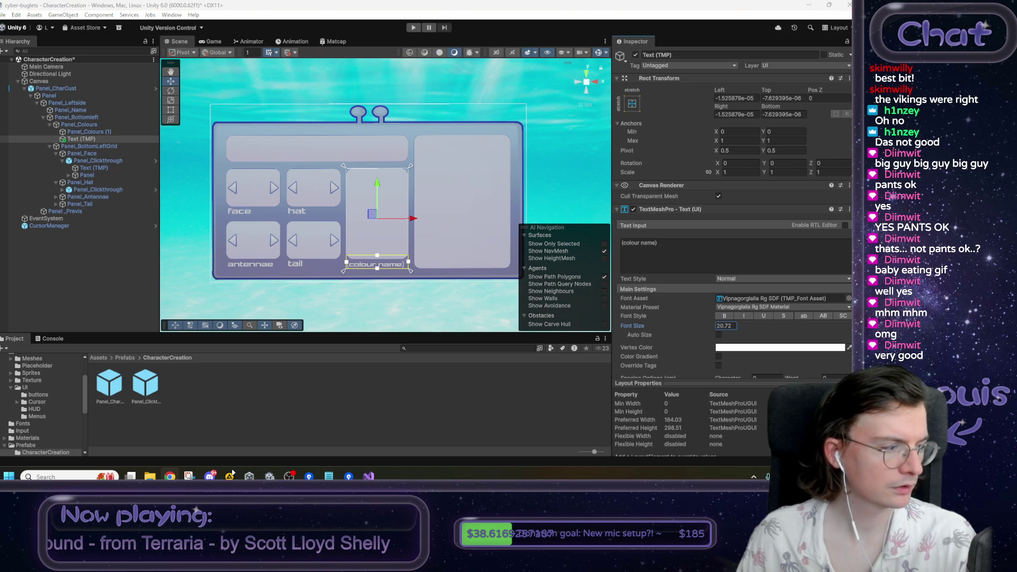
pyautogui.hotkey('alt', 'Tab')
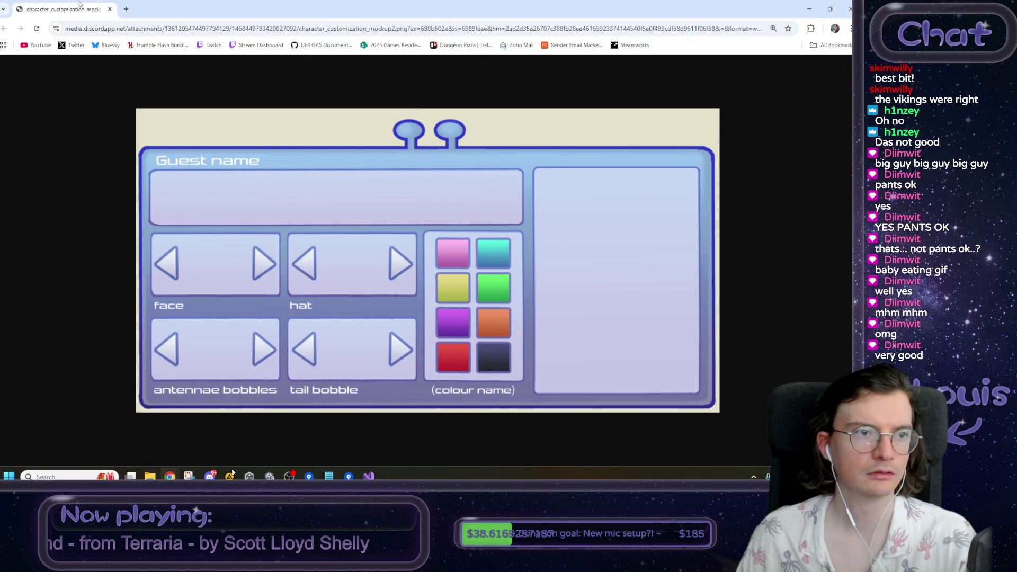
# - Reduce the (colour name) caption's font size a little further, to about 19.8
pyautogui.hotkey('alt', 'Tab')
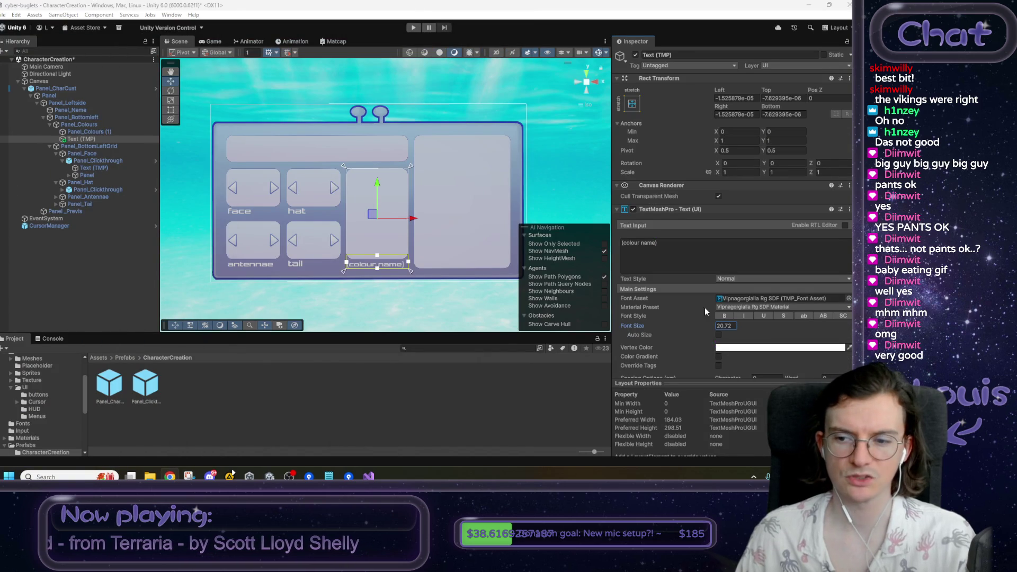
pyautogui.moveTo(682, 324); pyautogui.dragTo(652, 329)
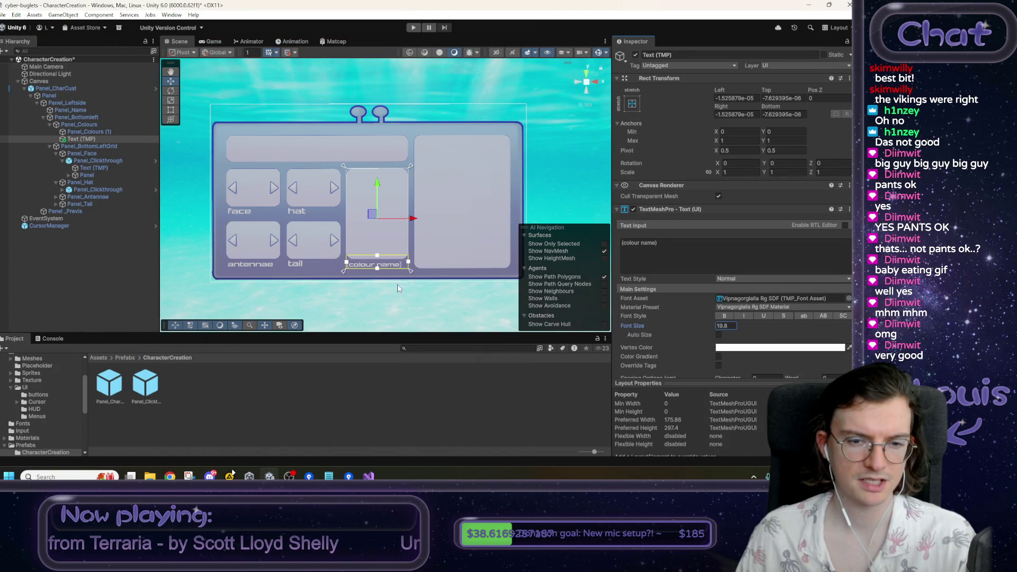
pyautogui.click(395, 312)
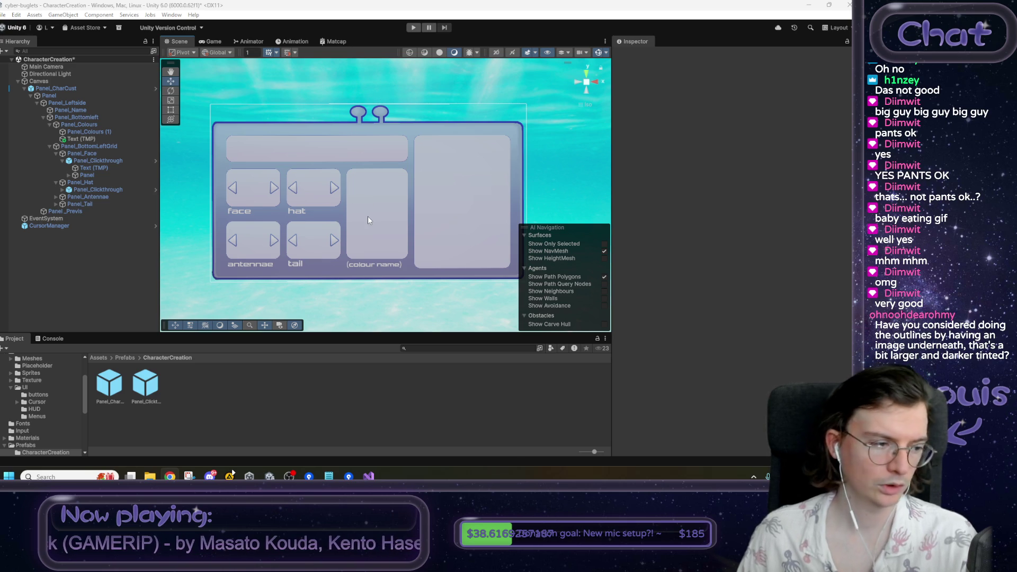
pyautogui.click(386, 205)
pyautogui.scroll(4, 385, 208)
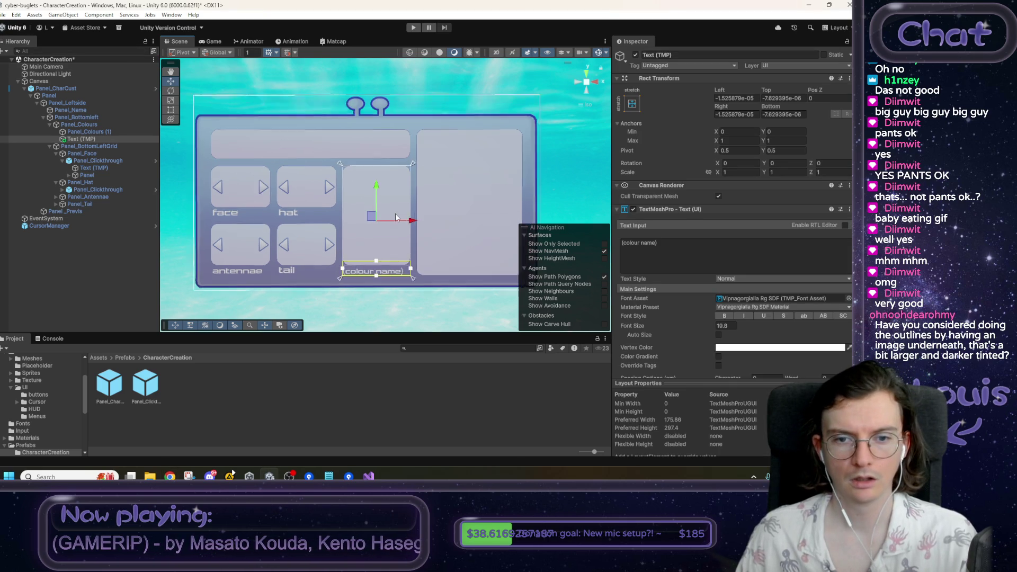
pyautogui.moveTo(393, 210)
pyautogui.mouseDown()
pyautogui.moveTo(476, 182)
pyautogui.moveTo(431, 156)
pyautogui.mouseUp()
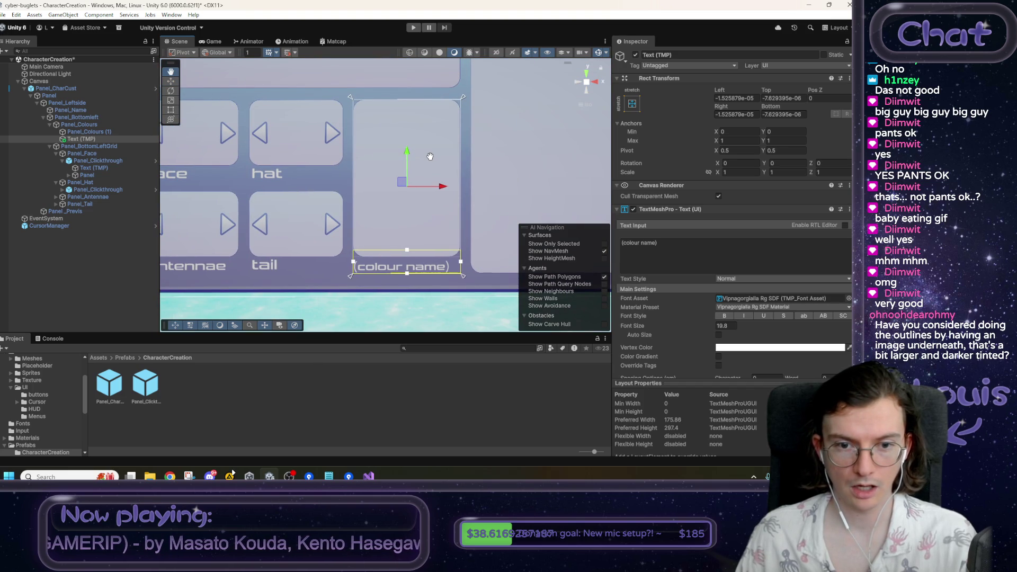
pyautogui.moveTo(430, 157); pyautogui.dragTo(432, 160)
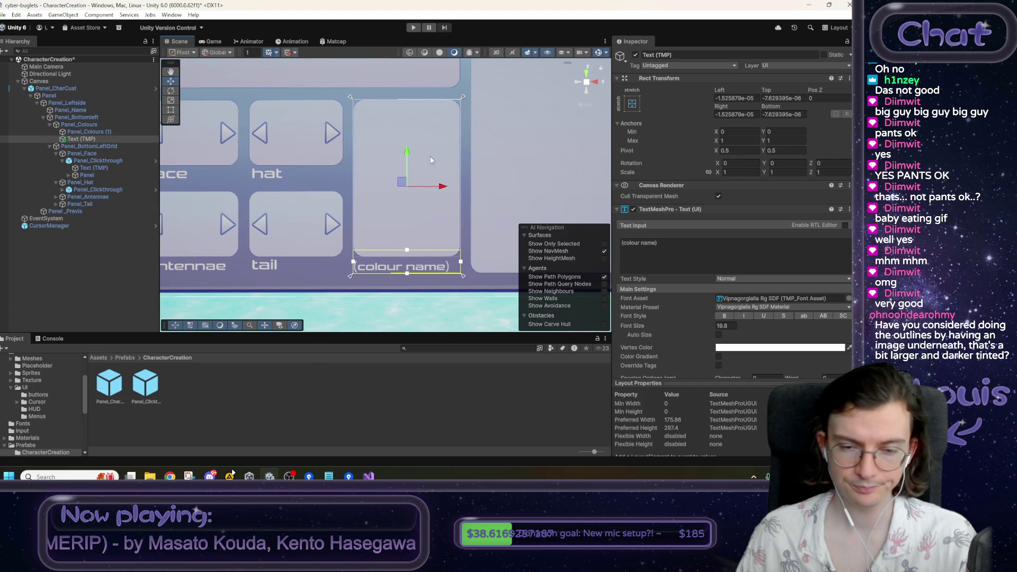
pyautogui.moveTo(407, 186); pyautogui.dragTo(389, 244)
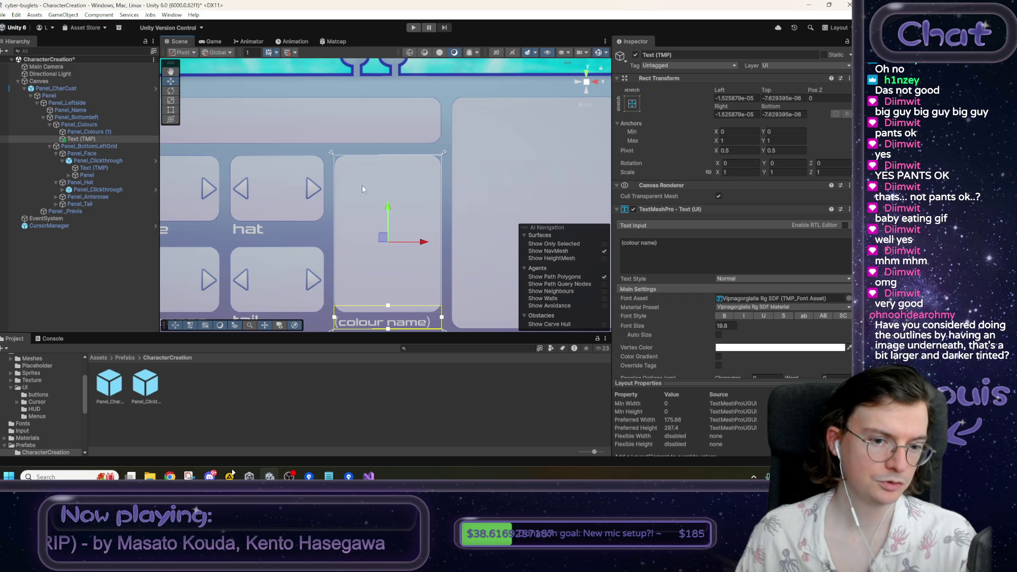
pyautogui.hotkey('alt', 'Tab')
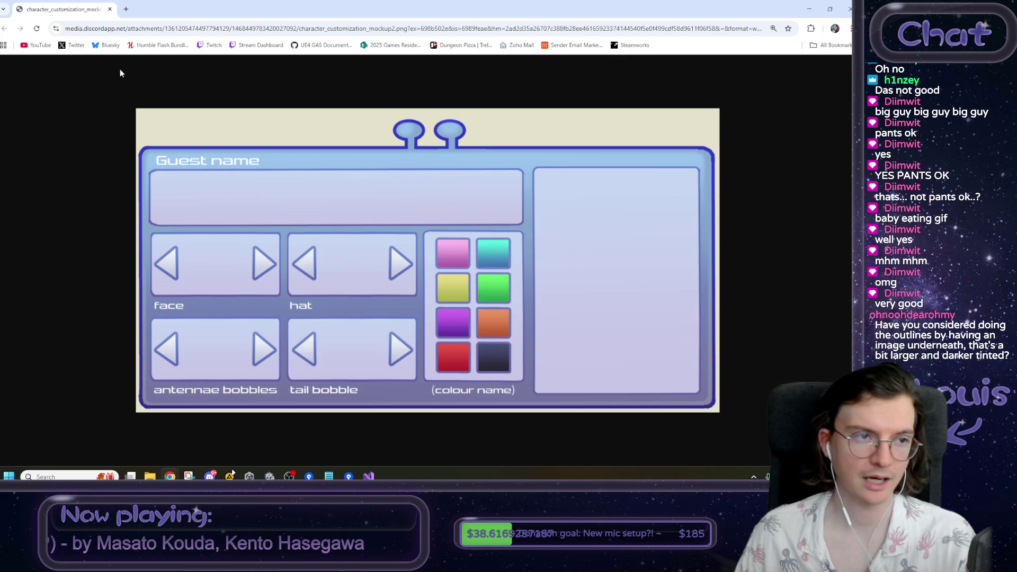
pyautogui.hotkey('alt', 'Tab')
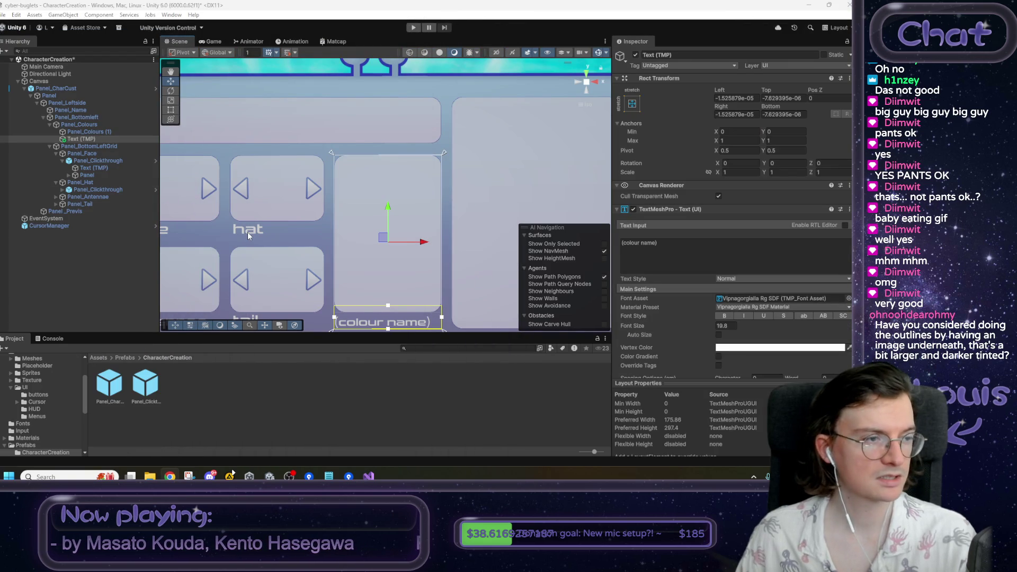
pyautogui.moveTo(250, 231)
pyautogui.mouseDown()
pyautogui.moveTo(271, 261)
pyautogui.moveTo(375, 258)
pyautogui.moveTo(327, 207)
pyautogui.mouseUp()
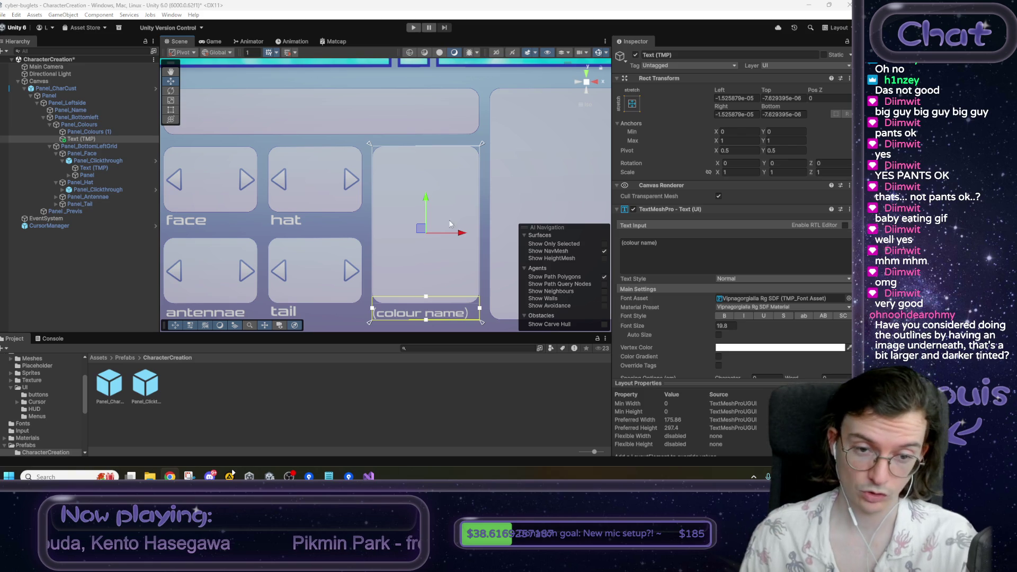
pyautogui.scroll(4, 381, 172)
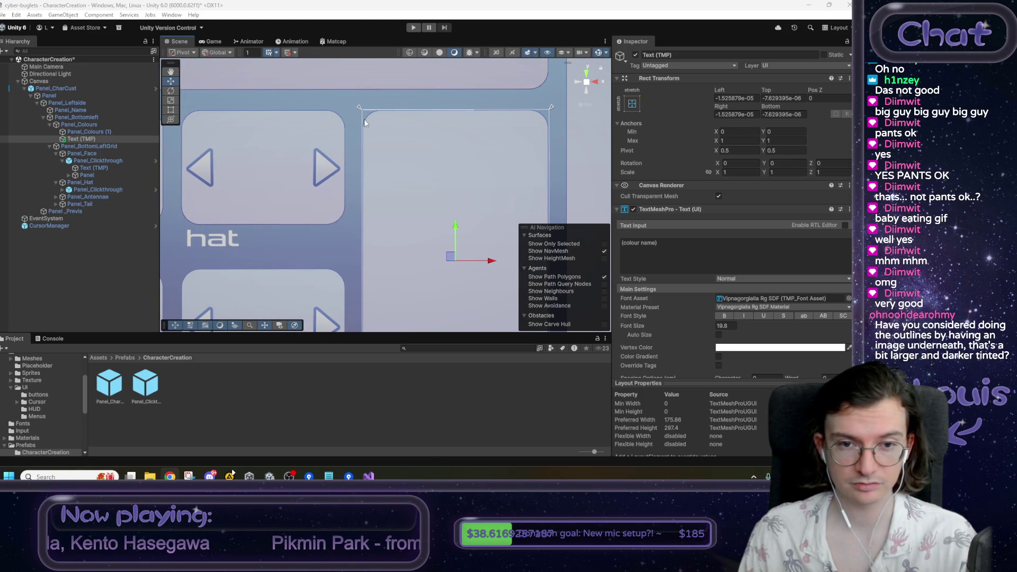
pyautogui.moveTo(378, 114); pyautogui.dragTo(375, 181)
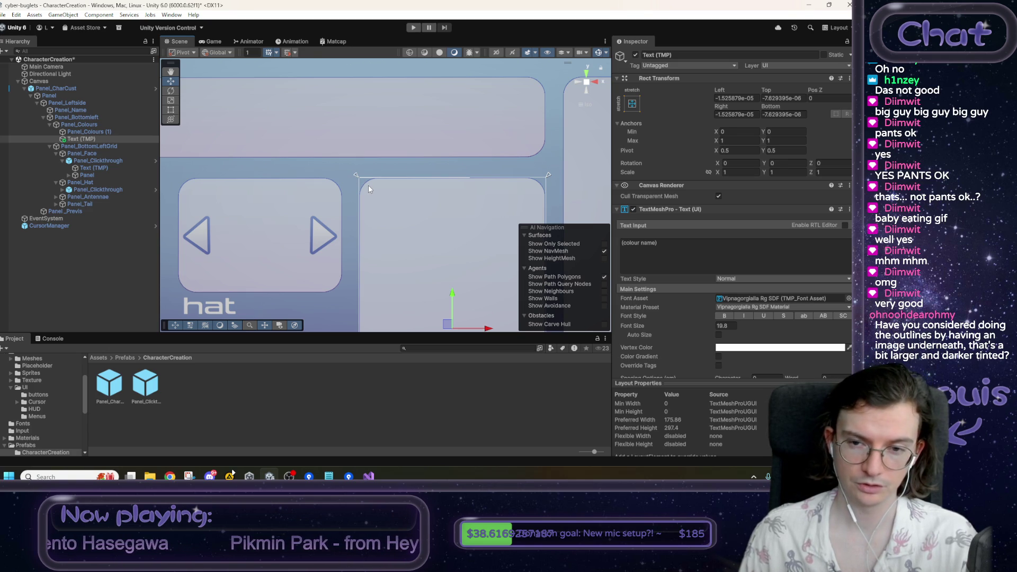
pyautogui.moveTo(542, 192); pyautogui.dragTo(520, 174)
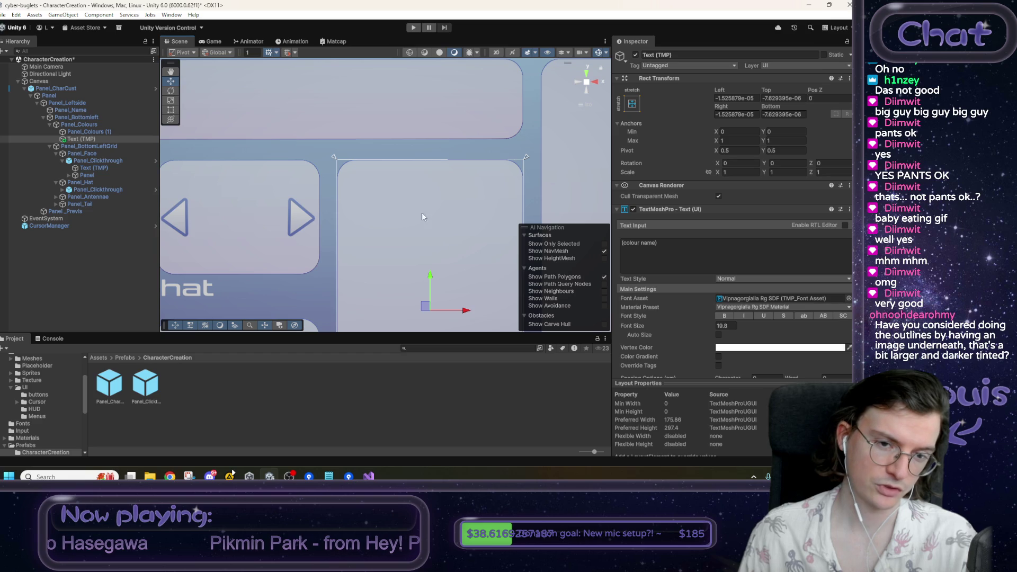
pyautogui.scroll(-4, 424, 193)
pyautogui.scroll(-2, 444, 217)
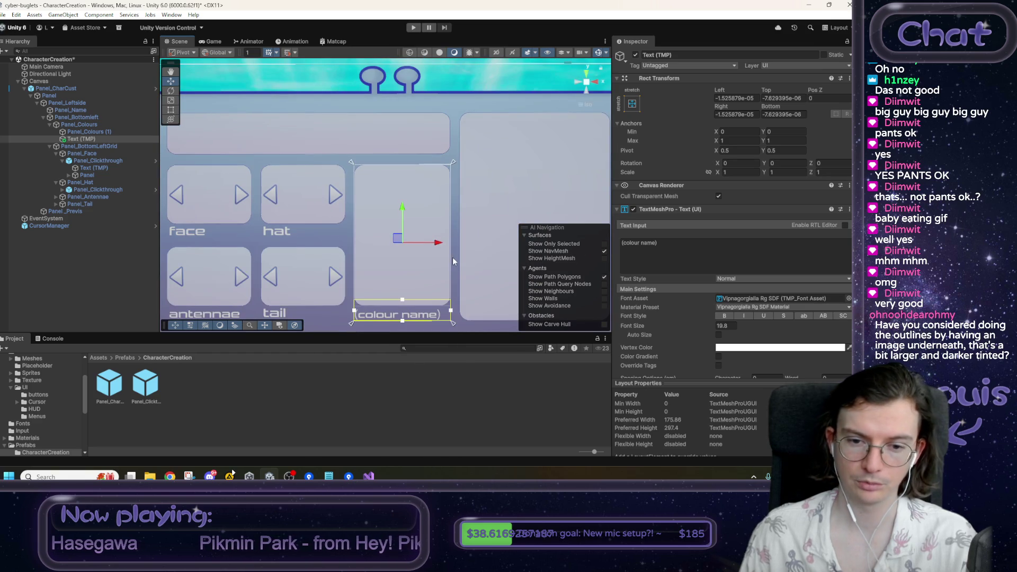
pyautogui.moveTo(454, 263); pyautogui.dragTo(456, 224)
pyautogui.click(354, 304)
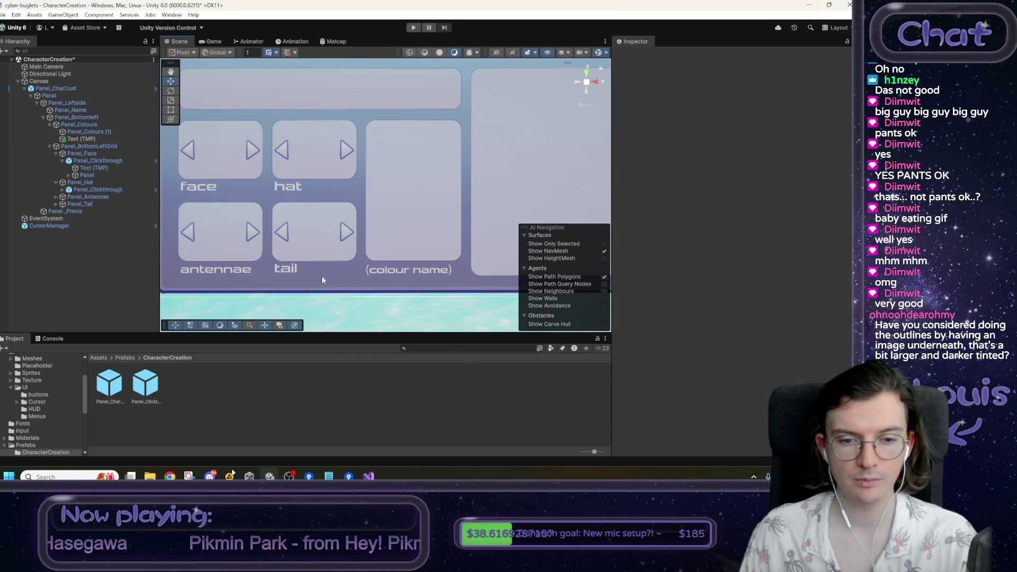
pyautogui.moveTo(387, 269)
pyautogui.mouseDown()
pyautogui.moveTo(390, 289)
pyautogui.moveTo(405, 258)
pyautogui.mouseUp()
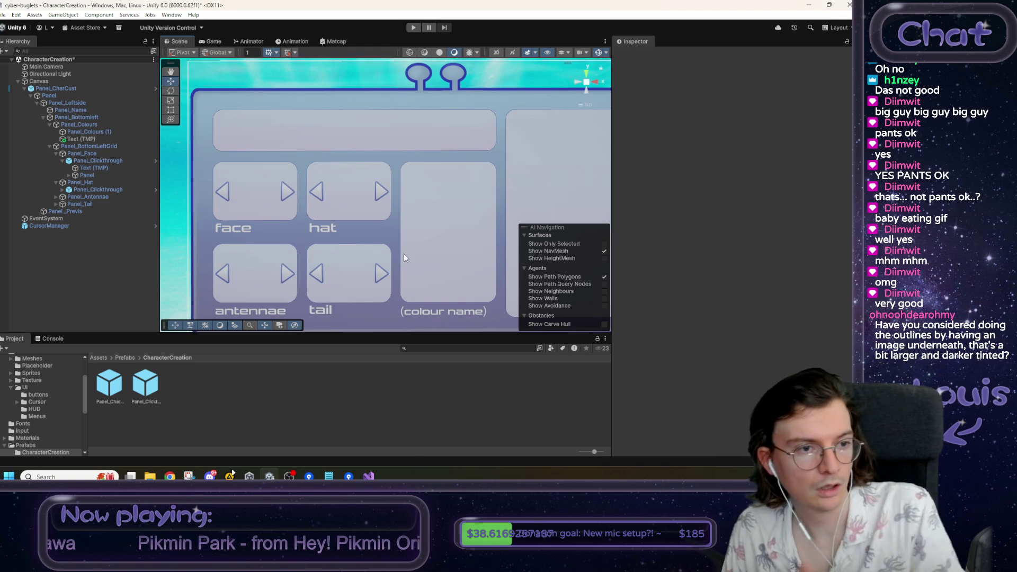
# - Apply the added (colour name) caption object to the Panel_CharCust prefab
pyautogui.rightClick(106, 139)
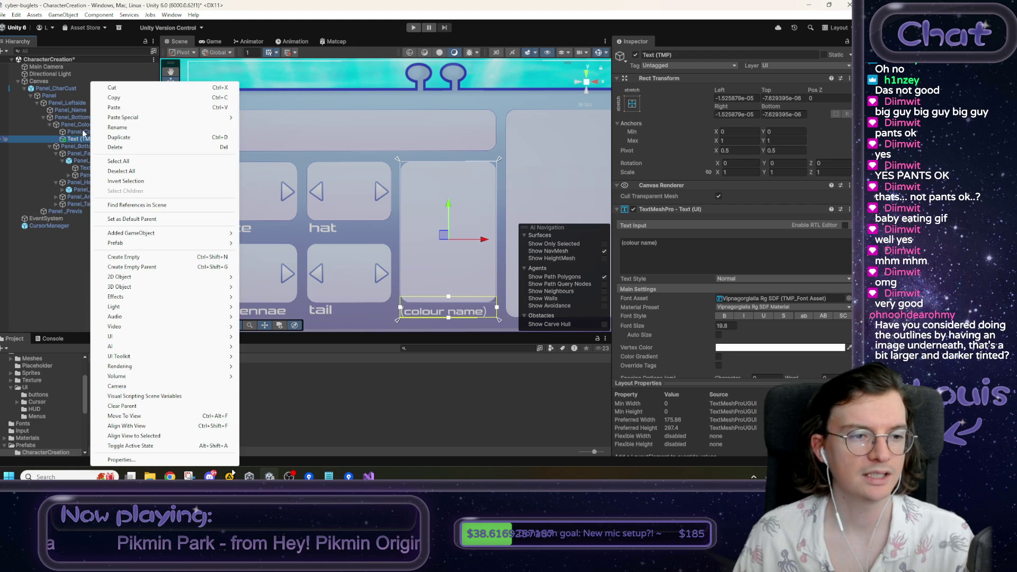
pyautogui.moveTo(148, 241)
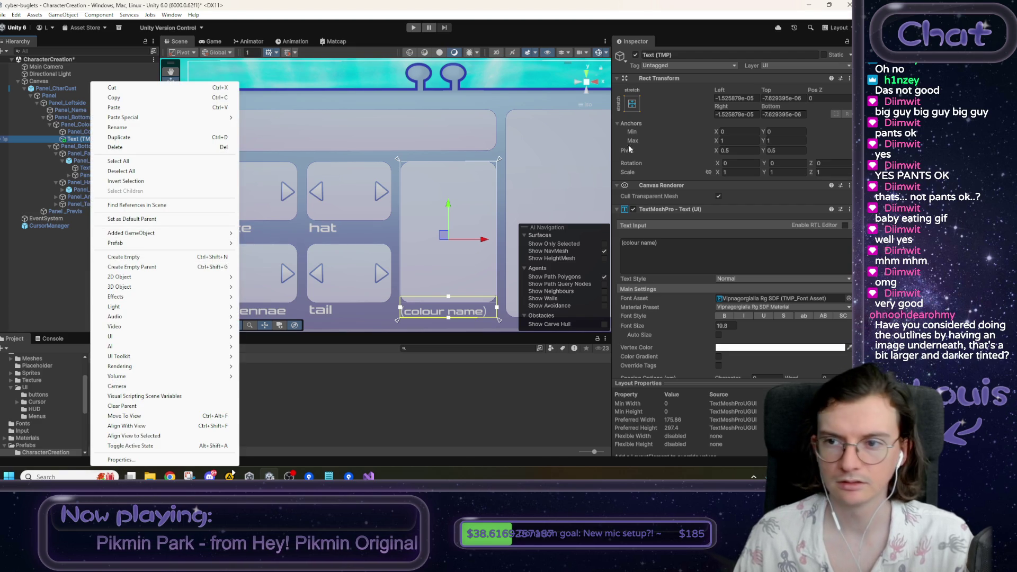
pyautogui.click(532, 205)
pyautogui.click(75, 140)
pyautogui.rightClick(75, 140)
pyautogui.moveTo(102, 233)
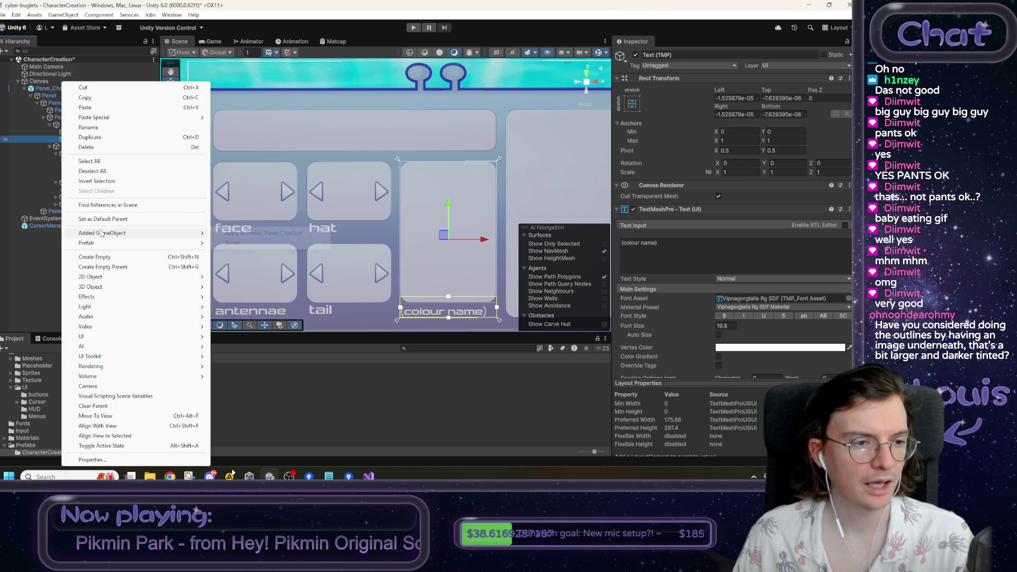
pyautogui.click(245, 234)
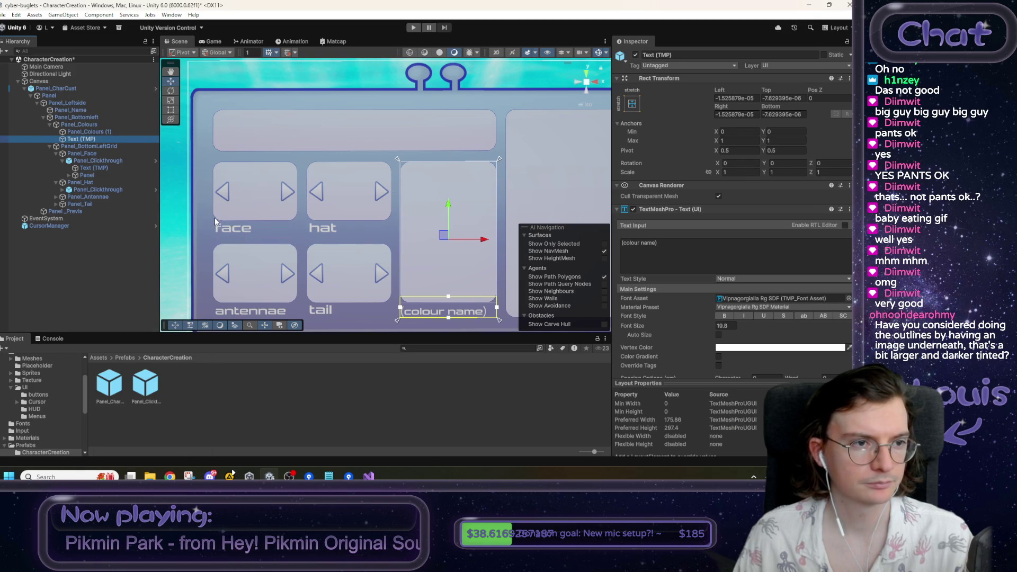
# - Use Prefab > Remove Unused Overrides on the Panel_CharCust instance and confirm Remove
pyautogui.rightClick(65, 87)
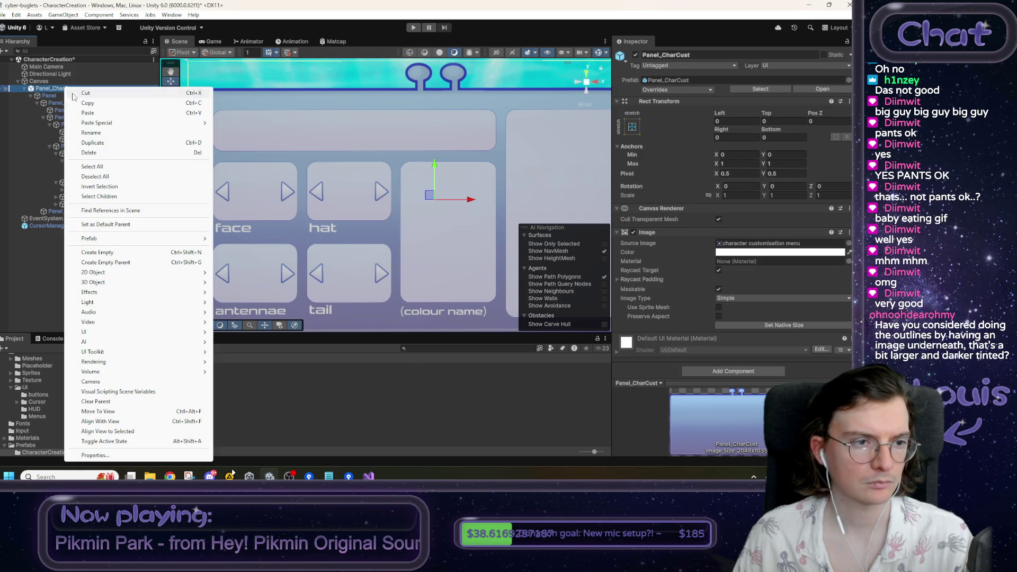
pyautogui.moveTo(110, 240)
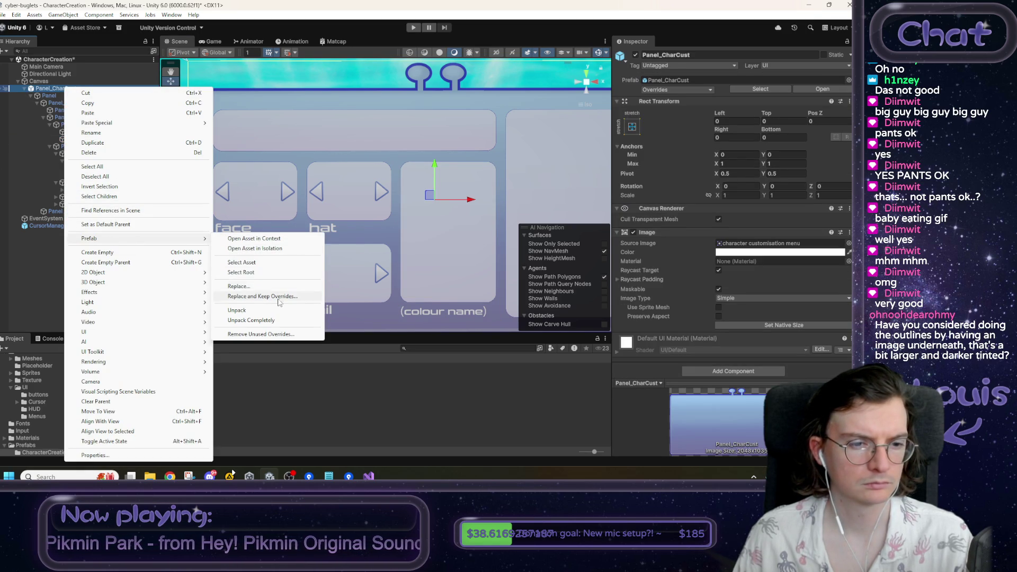
pyautogui.click(281, 402)
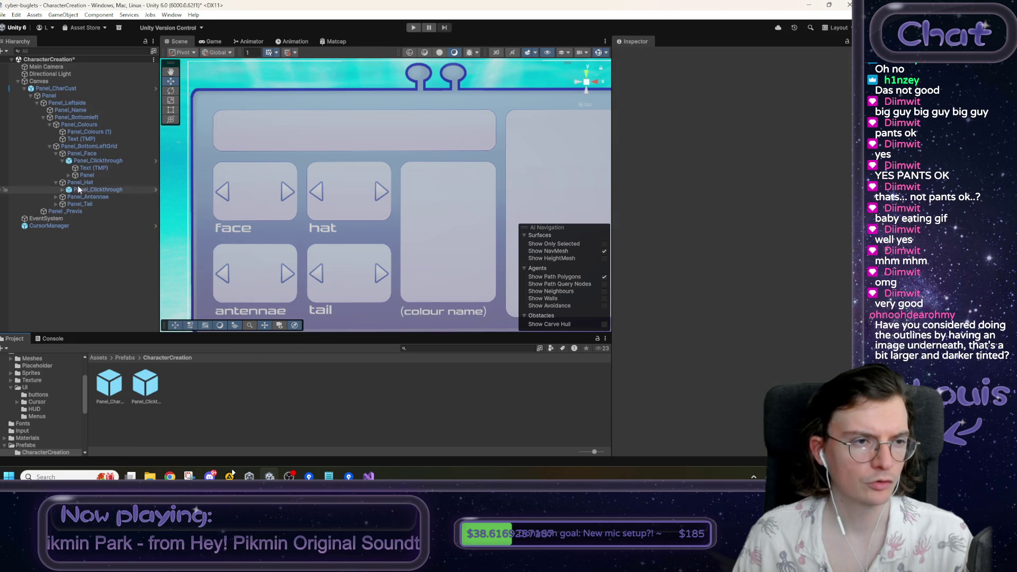
pyautogui.click(66, 90)
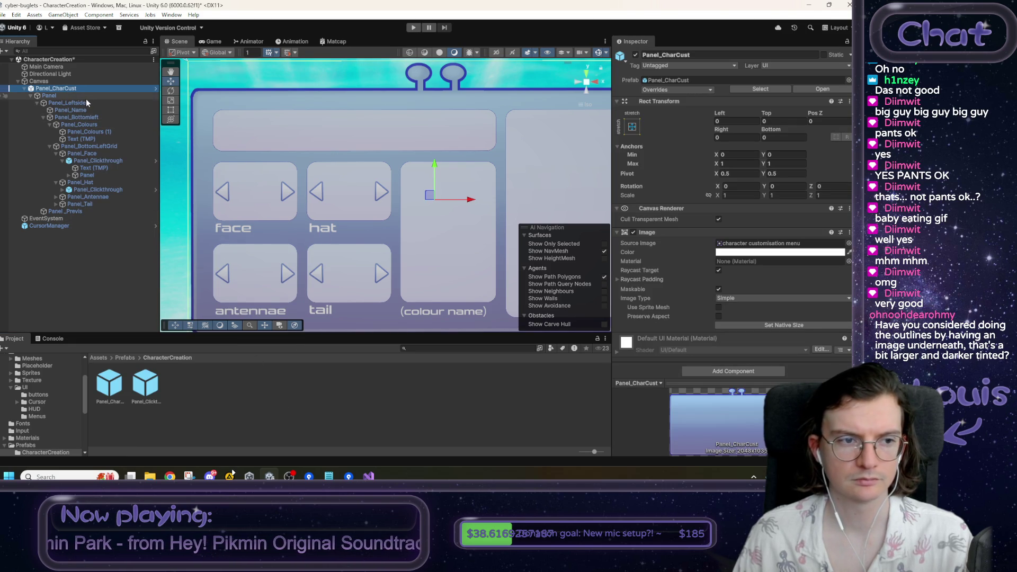
pyautogui.rightClick(72, 91)
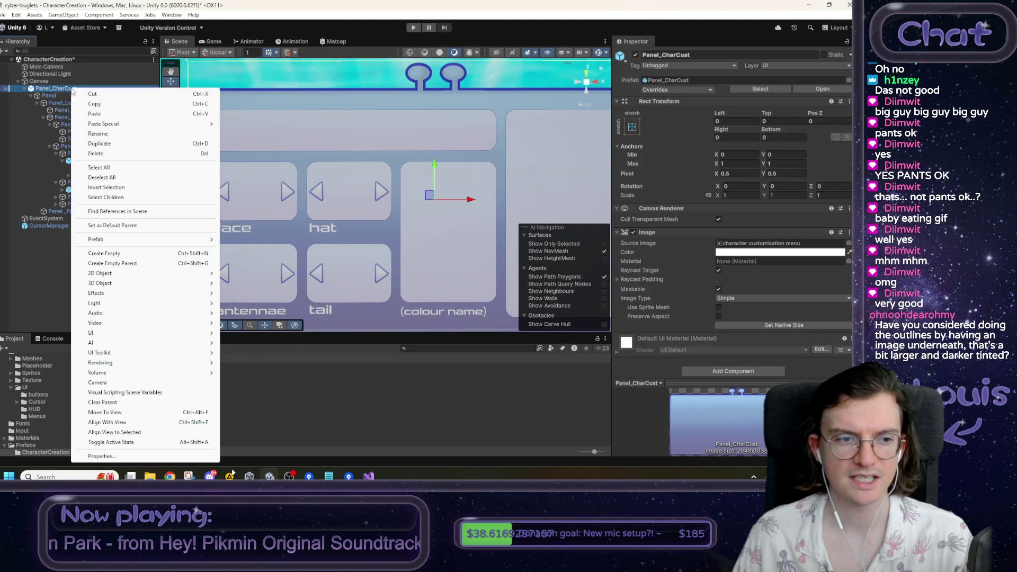
pyautogui.moveTo(159, 240)
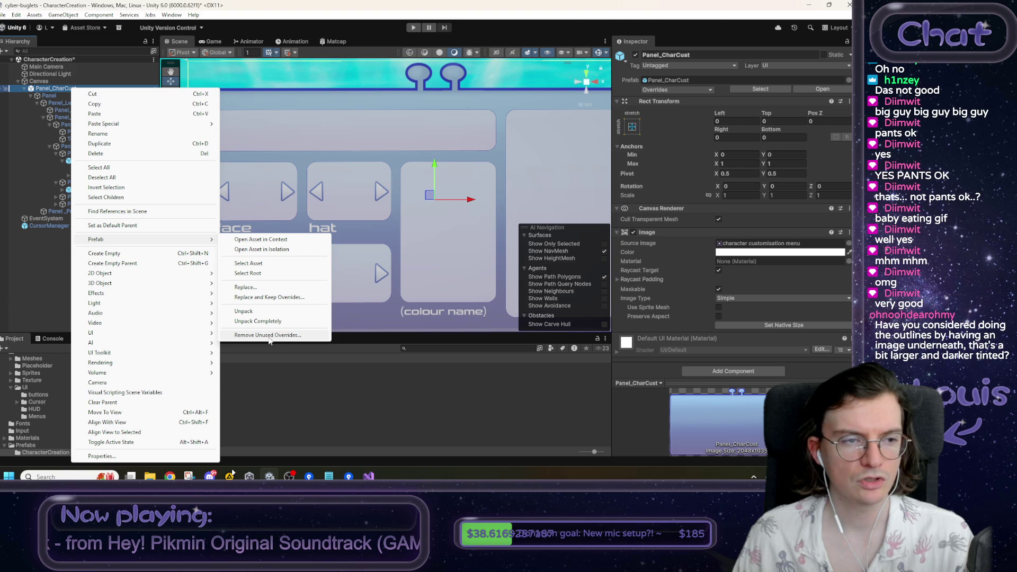
pyautogui.click(270, 336)
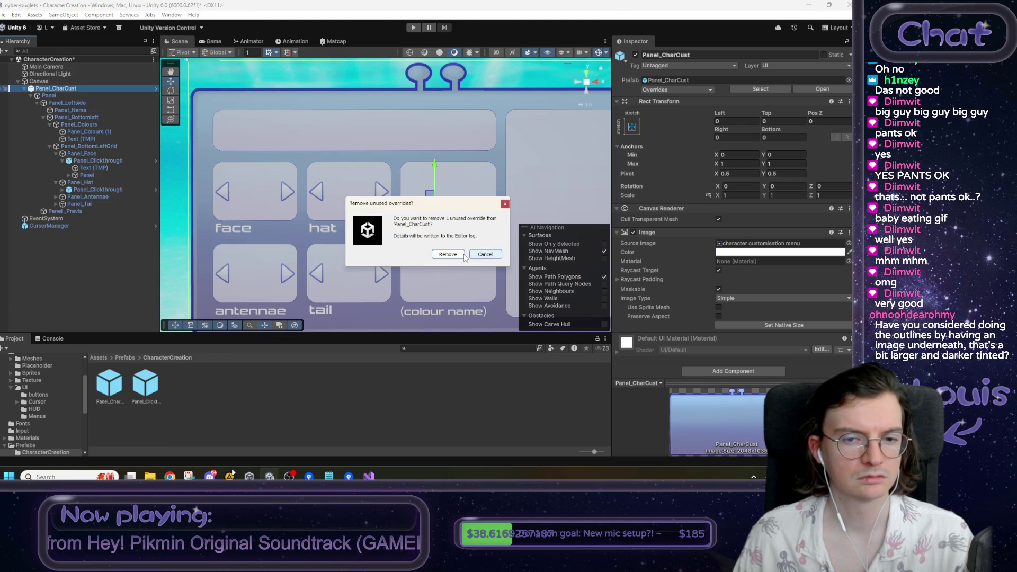
pyautogui.click(463, 258)
pyautogui.moveTo(409, 242)
pyautogui.mouseDown()
pyautogui.moveTo(338, 241)
pyautogui.moveTo(377, 234)
pyautogui.mouseUp()
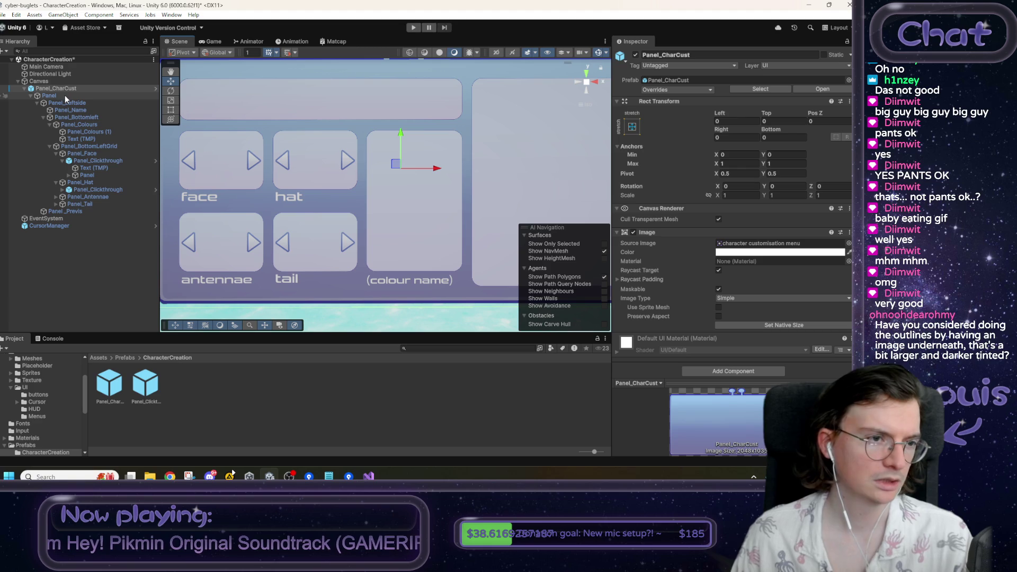
# - Inspect the Panel_Colours objects, then open the Panel_CharCust prefab for editing
pyautogui.click(97, 138)
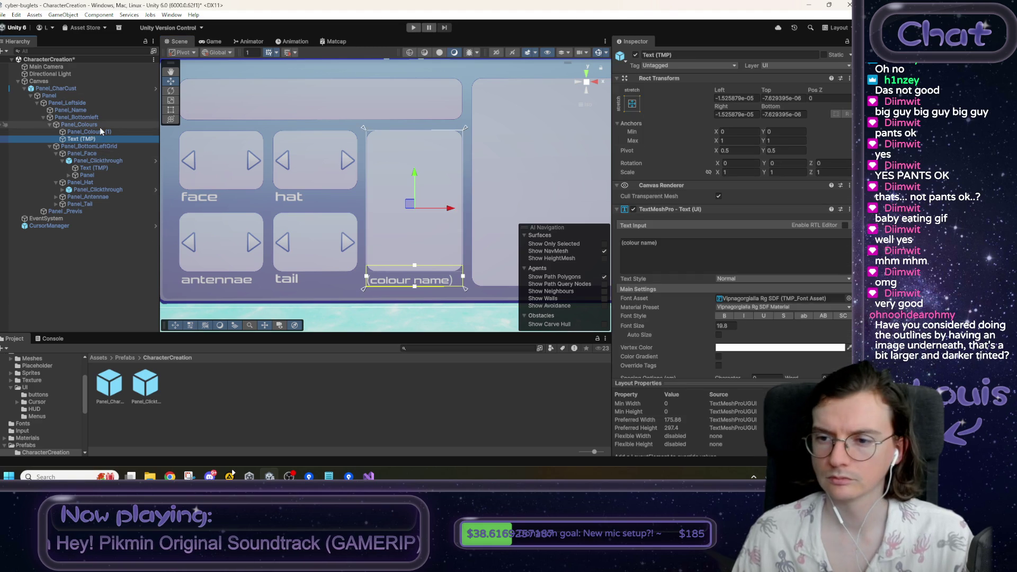
pyautogui.click(100, 127)
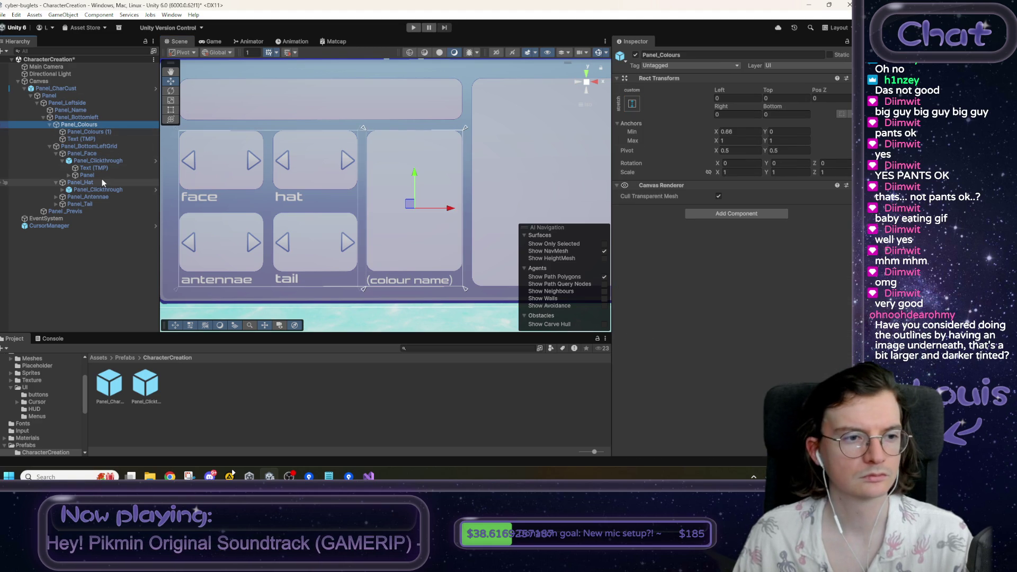
pyautogui.click(96, 131)
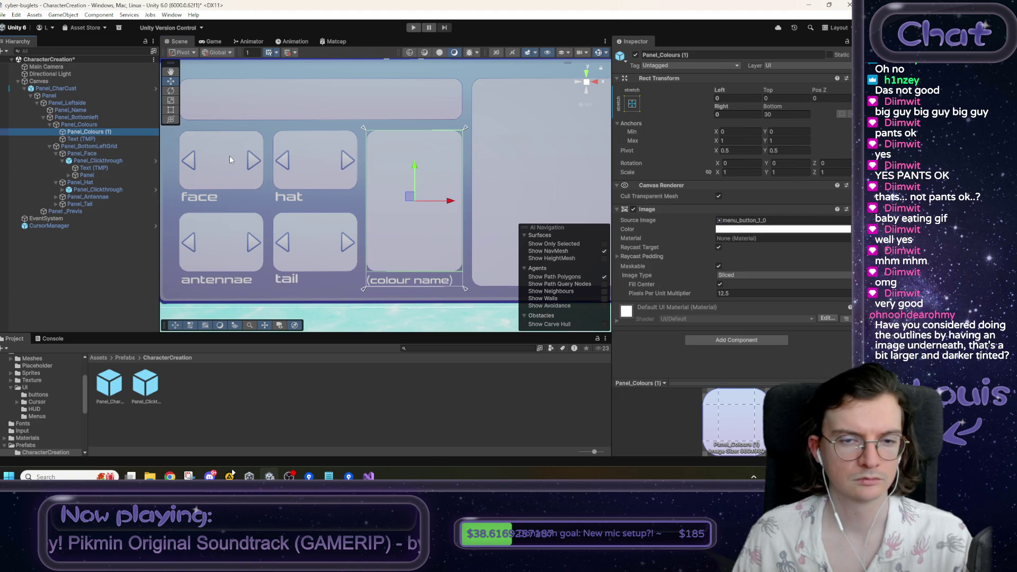
pyautogui.moveTo(230, 155); pyautogui.dragTo(261, 182)
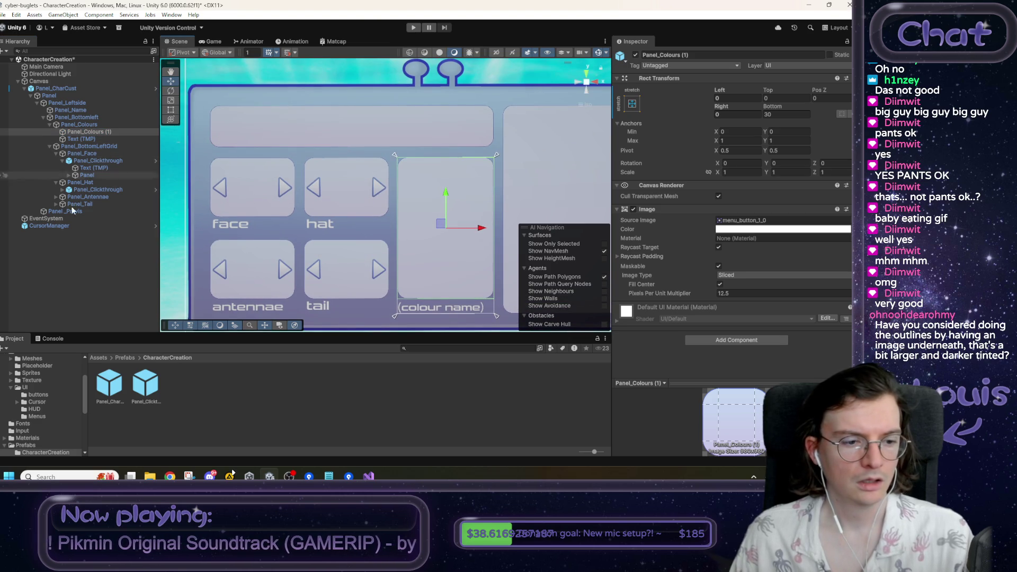
pyautogui.doubleClick(113, 387)
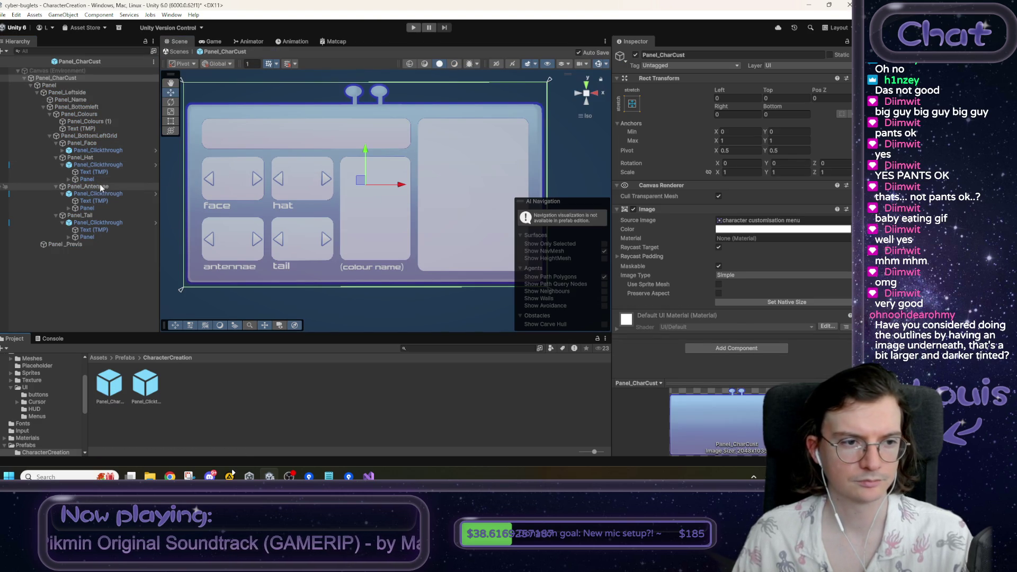
# - Duplicate Panel_Name, nest the copy inside it, and set its Min Y, Top and Bottom to 0
pyautogui.click(91, 173)
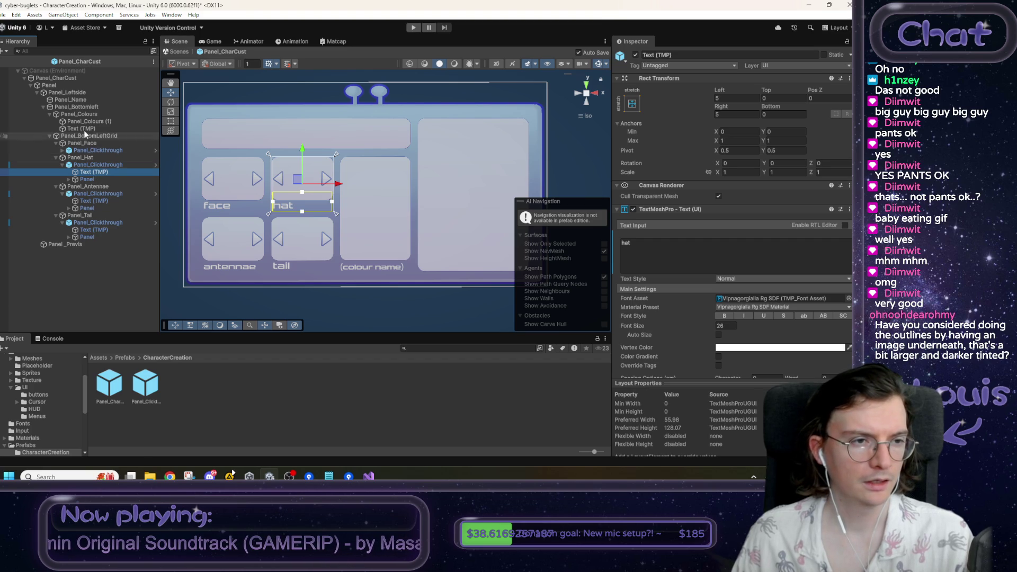
pyautogui.click(70, 100)
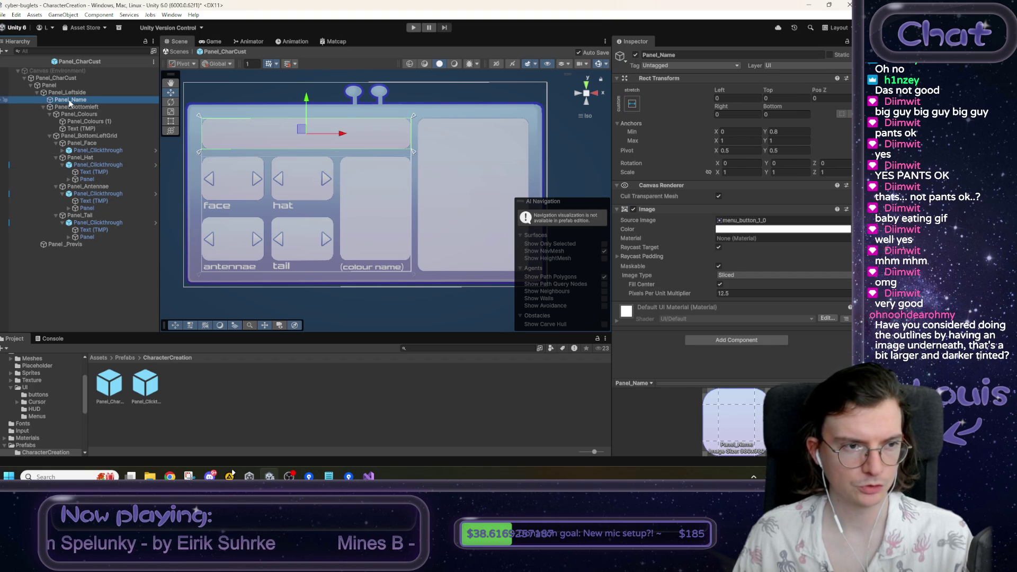
pyautogui.hotkey('ctrl', 'd')
pyautogui.moveTo(77, 107); pyautogui.dragTo(74, 100)
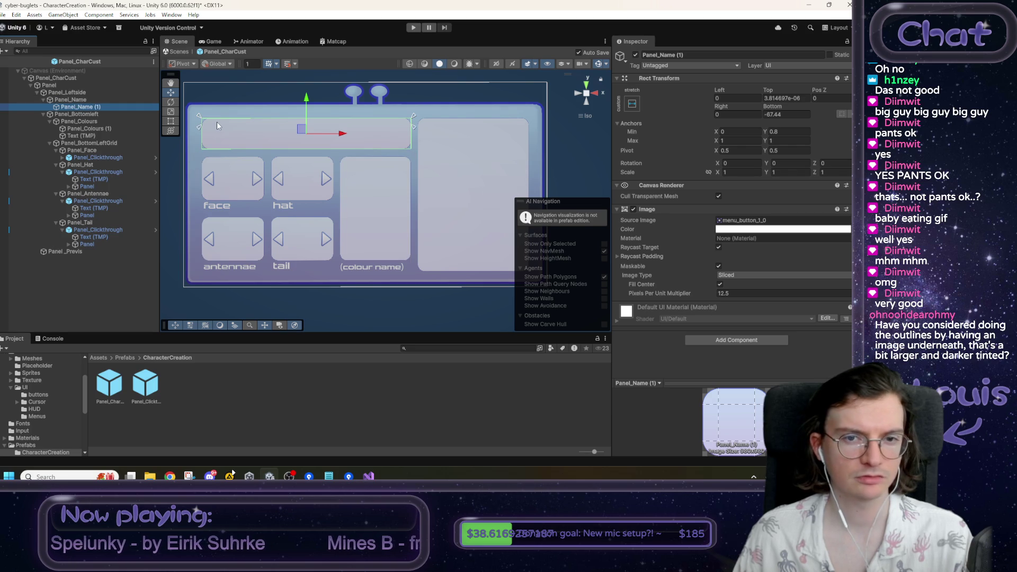
pyautogui.click(794, 131)
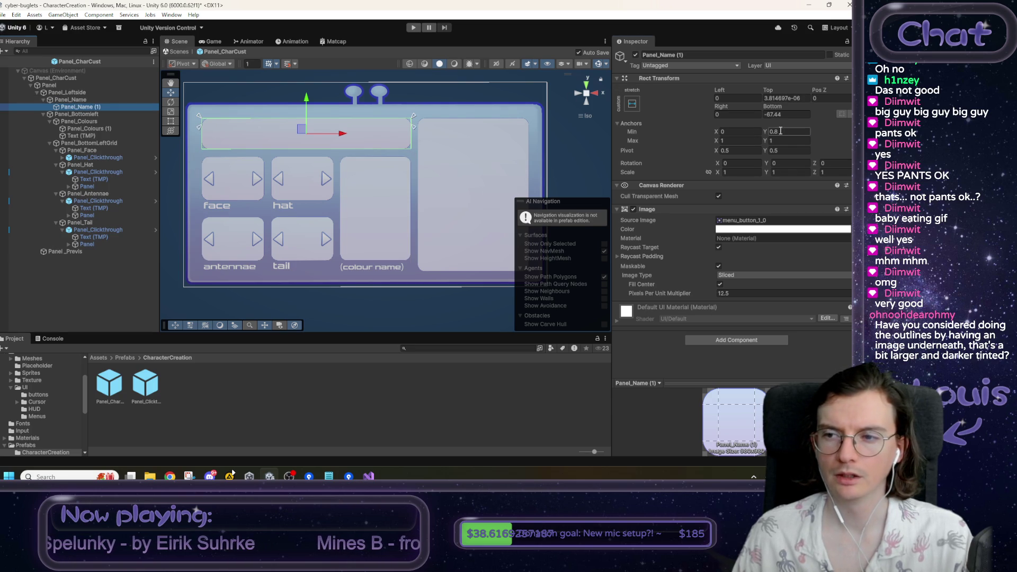
pyautogui.write('0')
pyautogui.click(787, 99)
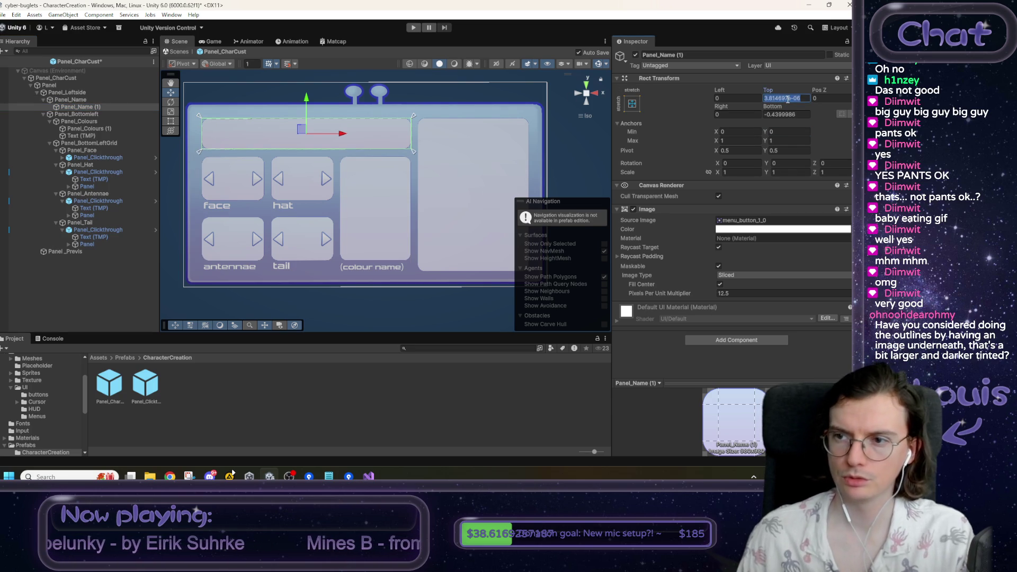
pyautogui.write('0')
pyautogui.click(787, 115)
pyautogui.write('0')
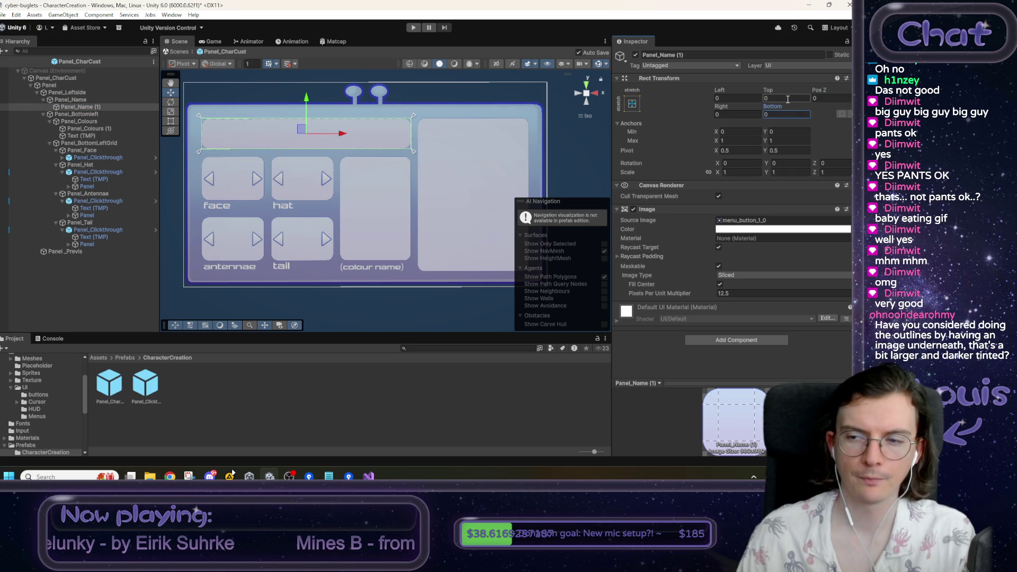
# - Remove the Image component from the original Panel_Name
pyautogui.click(71, 100)
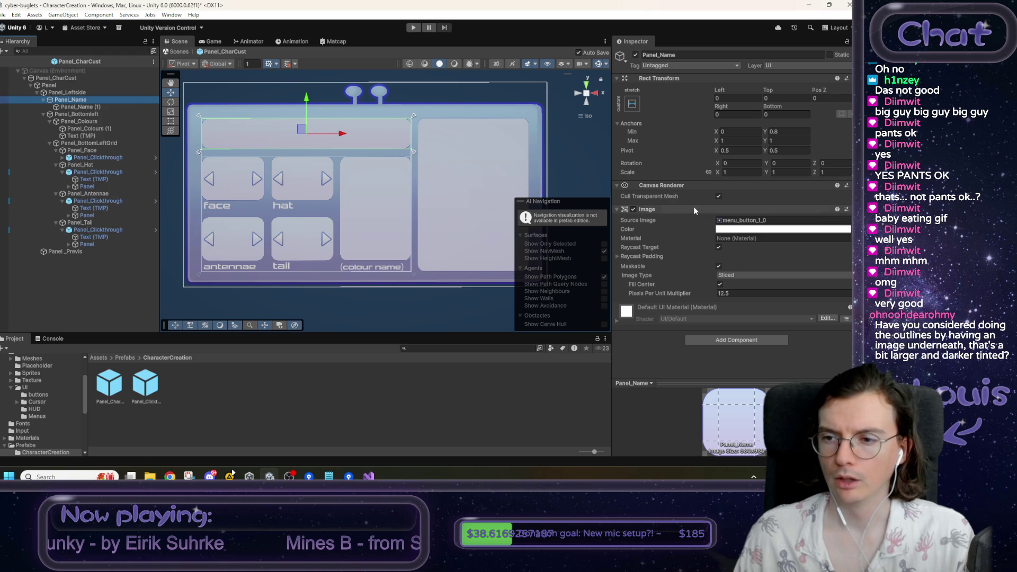
pyautogui.rightClick(666, 209)
pyautogui.click(689, 227)
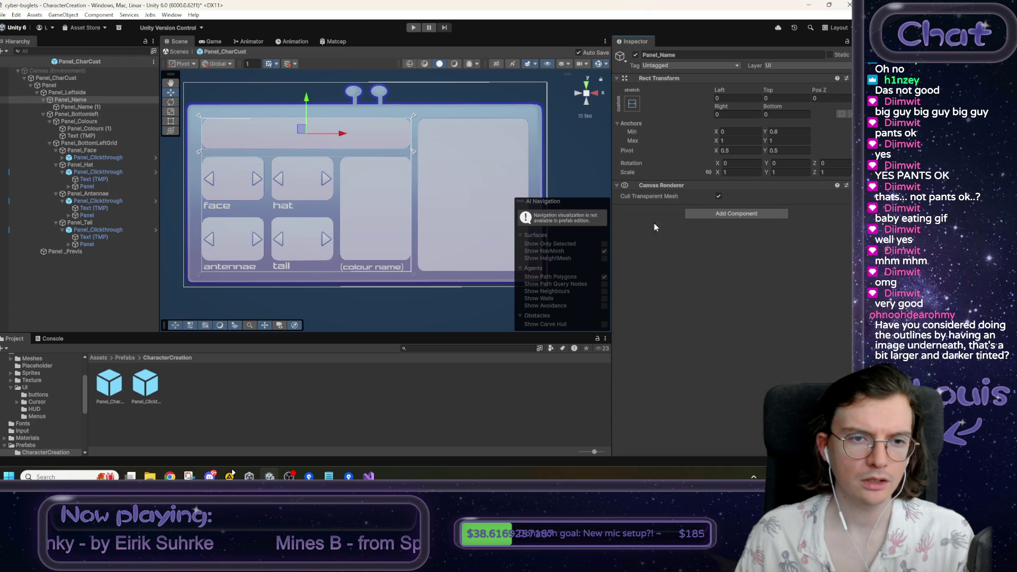
pyautogui.click(93, 110)
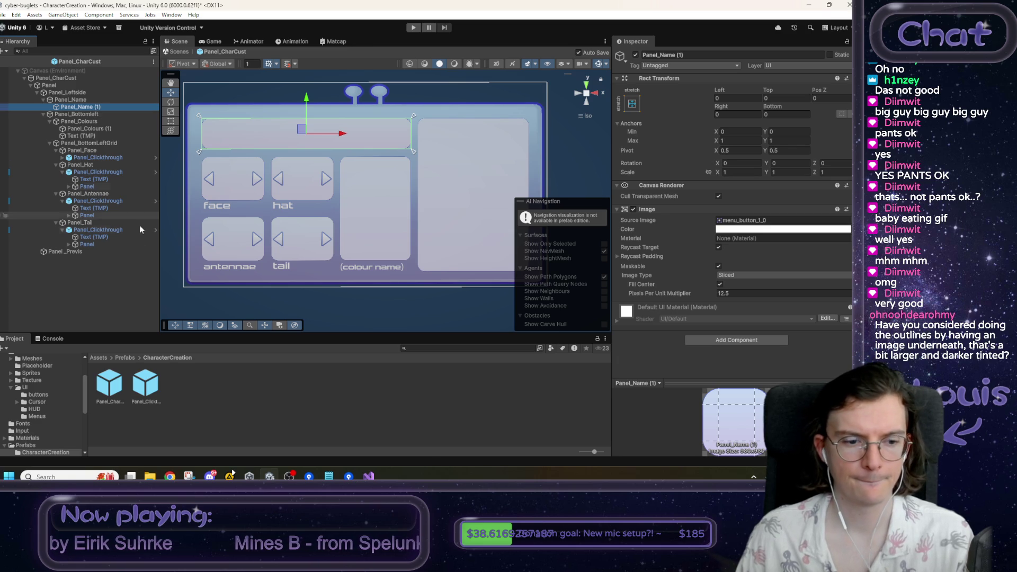
pyautogui.click(96, 181)
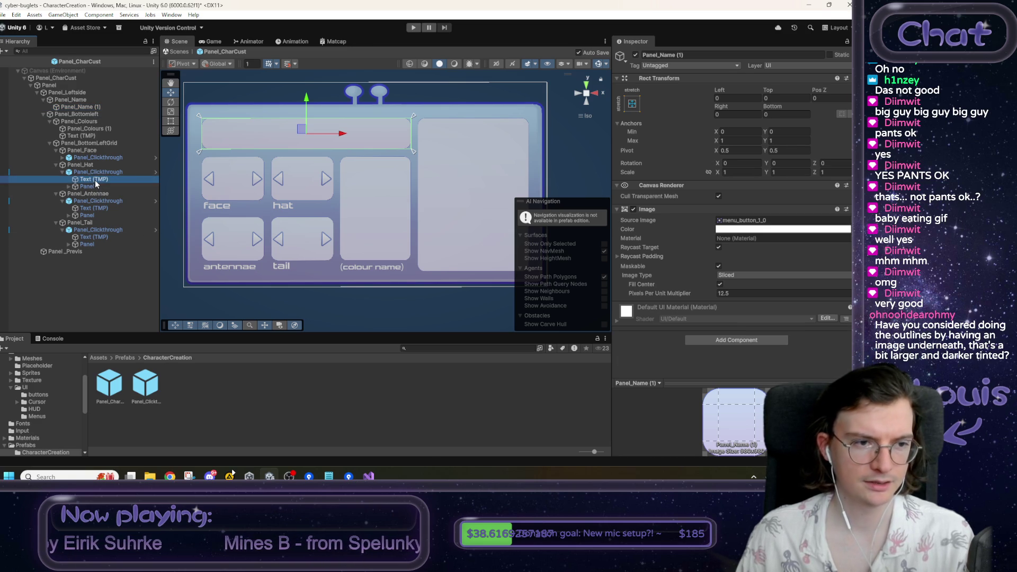
pyautogui.click(81, 101)
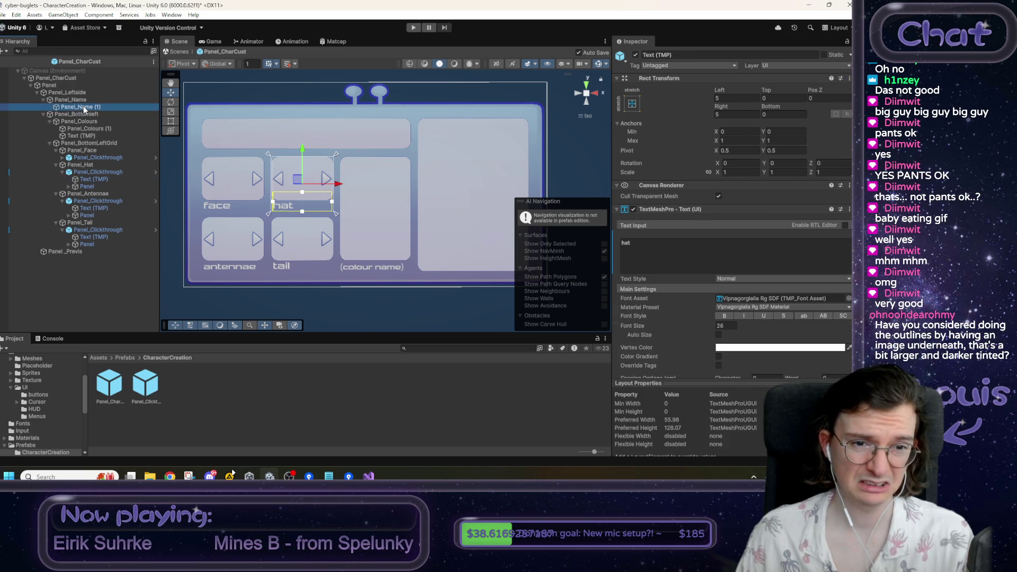
# - Paste the hat label into Panel_Name, zero all four offsets, and align its text to Top
pyautogui.hotkey('ctrl', 'shift', 'v')
pyautogui.click(733, 98)
pyautogui.write('0')
pyautogui.press('Tab')
pyautogui.write('0')
pyautogui.press('Tab')
pyautogui.press('Tab')
pyautogui.write('0')
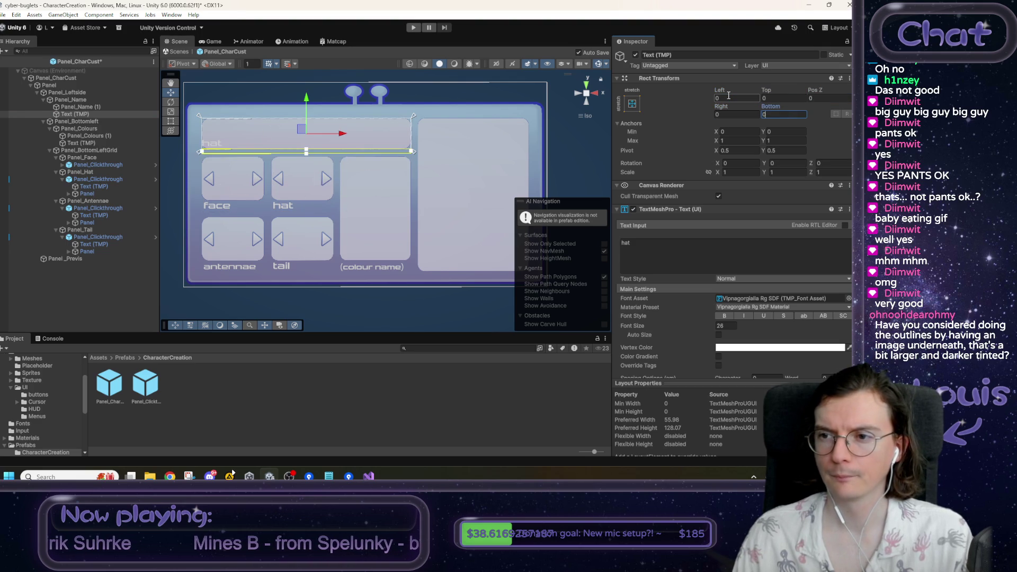
pyautogui.press('Tab')
pyautogui.write('0')
pyautogui.scroll(-3, 720, 323)
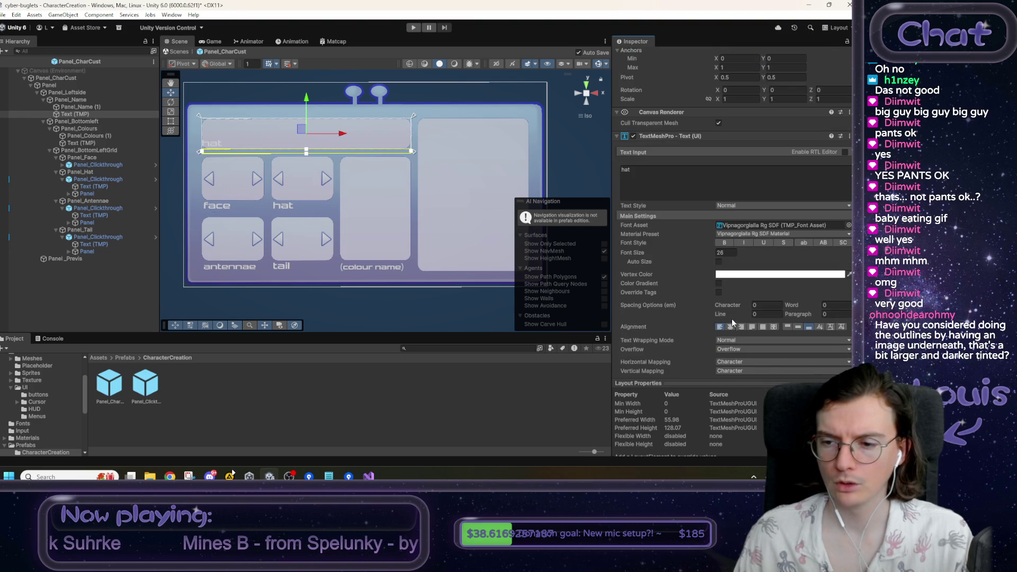
pyautogui.click(787, 327)
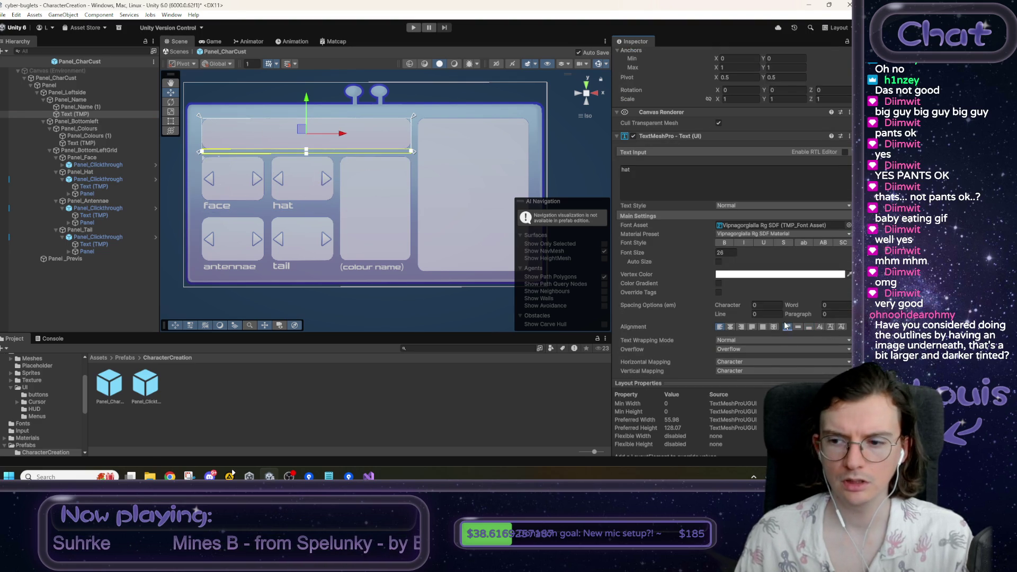
# - Place the label above the name box with a Top offset of -30, comparing against the mockup
pyautogui.moveTo(305, 151)
pyautogui.mouseDown()
pyautogui.moveTo(306, 119)
pyautogui.moveTo(307, 148)
pyautogui.mouseUp()
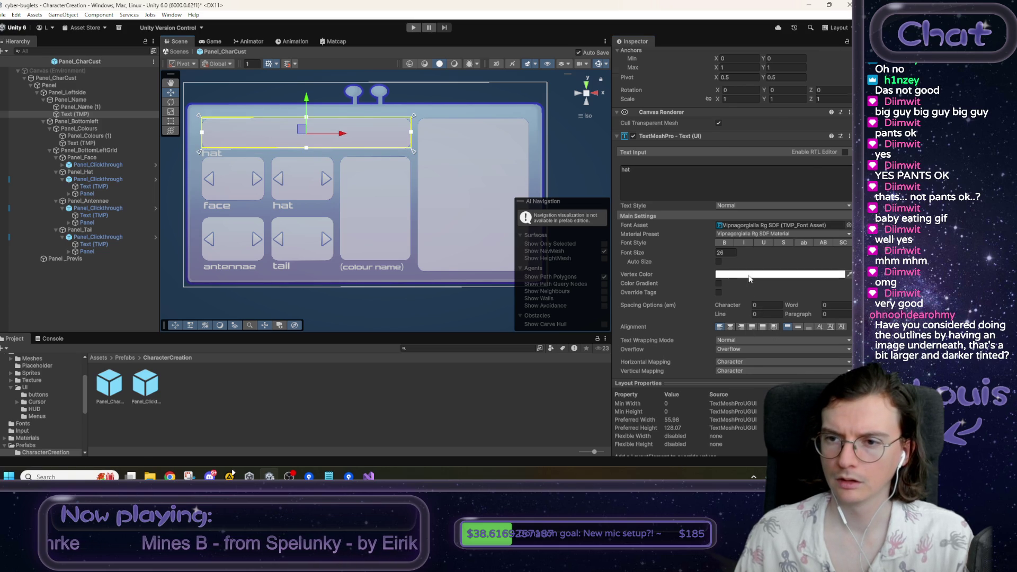
pyautogui.scroll(3, 750, 279)
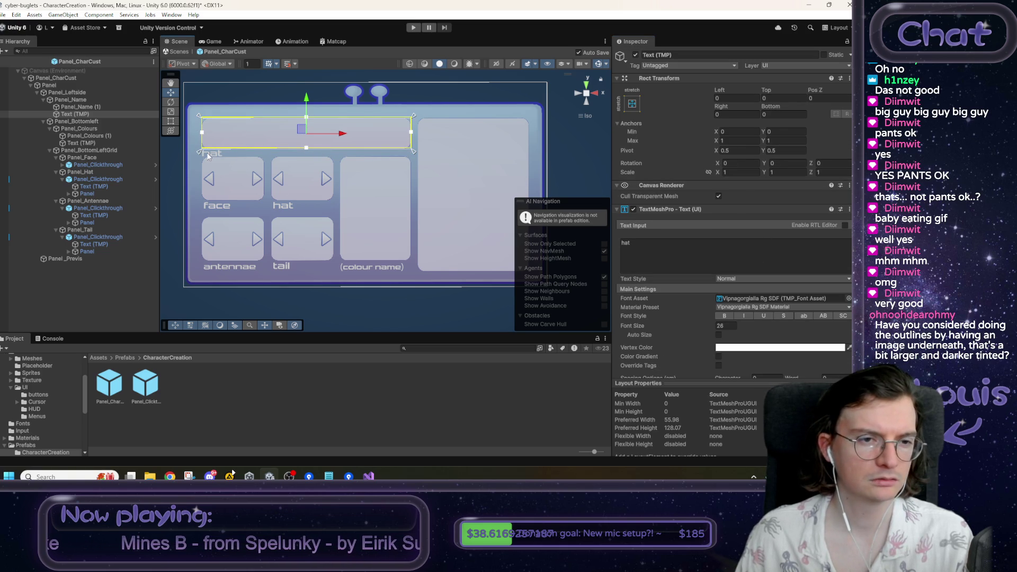
pyautogui.moveTo(300, 147)
pyautogui.mouseDown()
pyautogui.moveTo(314, 100)
pyautogui.moveTo(304, 152)
pyautogui.mouseUp()
pyautogui.moveTo(309, 106)
pyautogui.mouseDown()
pyautogui.moveTo(308, 132)
pyautogui.moveTo(306, 119)
pyautogui.mouseUp()
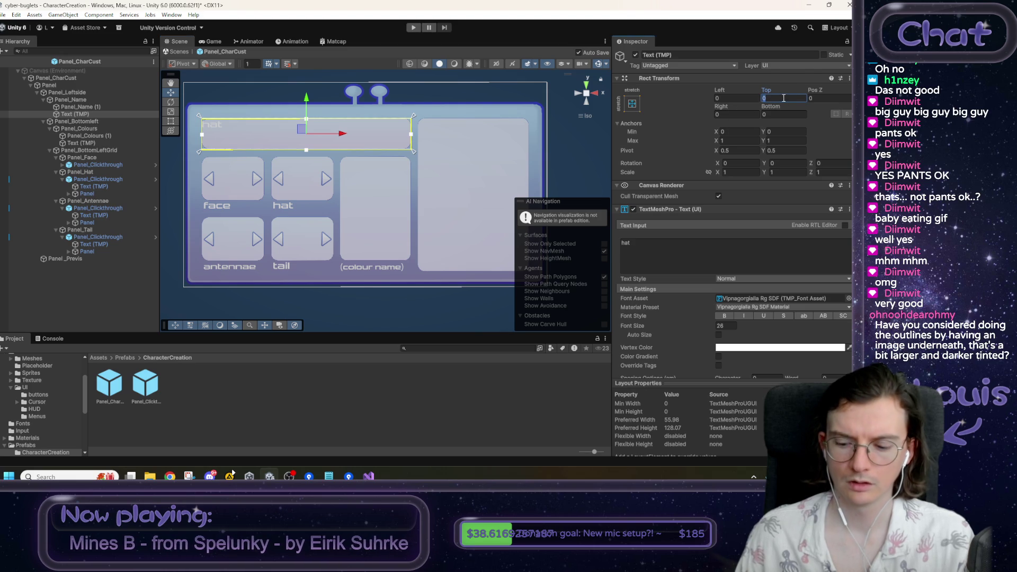
pyautogui.write('-30')
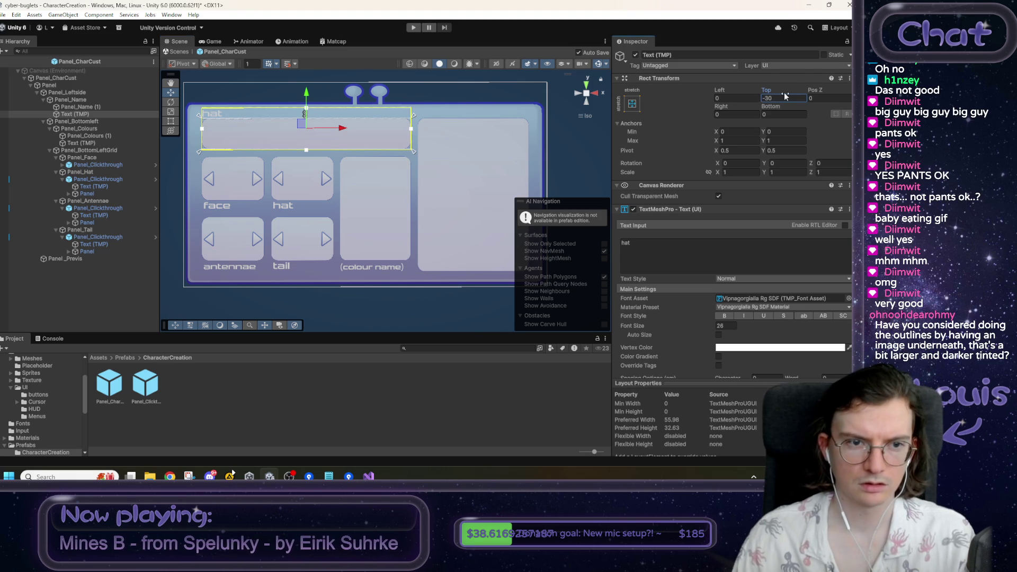
pyautogui.click(640, 256)
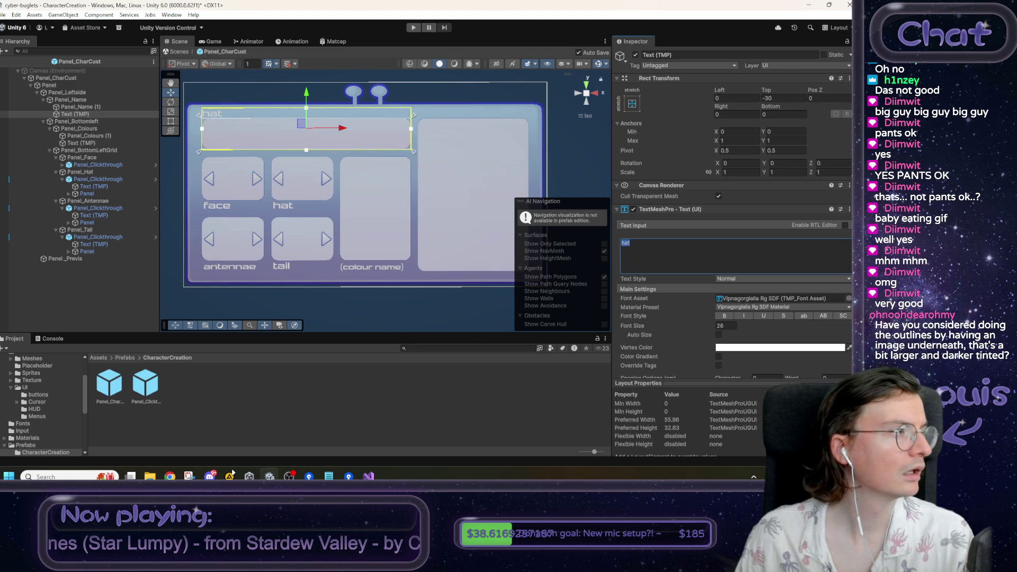
pyautogui.click(170, 476)
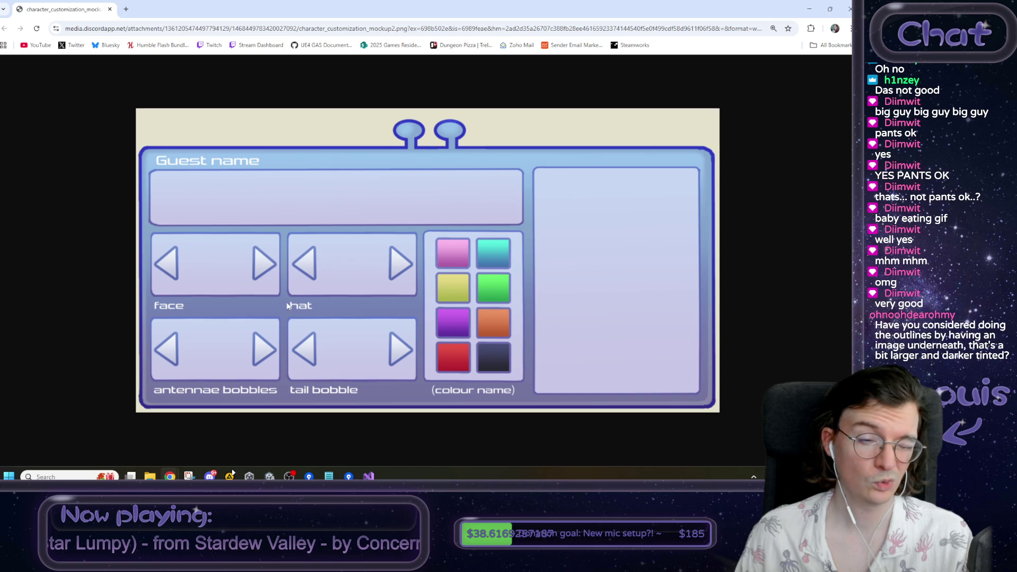
pyautogui.hotkey('alt', 'Tab')
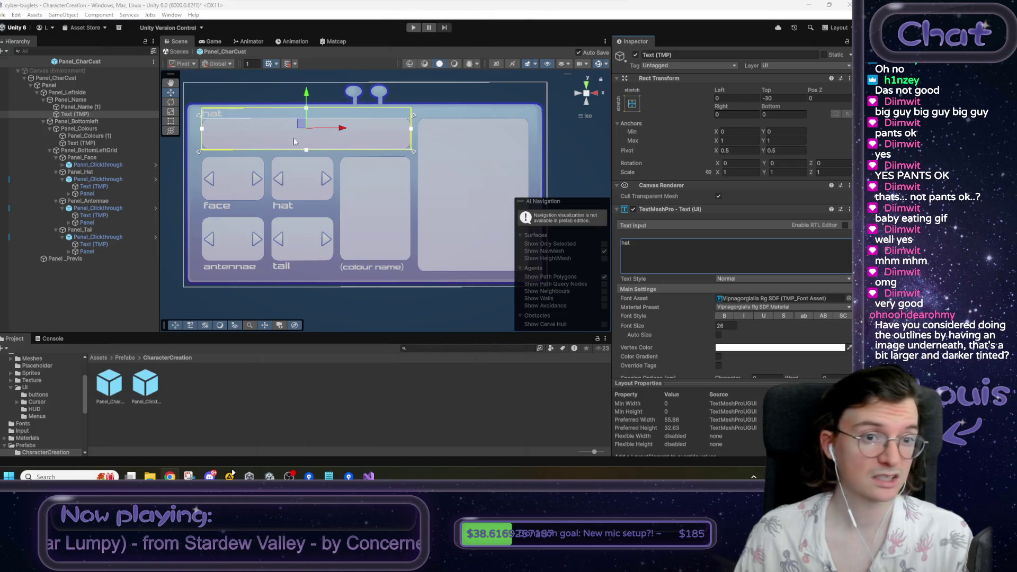
# - Change the name caption's text from 'hat' to 'guest name'
pyautogui.hotkey('ctrl', 'a')
pyautogui.click(306, 153)
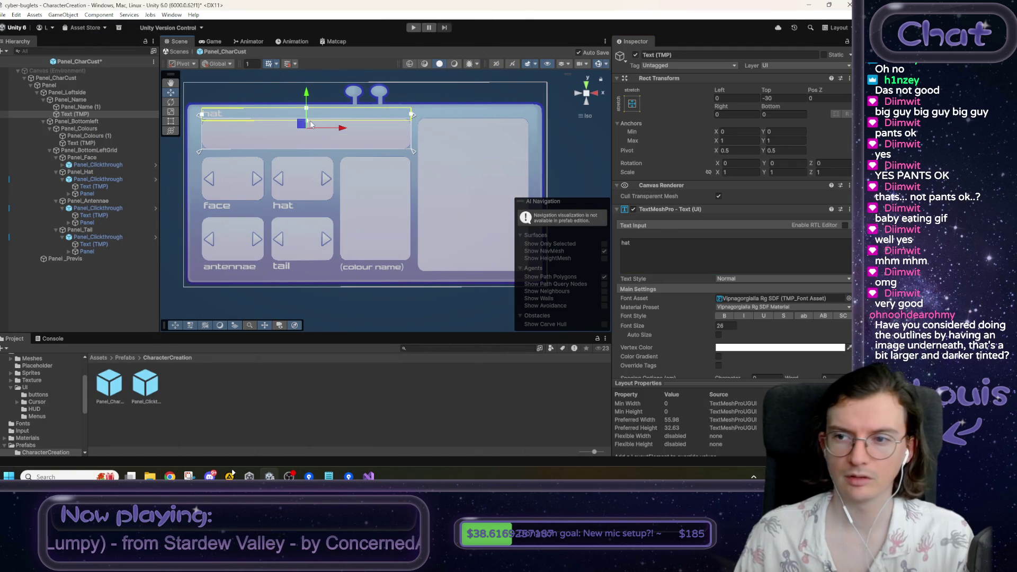
pyautogui.click(666, 243)
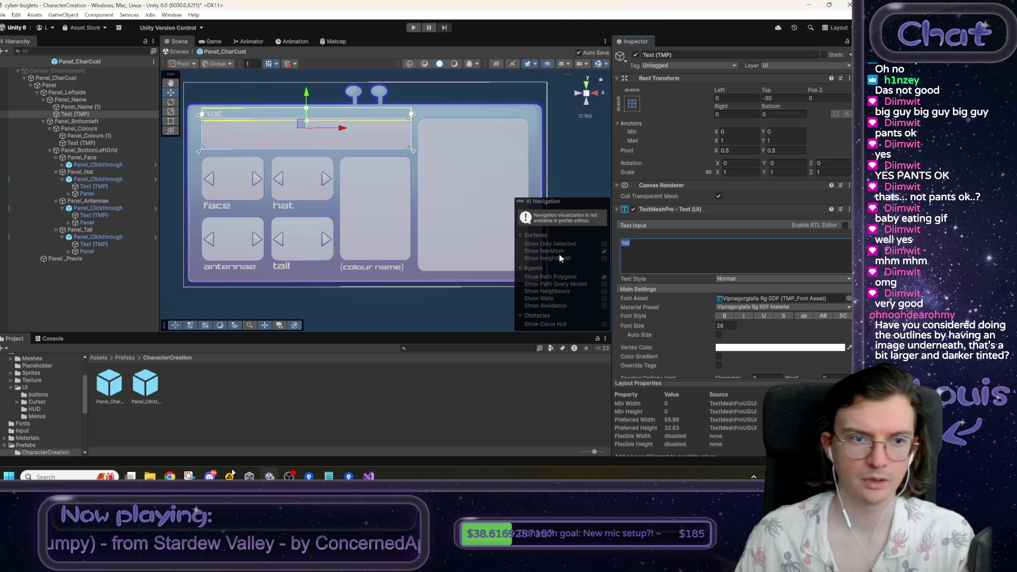
pyautogui.write('guest name')
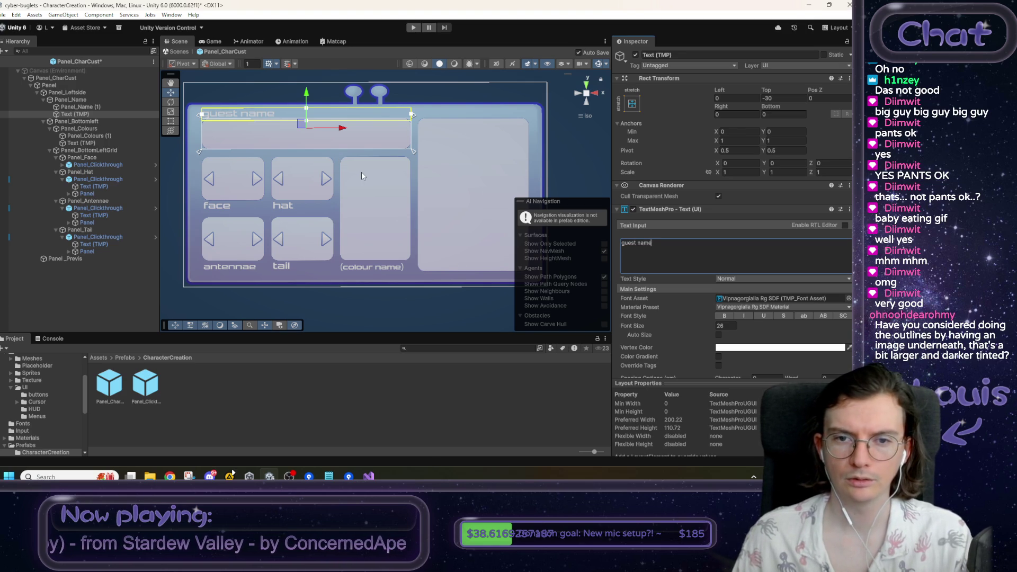
# - Set the inner content Panel's maximum Y anchor to 0.8, keeping its -14 top offset
pyautogui.click(81, 100)
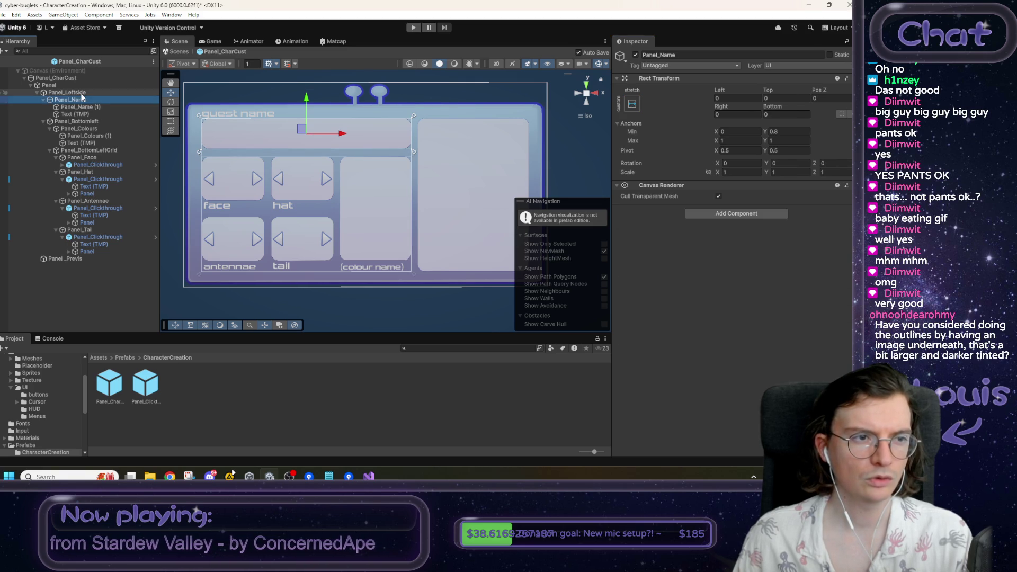
pyautogui.click(79, 93)
pyautogui.click(78, 84)
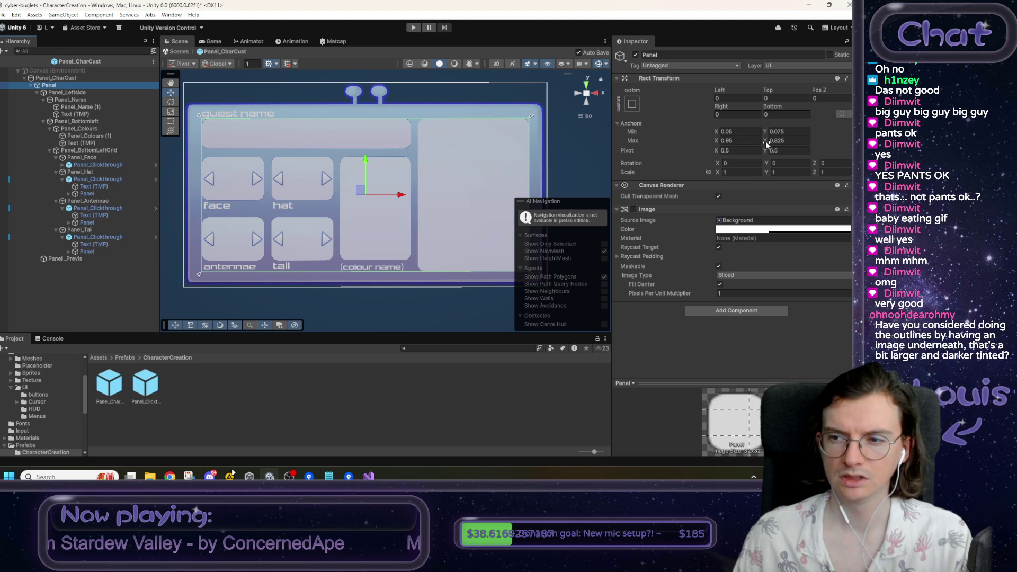
pyautogui.click(767, 132)
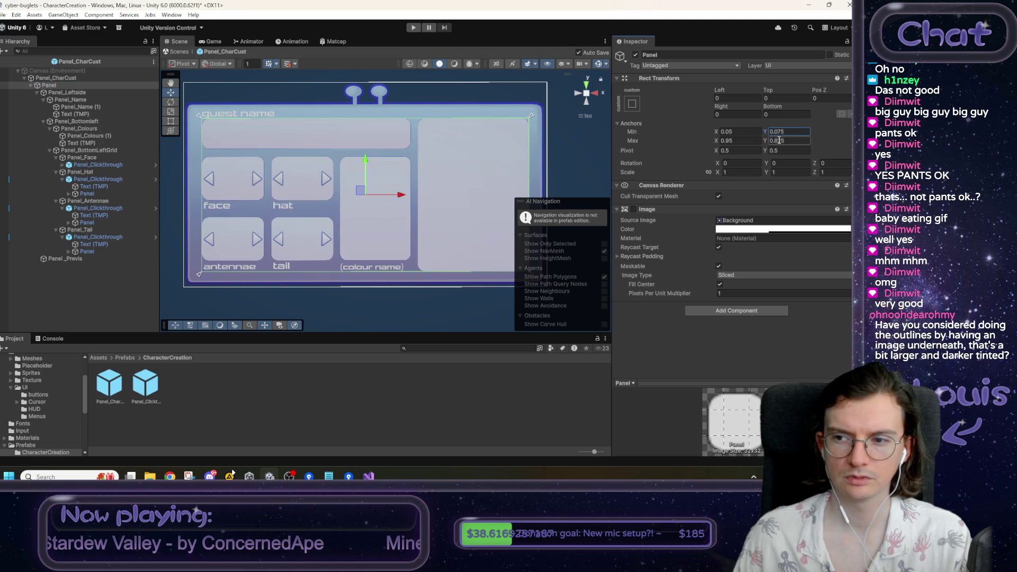
pyautogui.write('0.8')
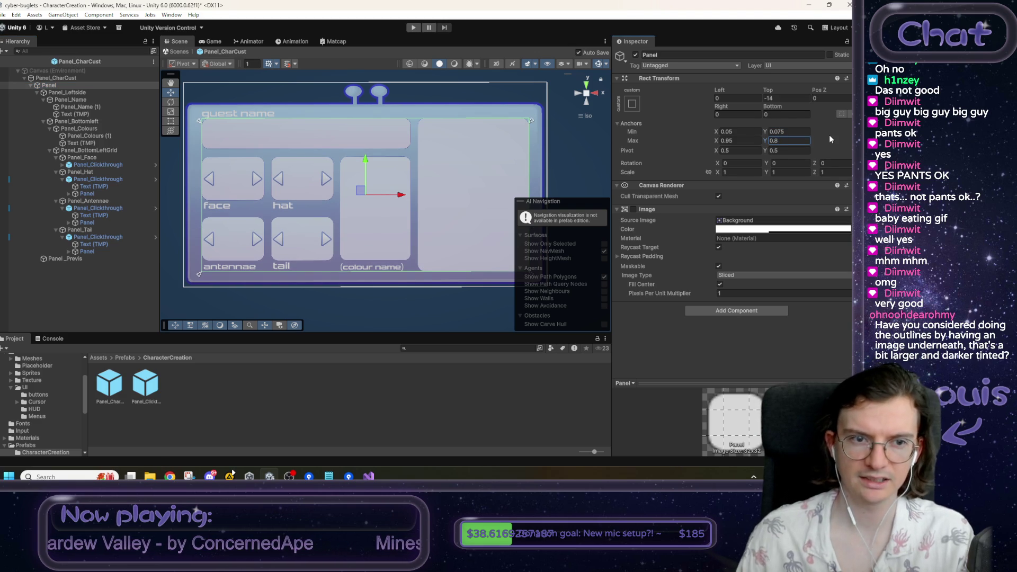
pyautogui.click(777, 98)
pyautogui.write('0')
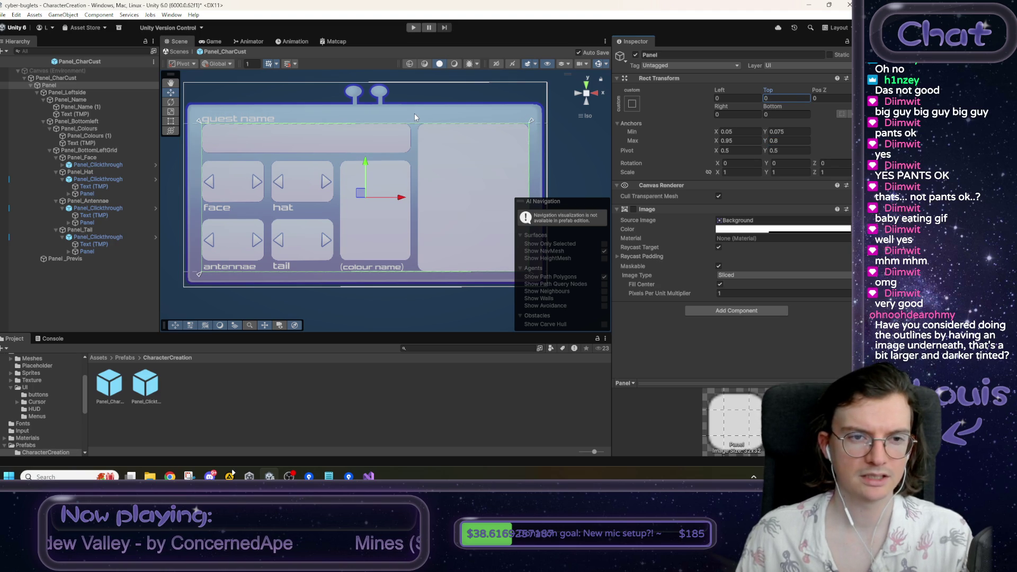
pyautogui.hotkey('ctrl', 'z')
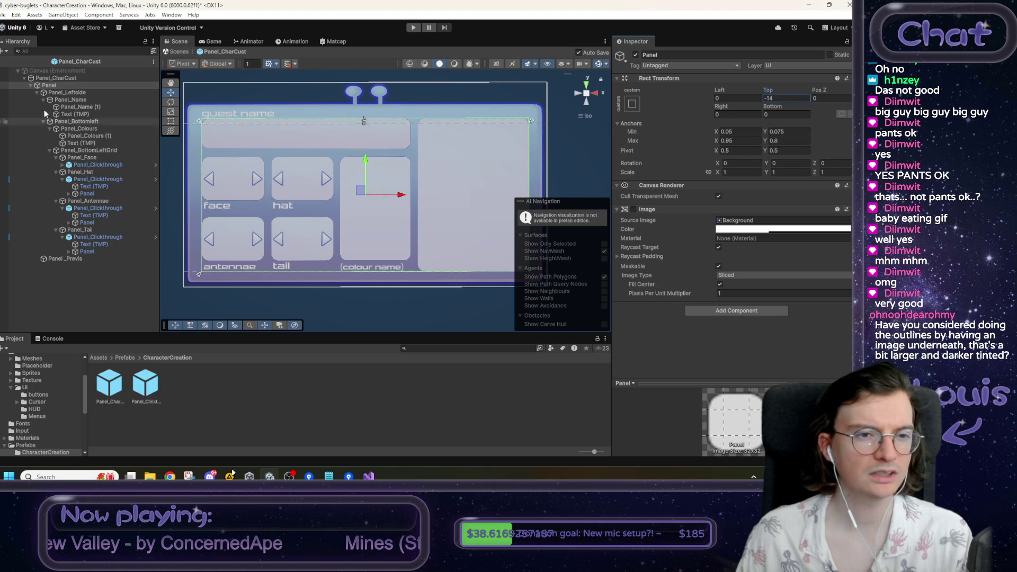
pyautogui.hotkey('alt', 'Tab')
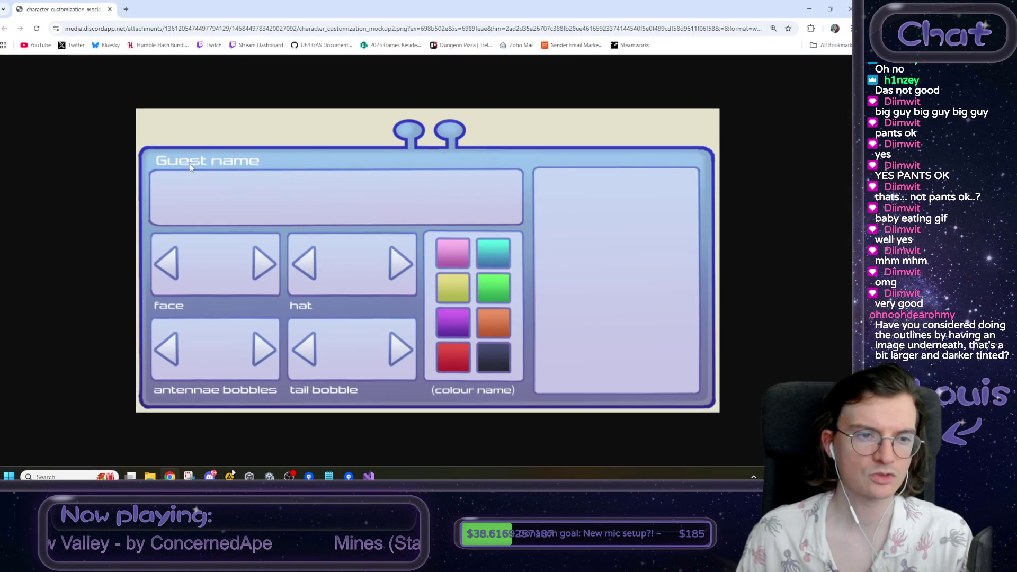
pyautogui.hotkey('alt', 'Tab')
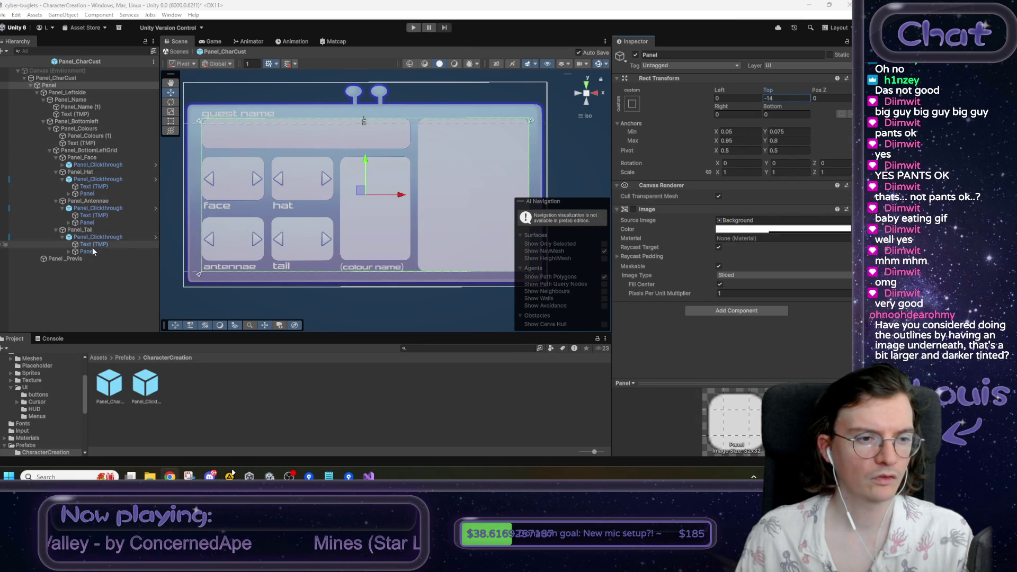
# - Give the 'guest name' heading a Left offset of 15 and check it in the Game view
pyautogui.click(97, 114)
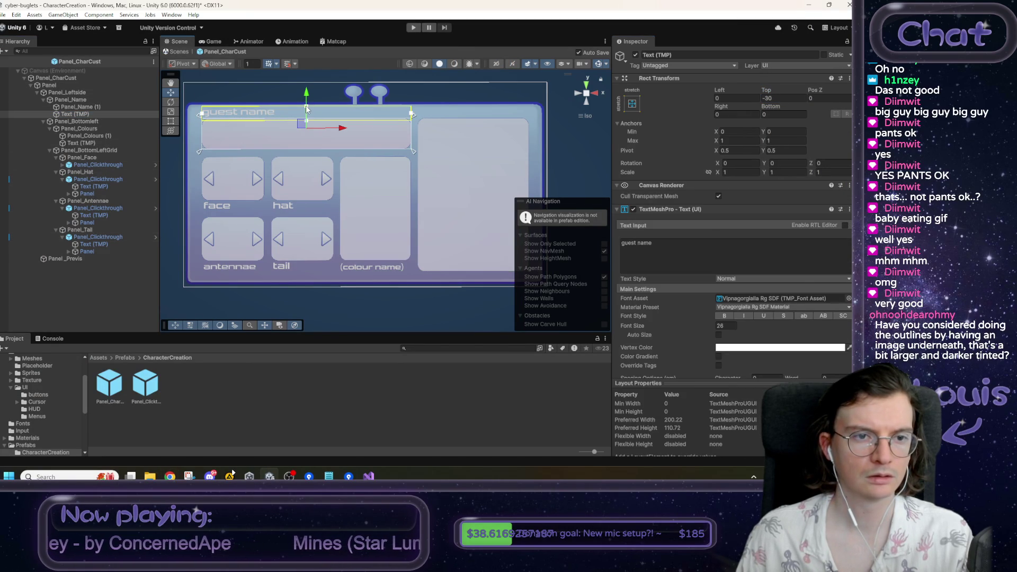
pyautogui.click(233, 91)
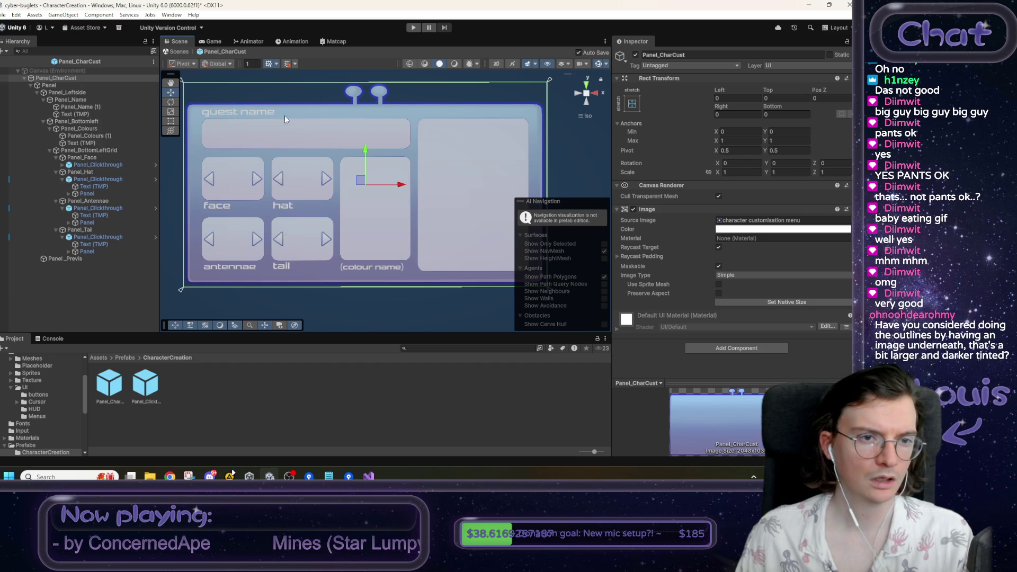
pyautogui.click(94, 113)
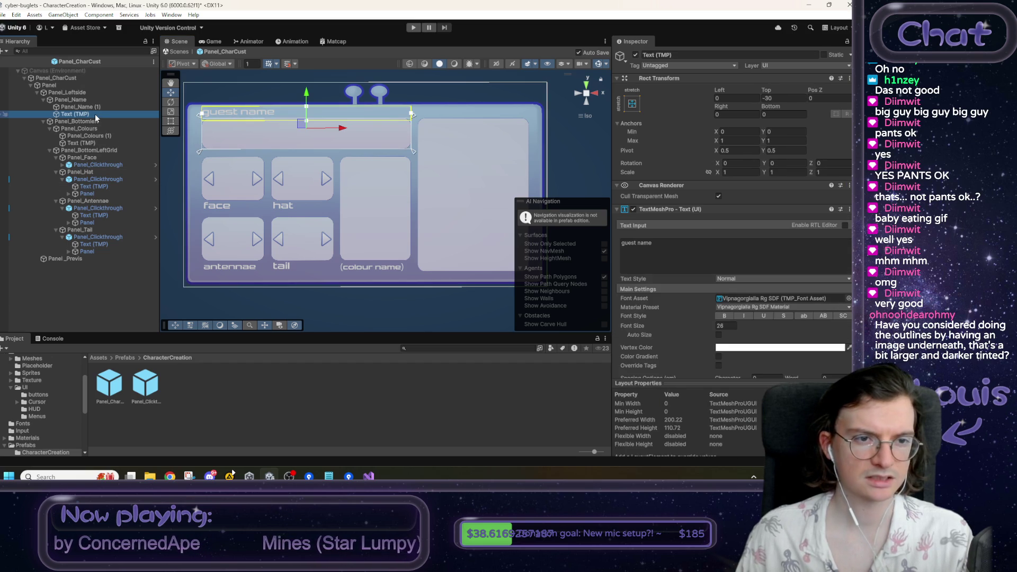
pyautogui.click(732, 113)
pyautogui.click(726, 98)
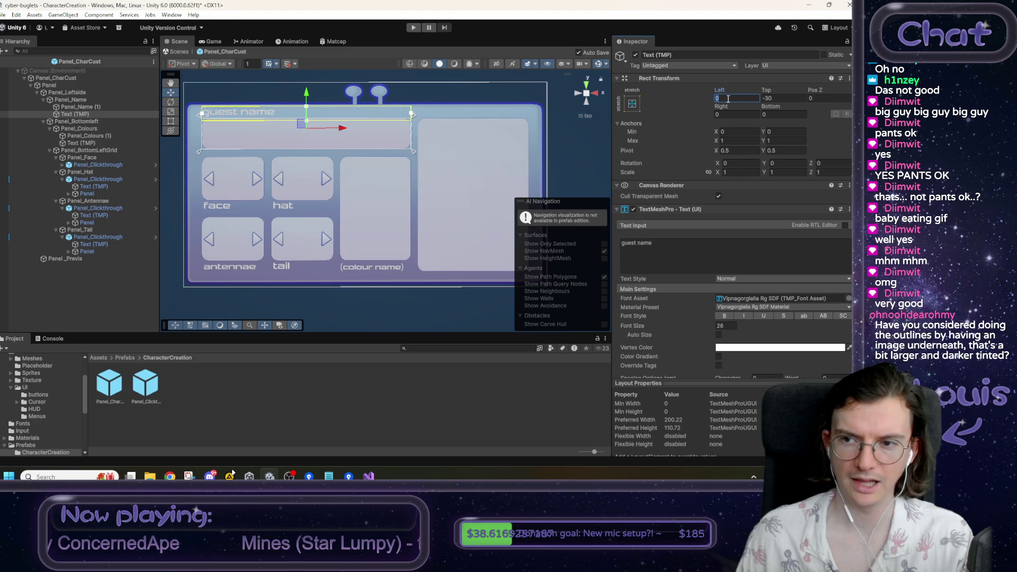
pyautogui.write('15')
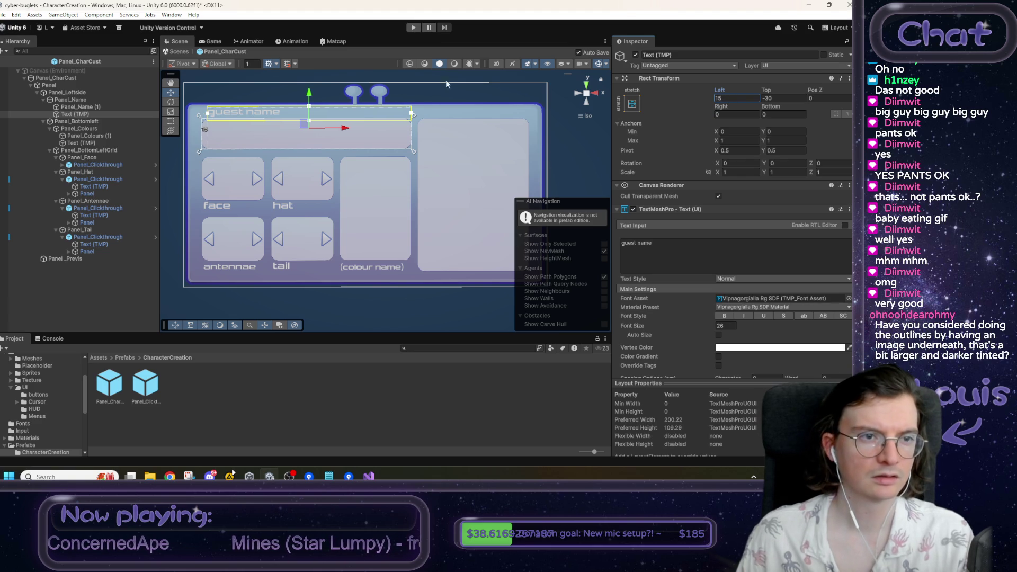
pyautogui.click(210, 42)
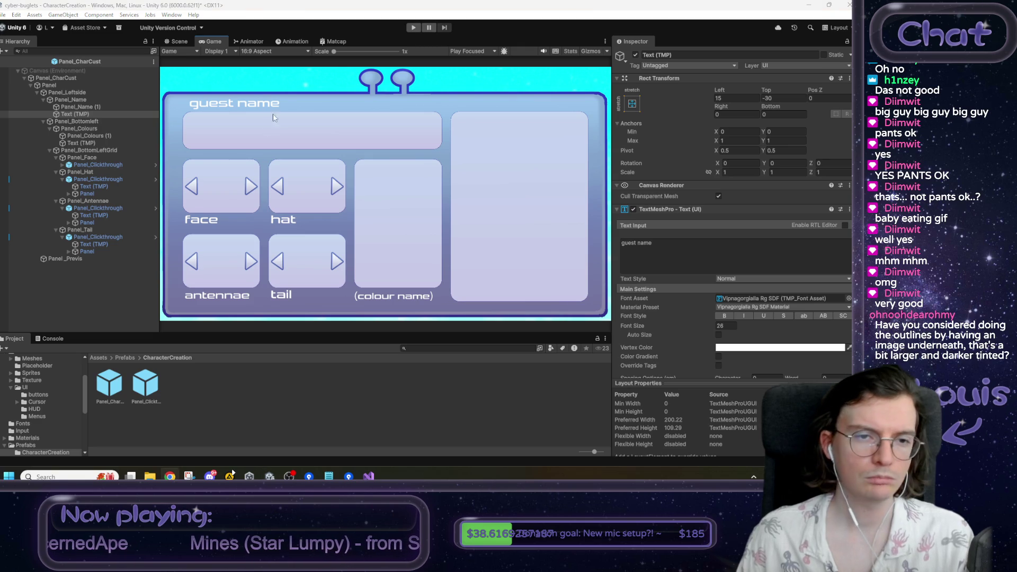
pyautogui.click(179, 42)
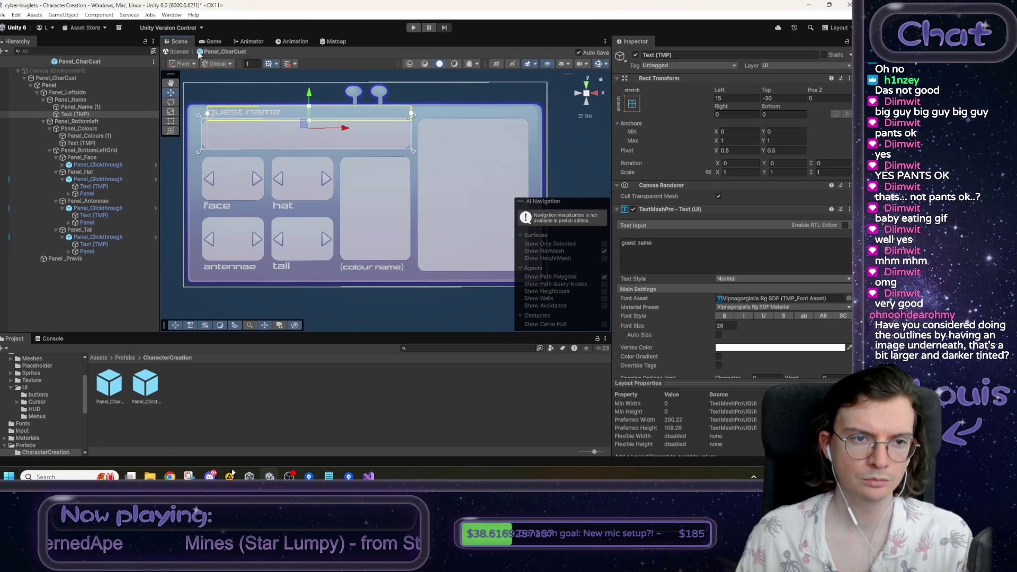
pyautogui.click(576, 149)
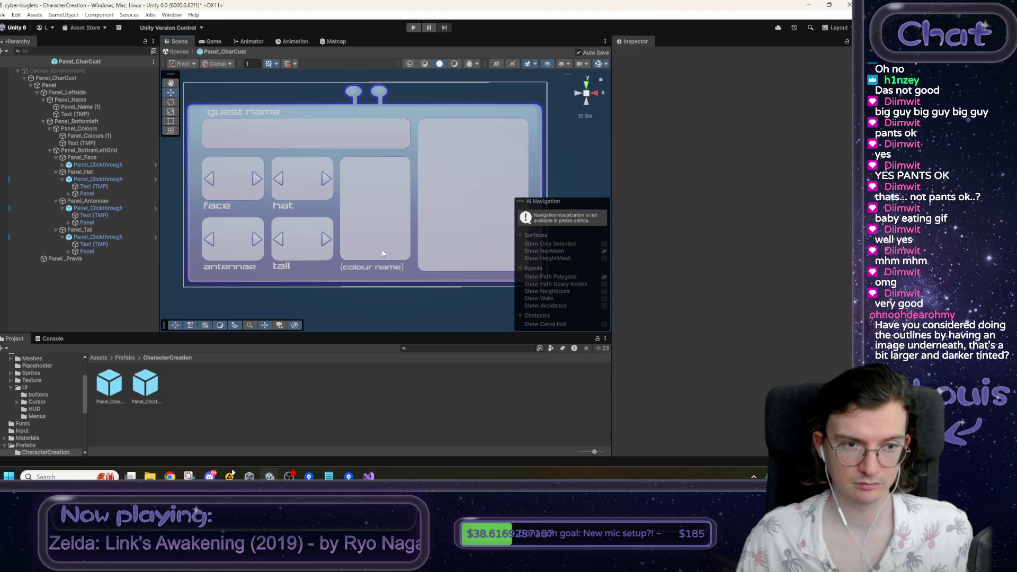
# - Add an Input Field - TextMeshPro as a child of Panel_Name (1)
pyautogui.click(107, 110)
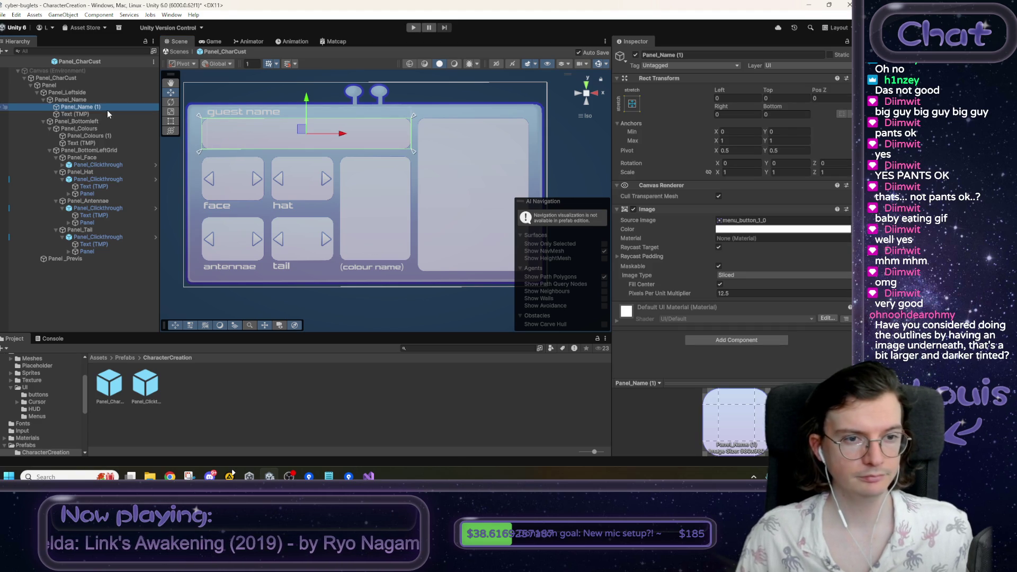
pyautogui.rightClick(107, 109)
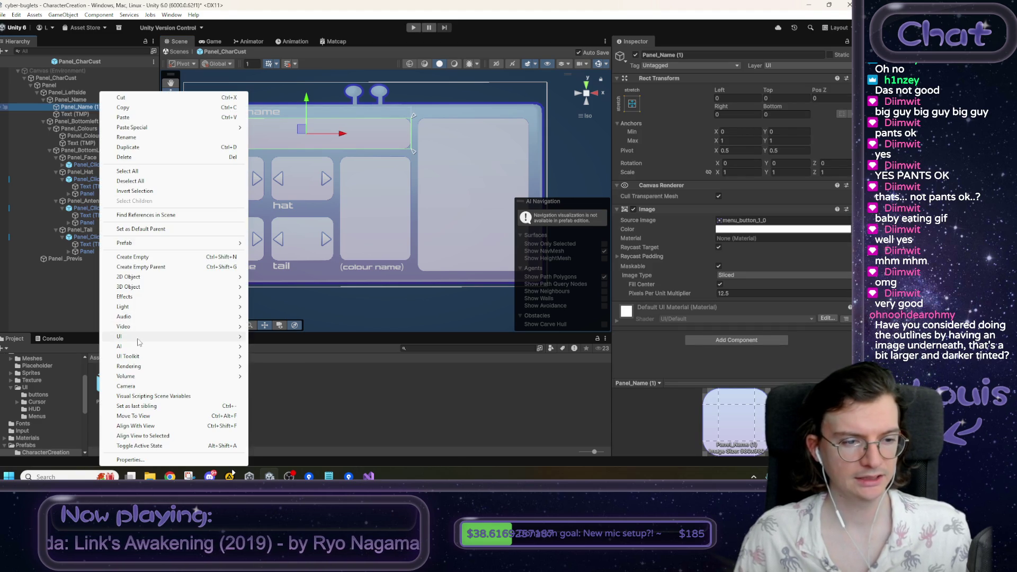
pyautogui.moveTo(140, 339)
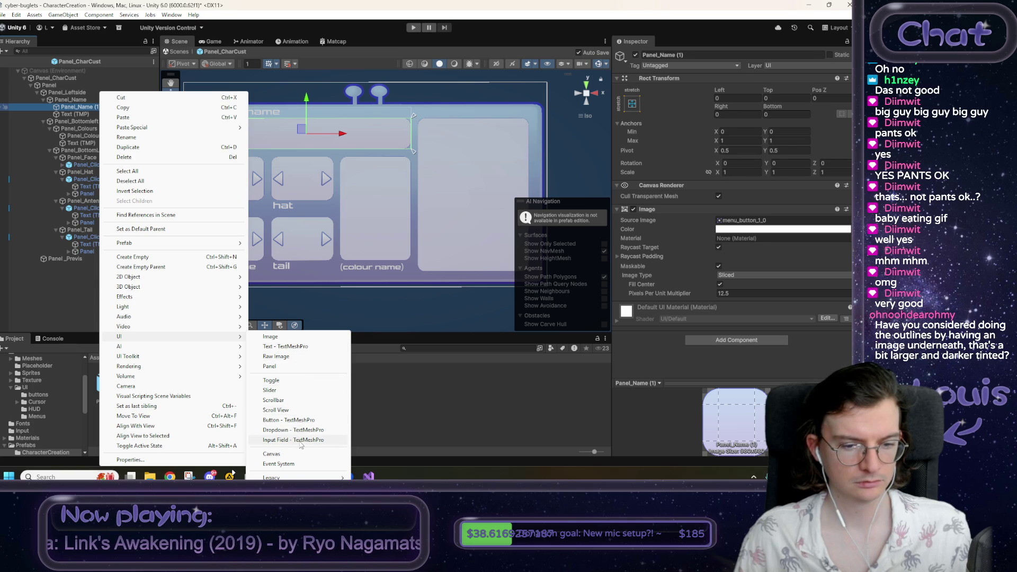
pyautogui.click(300, 440)
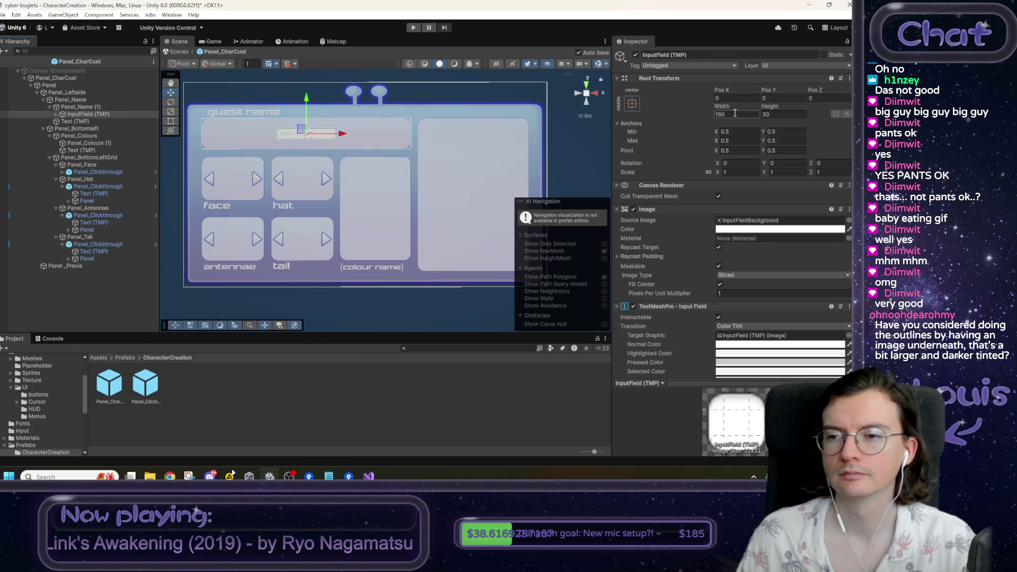
# - Set the input field's anchors to Min 0,0 and Max 1,1
pyautogui.click(732, 131)
pyautogui.write('0')
pyautogui.press('Tab')
pyautogui.write('0')
pyautogui.press('Tab')
pyautogui.write('1')
pyautogui.press('Tab')
pyautogui.write('1')
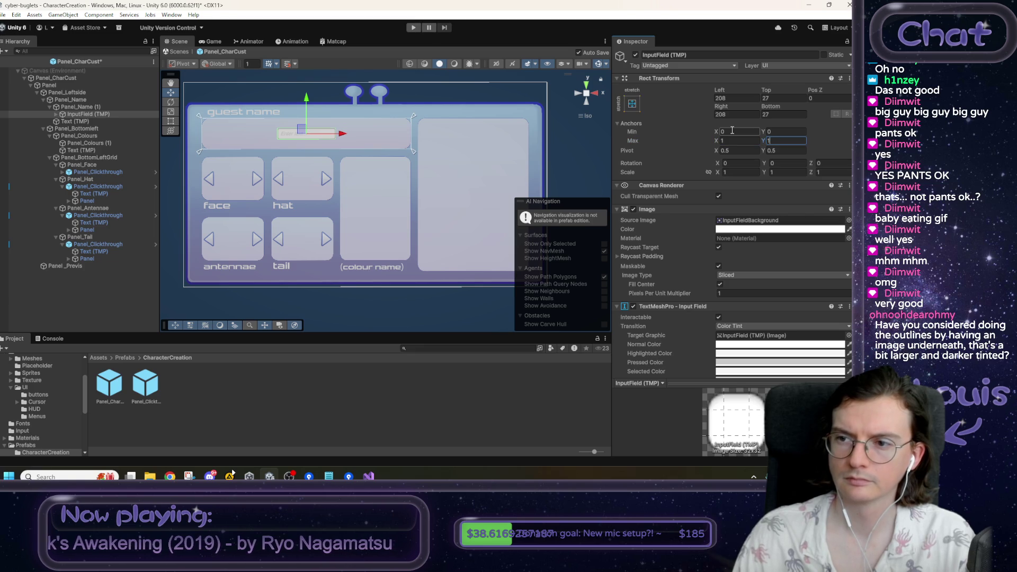
# - Zero the Left, Top, Right and Bottom offsets so the field fills the box
pyautogui.click(728, 97)
pyautogui.write('0')
pyautogui.press('Tab')
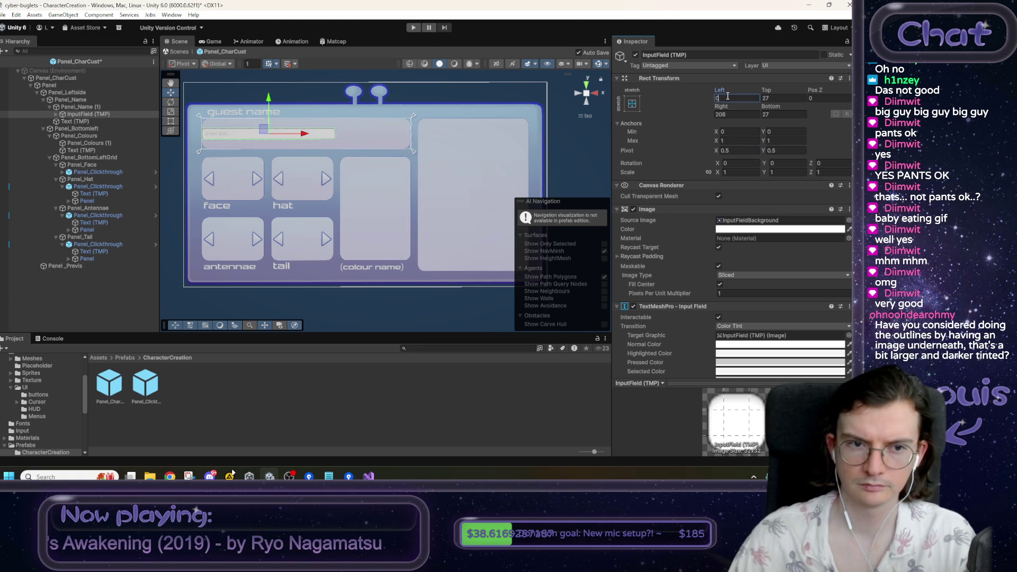
pyautogui.write('0')
pyautogui.press('Tab')
pyautogui.press('Tab')
pyautogui.write('0')
pyautogui.press('Tab')
pyautogui.write('0')
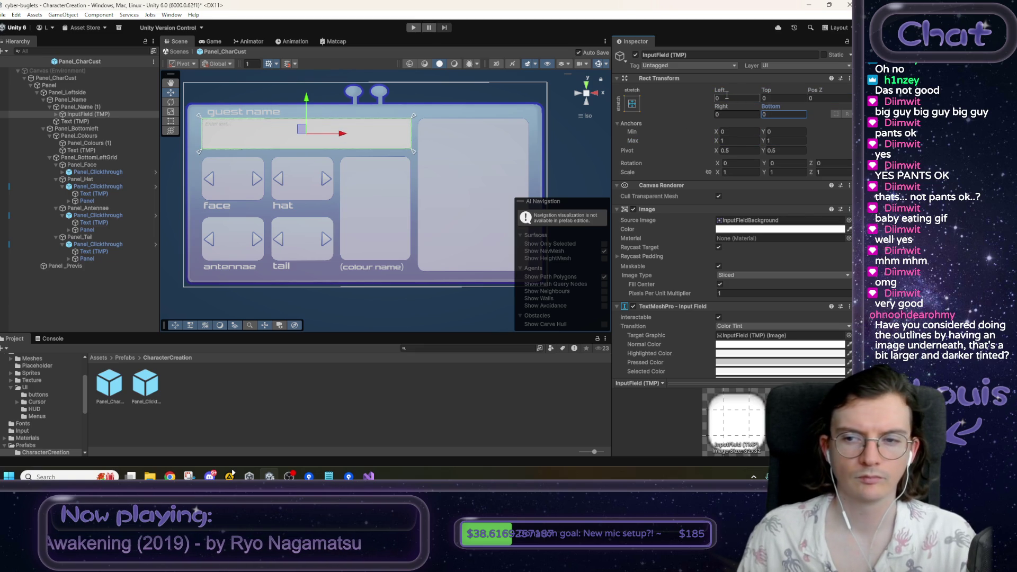
pyautogui.click(56, 115)
# - Change the input field's Placeholder text to lowercase 'enter name...'
pyautogui.click(62, 122)
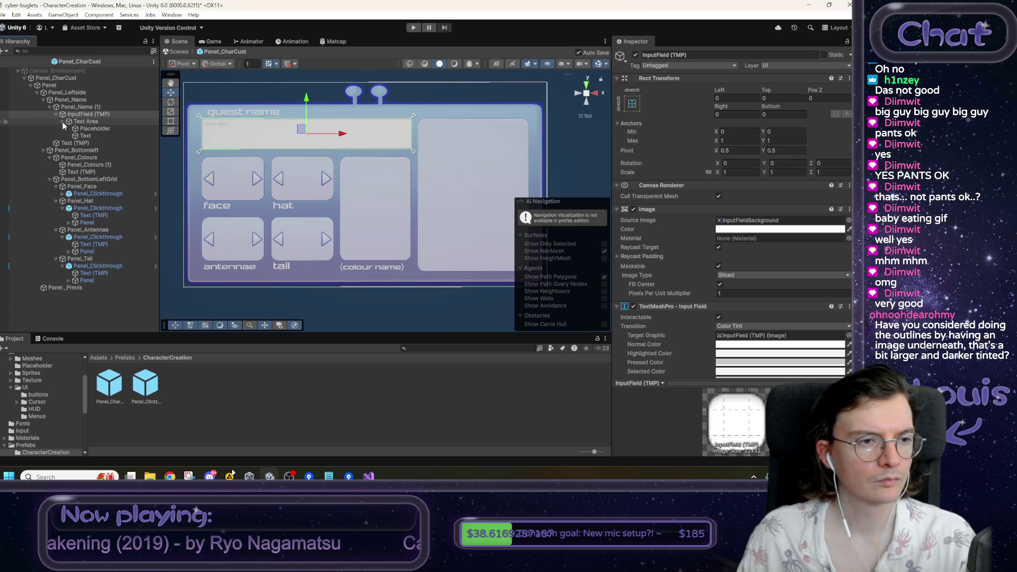
pyautogui.click(85, 130)
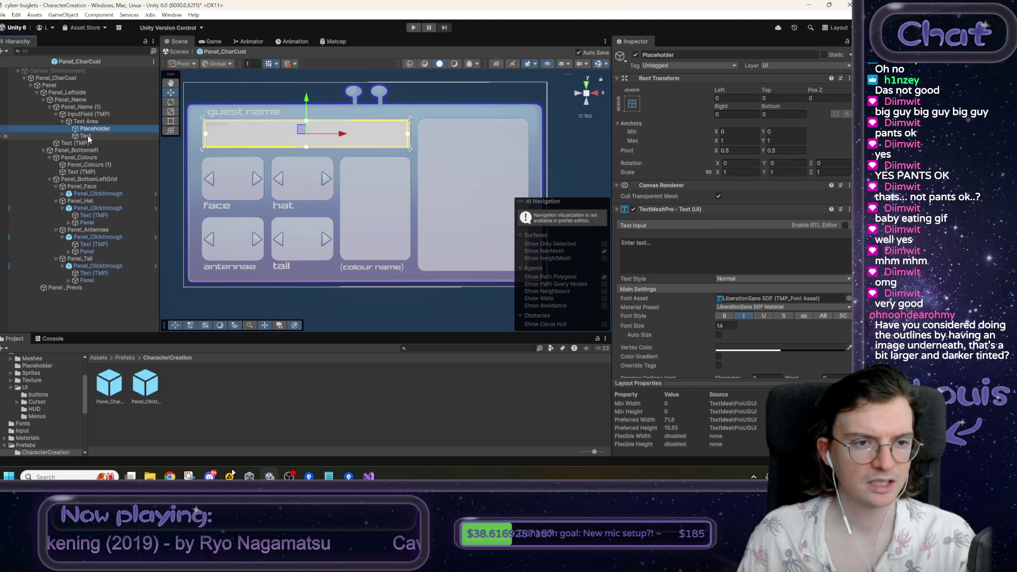
pyautogui.click(641, 245)
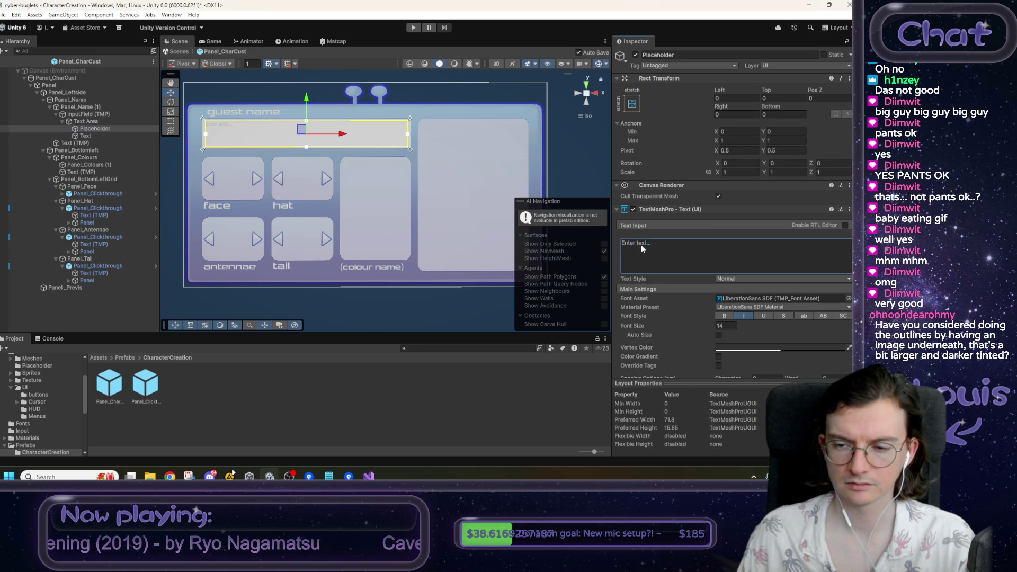
pyautogui.write('name')
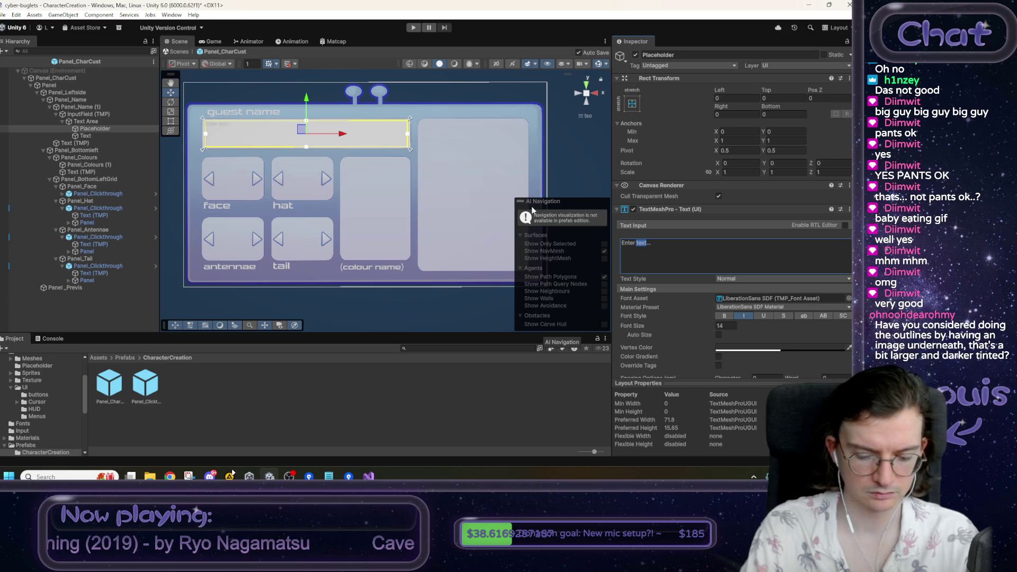
pyautogui.press('Home')
pyautogui.press('Delete')
pyautogui.write('e')
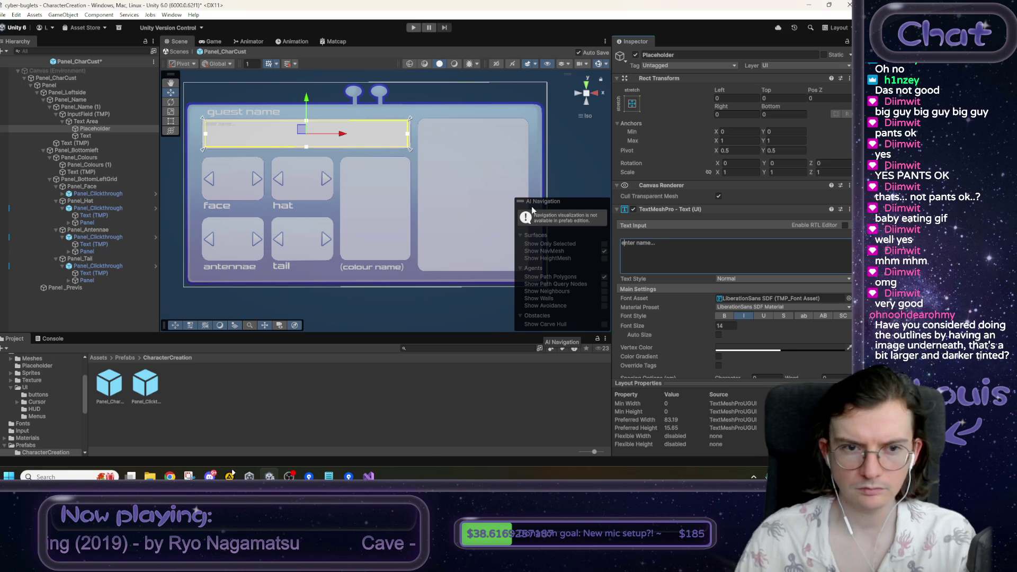
# - Centre the placeholder vertically, enlarge it to about 42, and use Vipnagorgialla Rg SDF
pyautogui.scroll(-3, 730, 327)
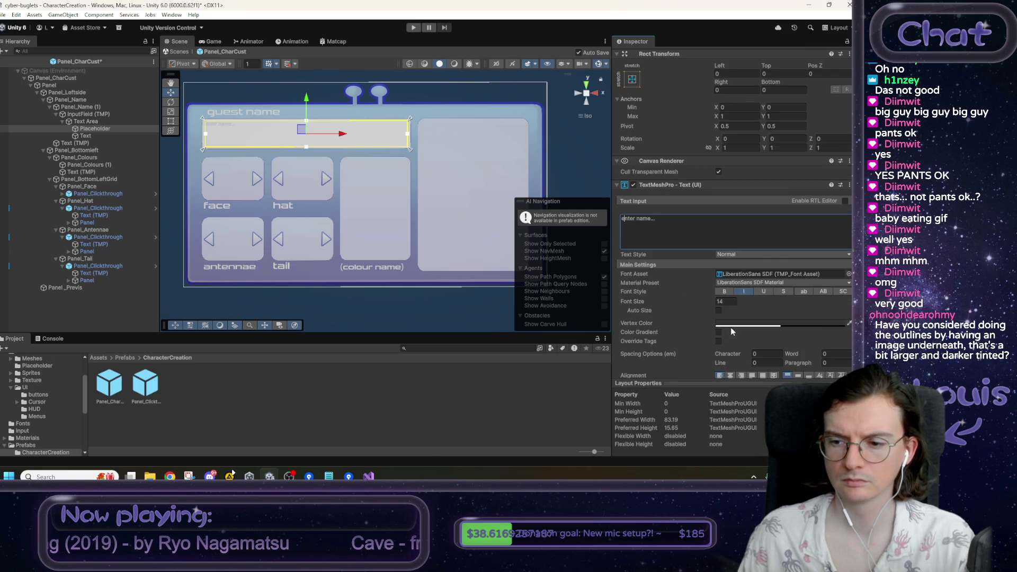
pyautogui.click(798, 351)
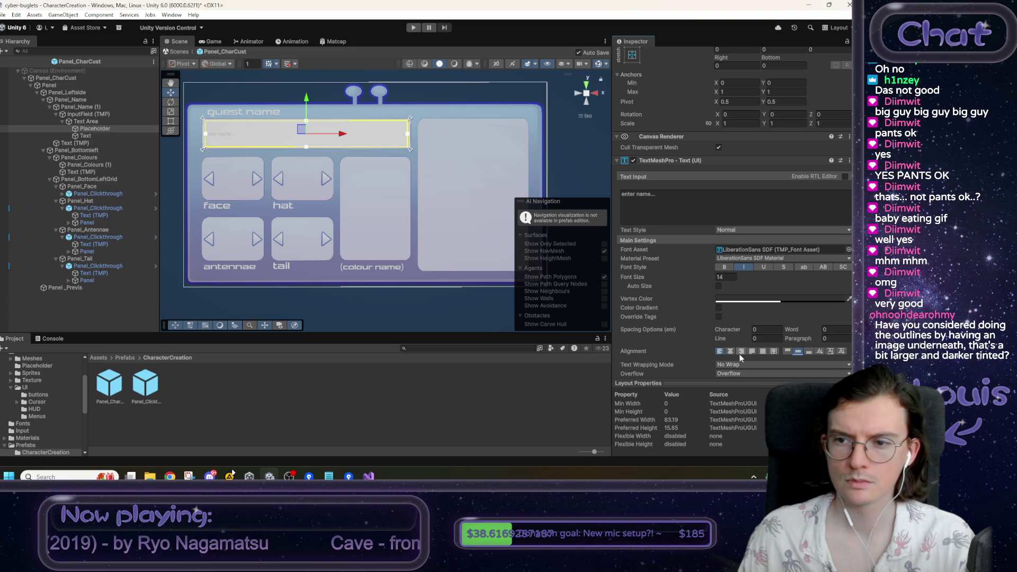
pyautogui.moveTo(637, 278)
pyautogui.mouseDown()
pyautogui.moveTo(650, 277)
pyautogui.moveTo(46, 270)
pyautogui.moveTo(212, 265)
pyautogui.mouseUp()
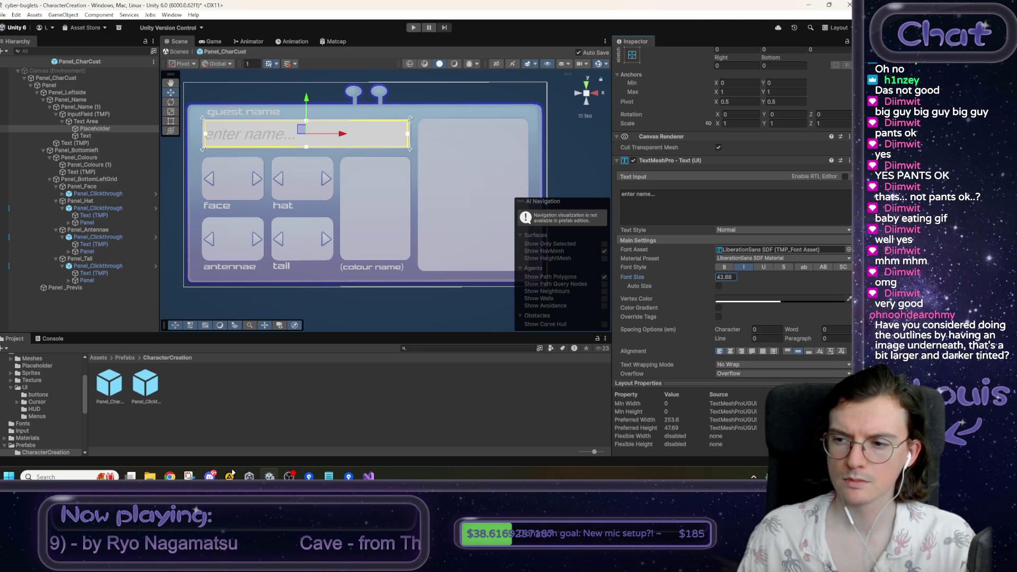
pyautogui.click(848, 249)
pyautogui.doubleClick(727, 194)
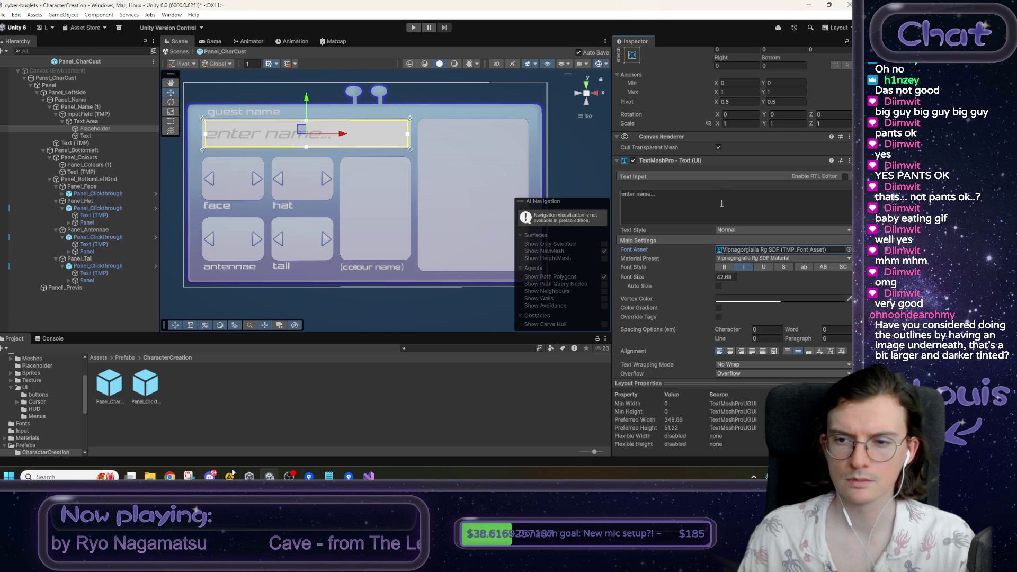
pyautogui.click(98, 137)
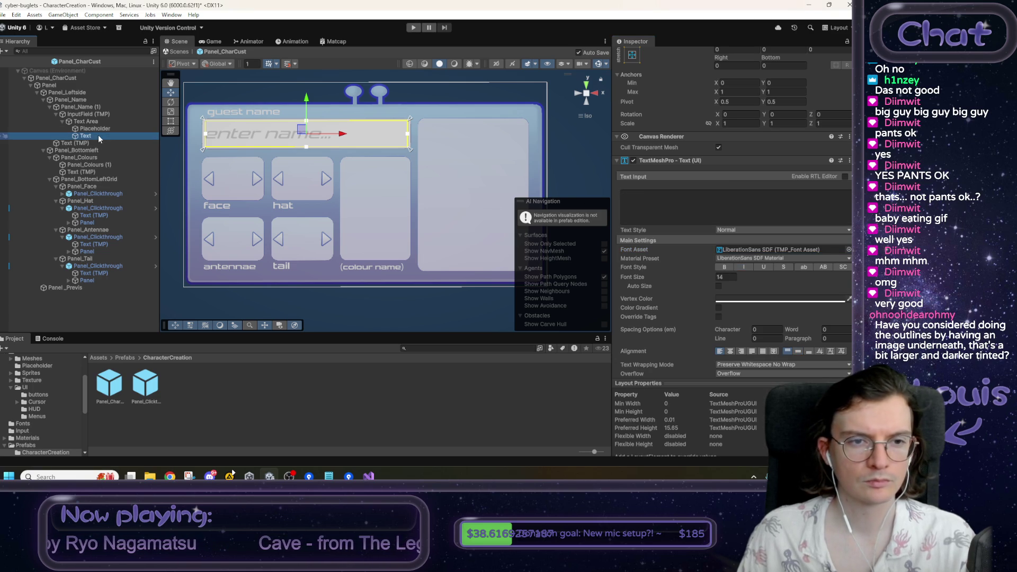
# - Copy the Placeholder's TextMeshPro component values and paste them onto the Text object
pyautogui.click(94, 128)
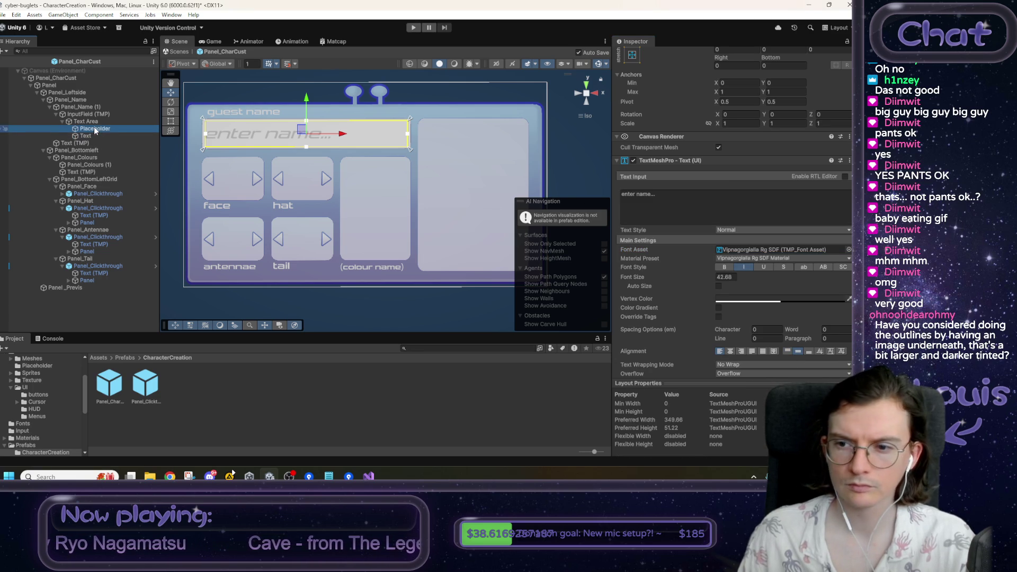
pyautogui.rightClick(692, 161)
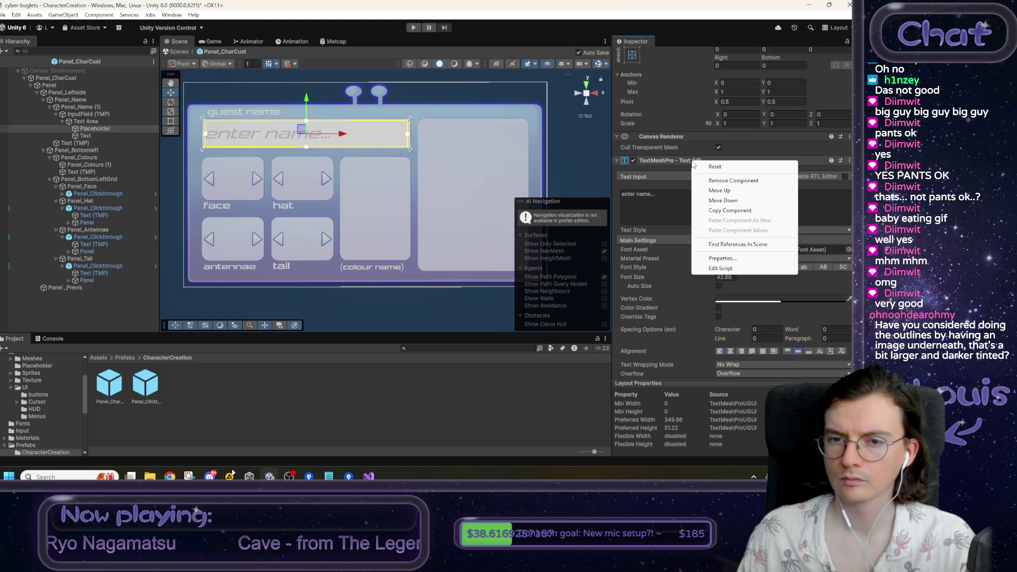
pyautogui.click(726, 210)
pyautogui.press('Down')
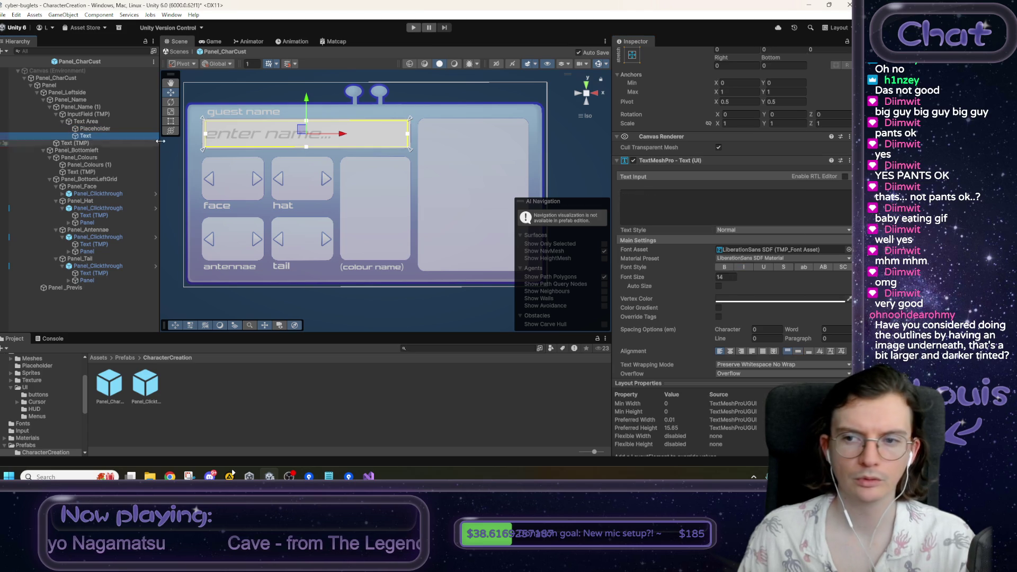
pyautogui.rightClick(679, 161)
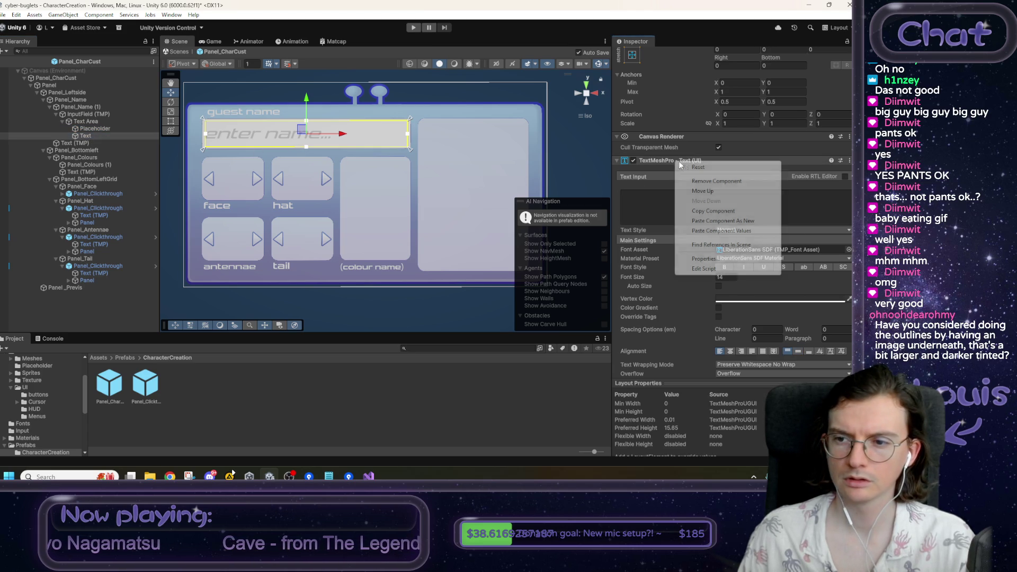
pyautogui.click(721, 231)
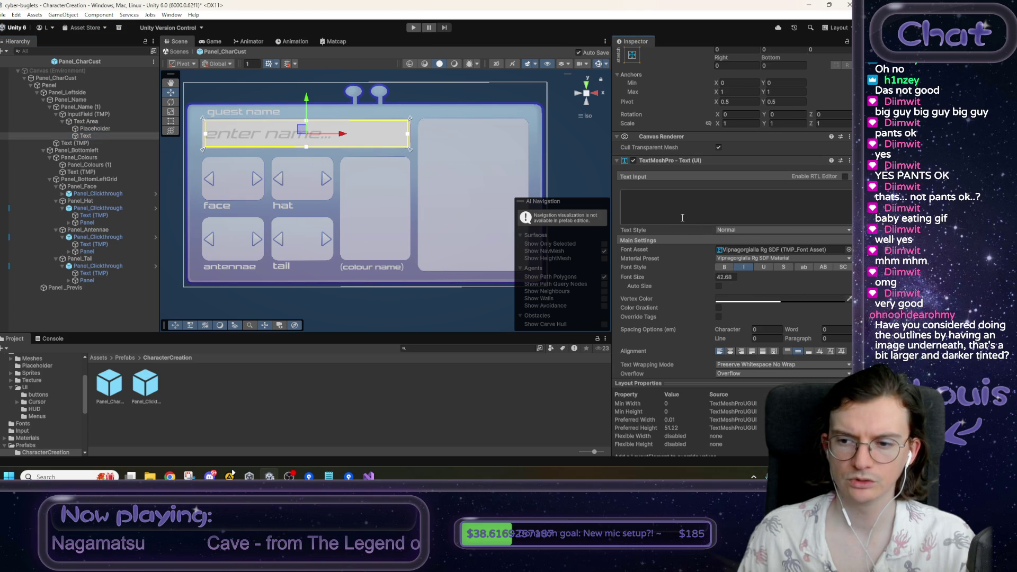
pyautogui.click(96, 136)
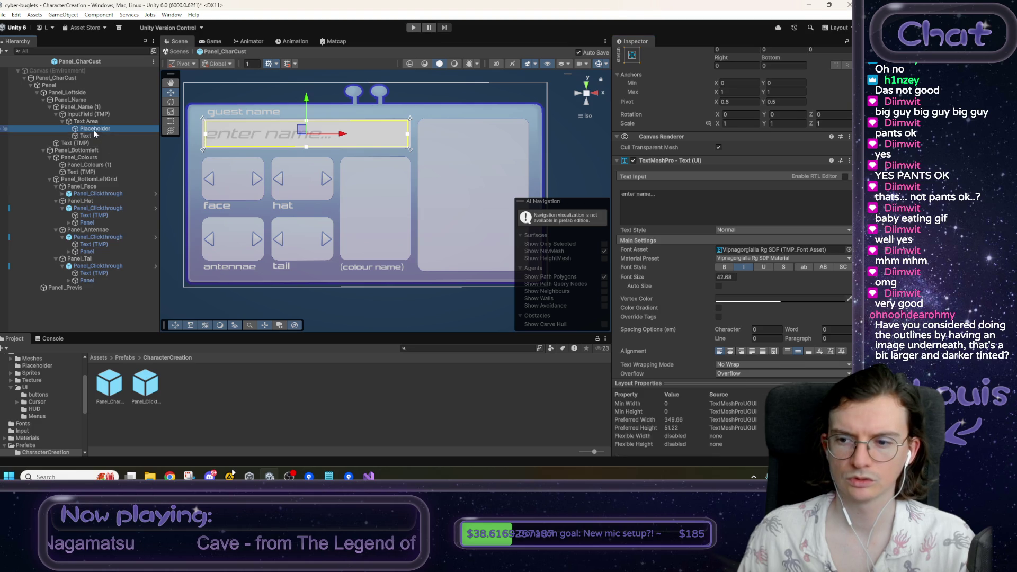
pyautogui.click(95, 129)
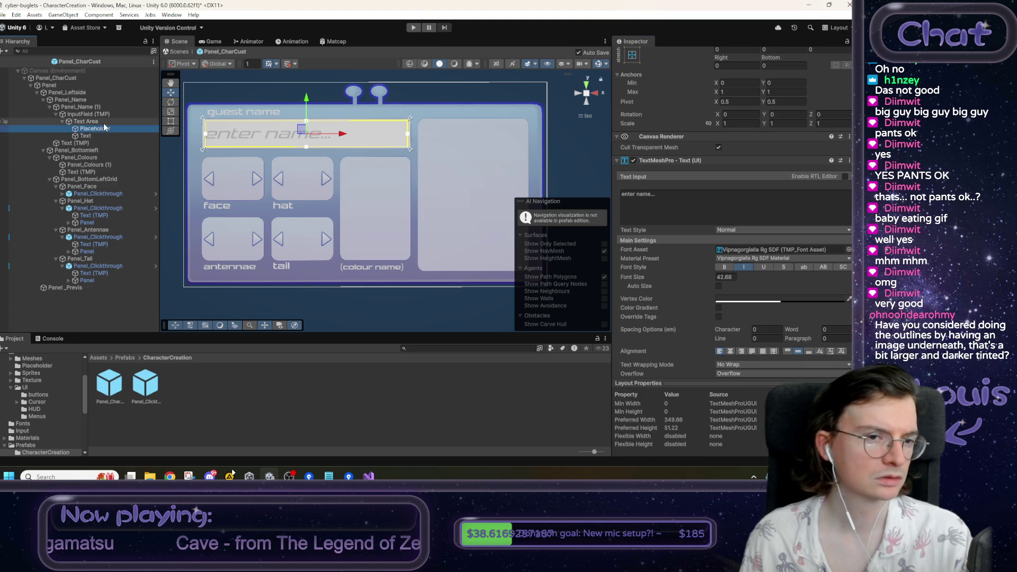
# - Untick the InputField (TMP) Image component to hide its white background, then check the mockup
pyautogui.click(103, 115)
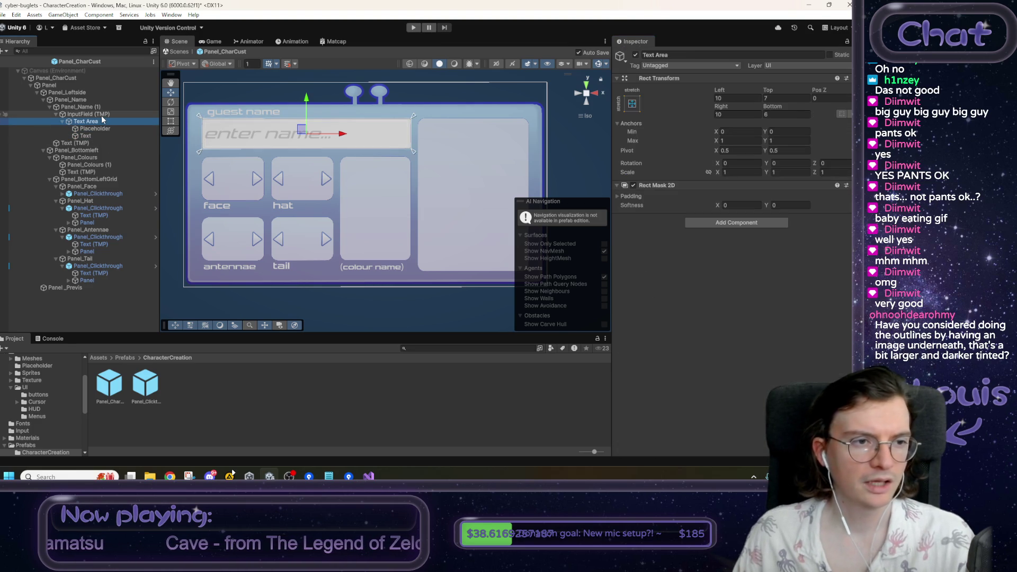
pyautogui.click(633, 210)
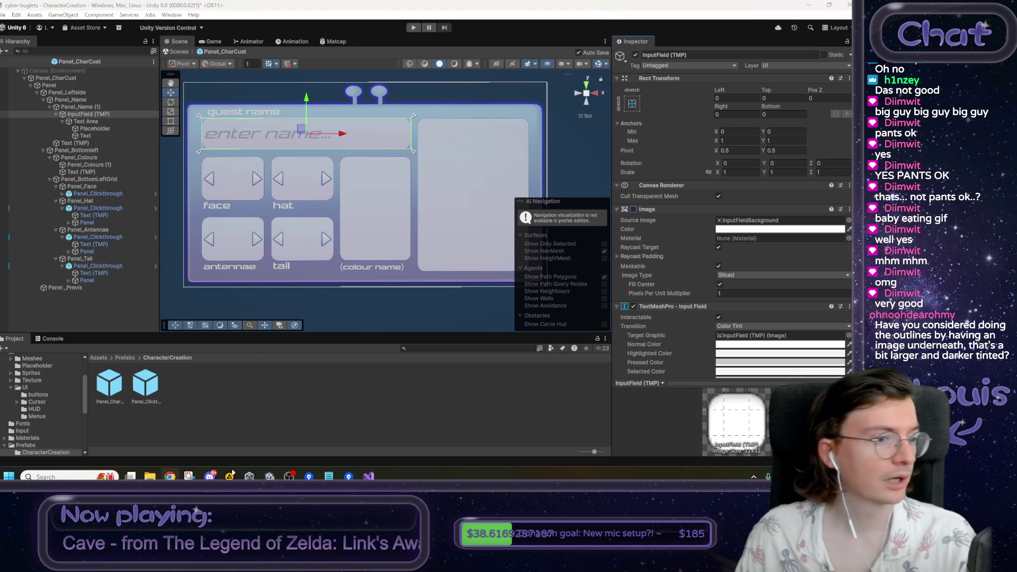
pyautogui.hotkey('alt', 'Tab')
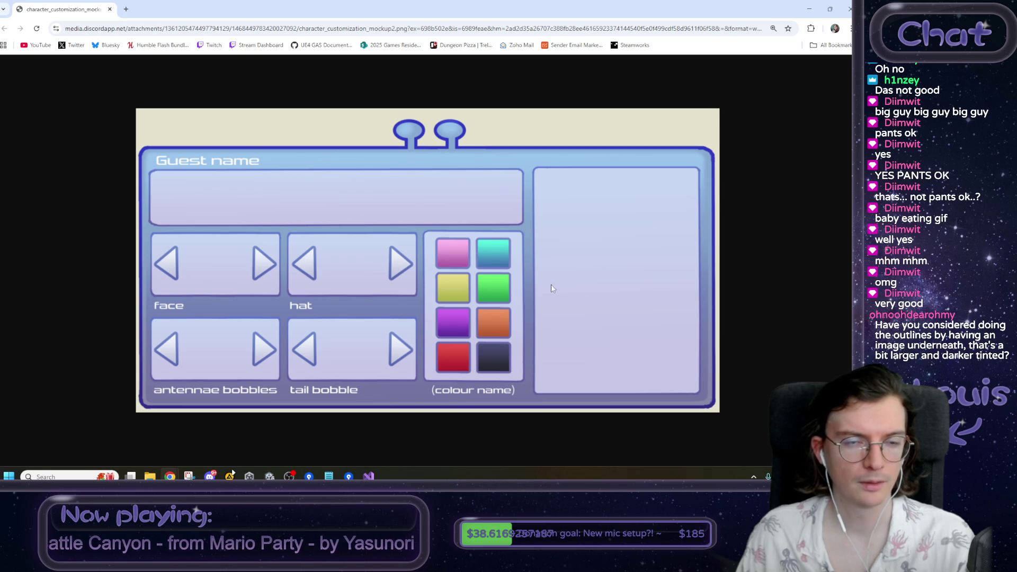
pyautogui.hotkey('alt', 'Tab')
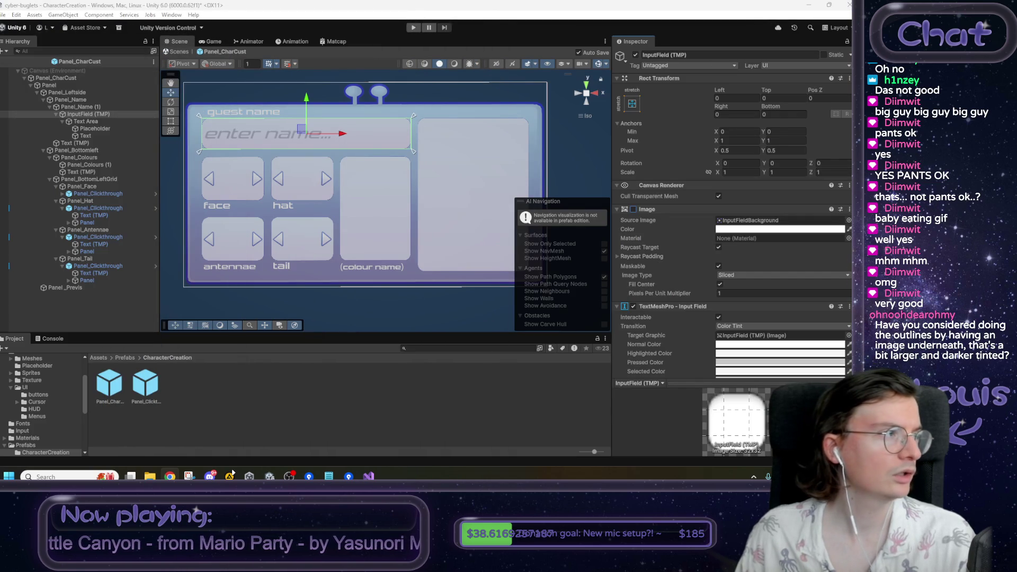
# - Run a quick Play-mode test of the character panel and stop it
pyautogui.click(294, 312)
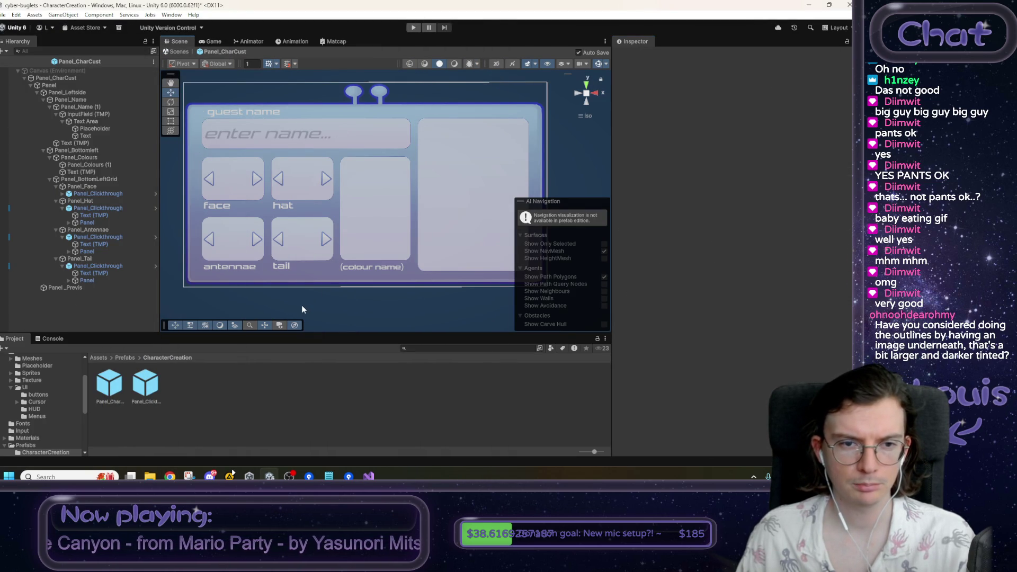
pyautogui.click(412, 28)
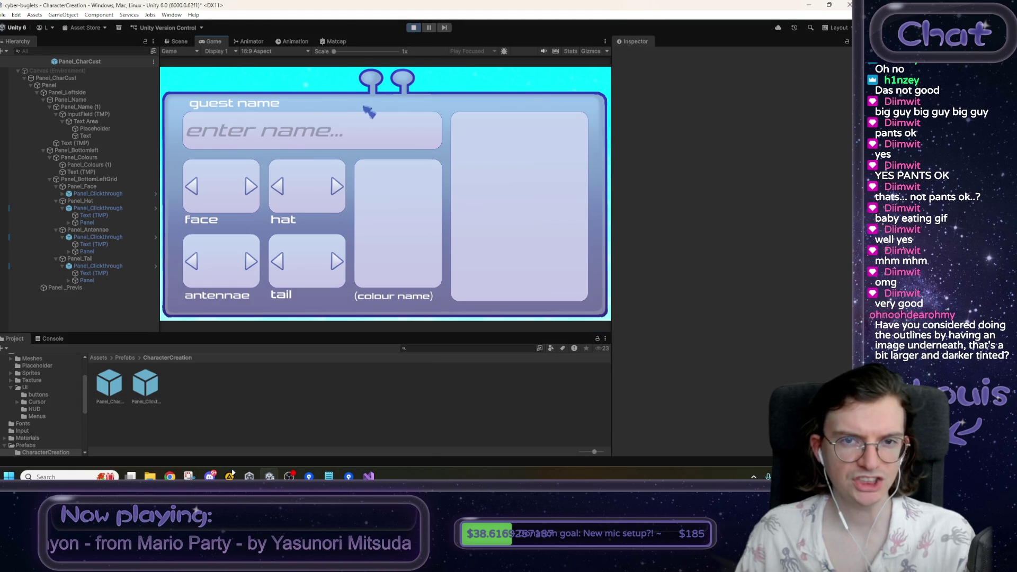
pyautogui.click(413, 27)
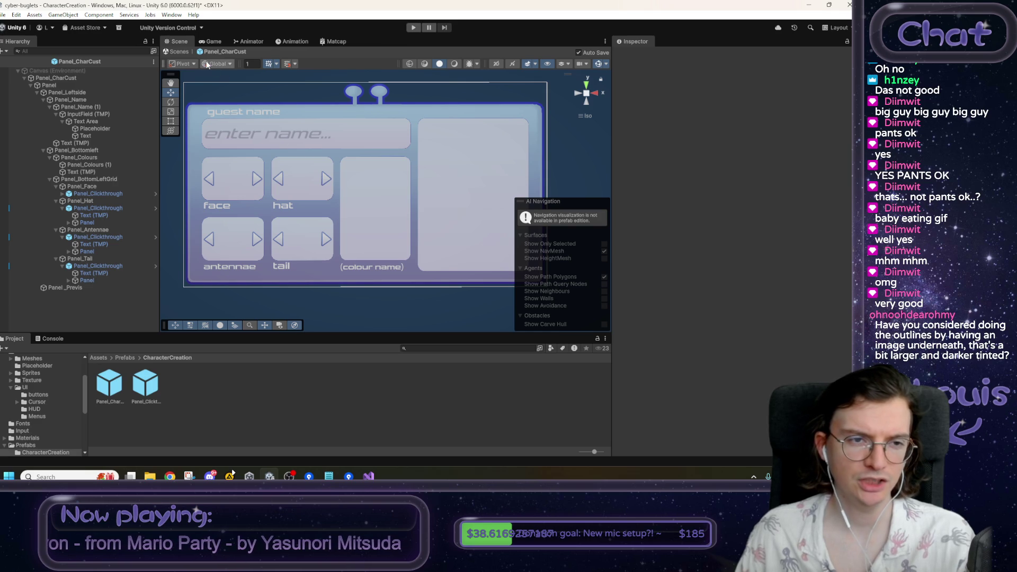
# - Re-enable the InputField (TMP) Image background and play-test the name field again
pyautogui.click(110, 115)
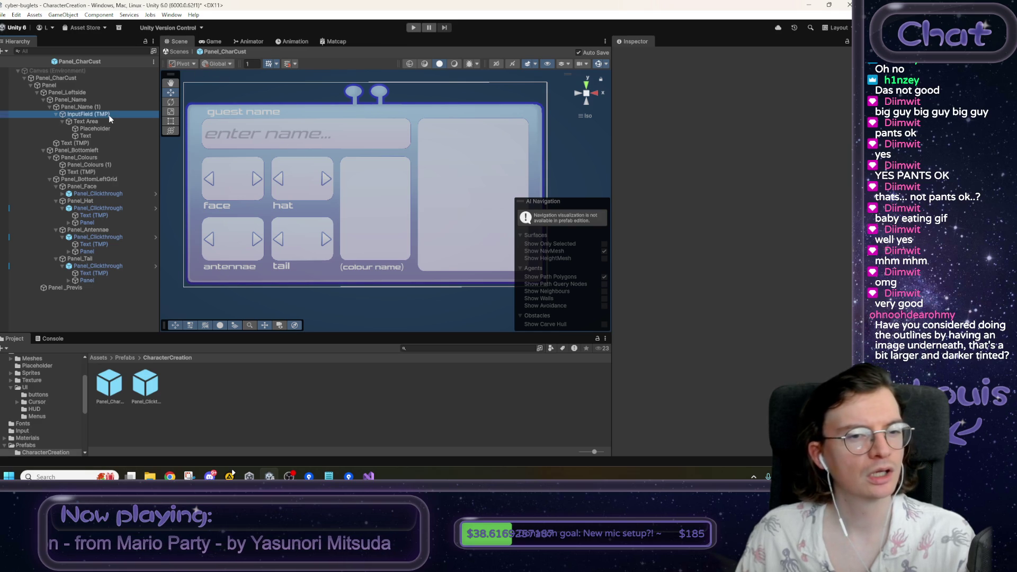
pyautogui.click(634, 210)
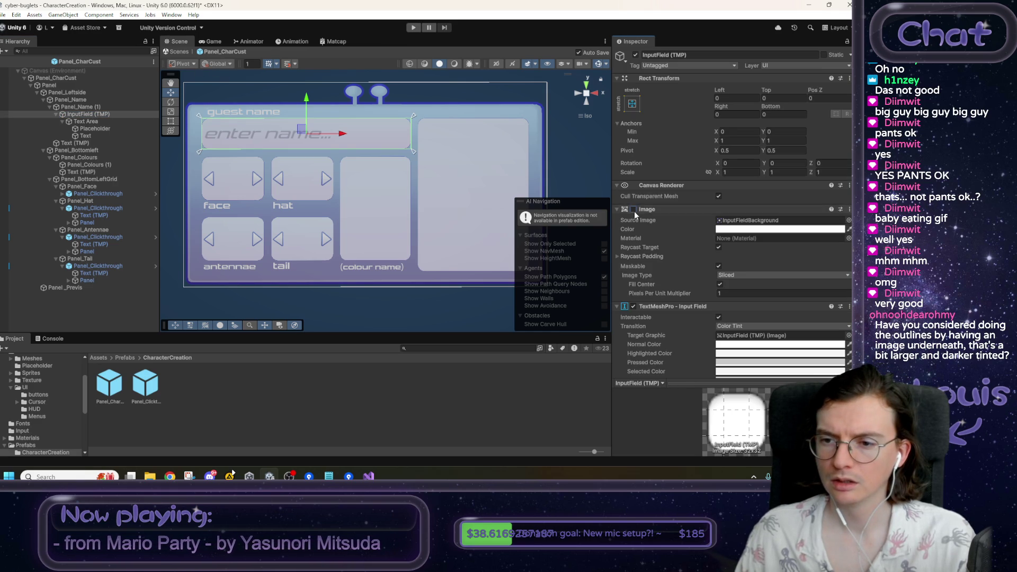
pyautogui.click(633, 210)
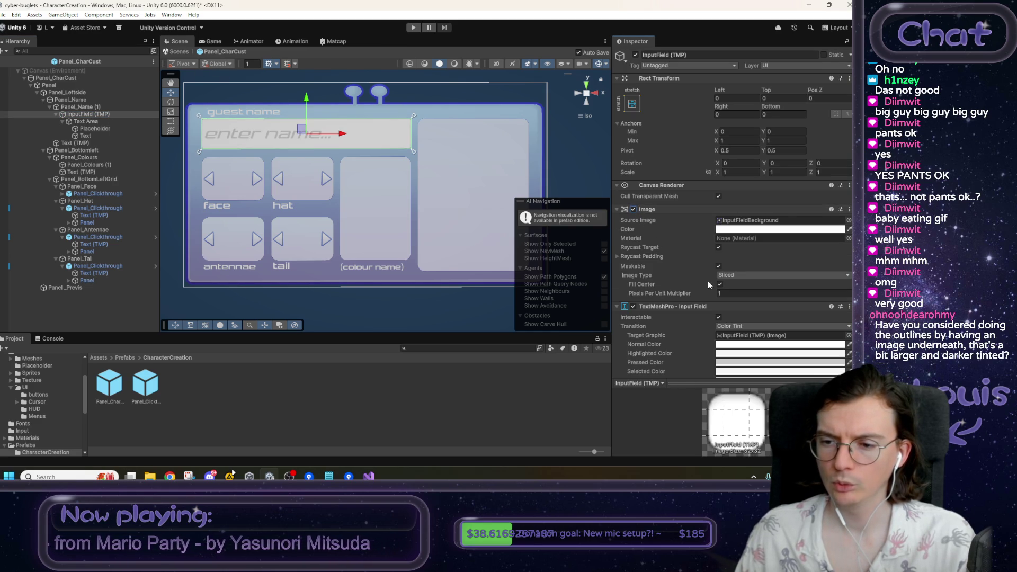
pyautogui.scroll(-3, 708, 285)
pyautogui.click(410, 30)
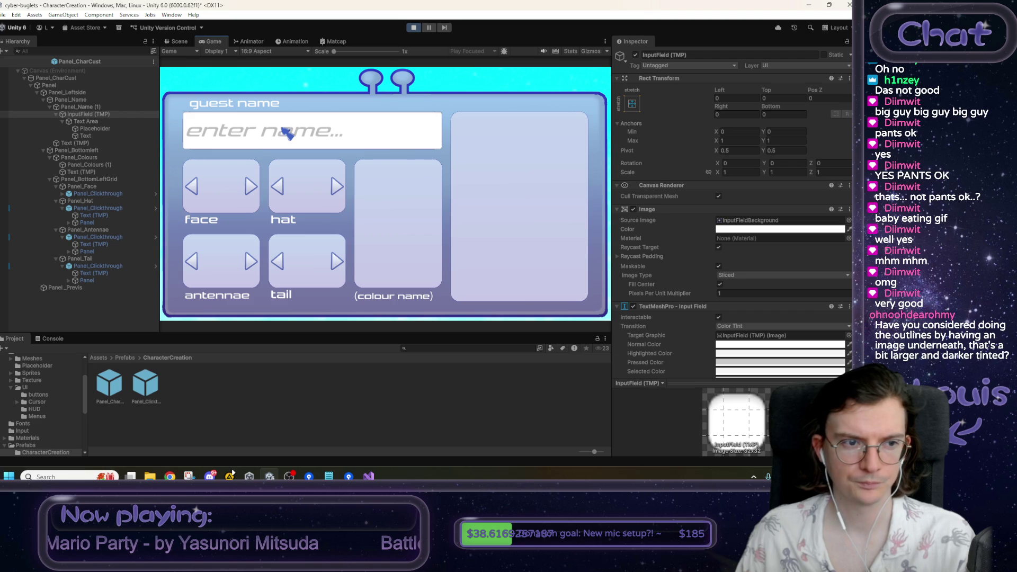
pyautogui.click(107, 122)
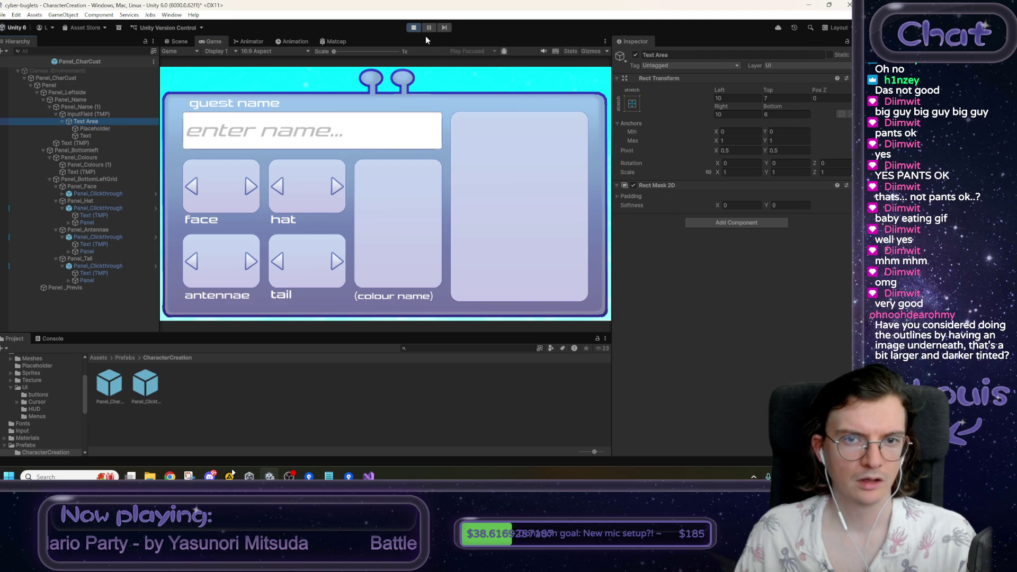
pyautogui.click(413, 27)
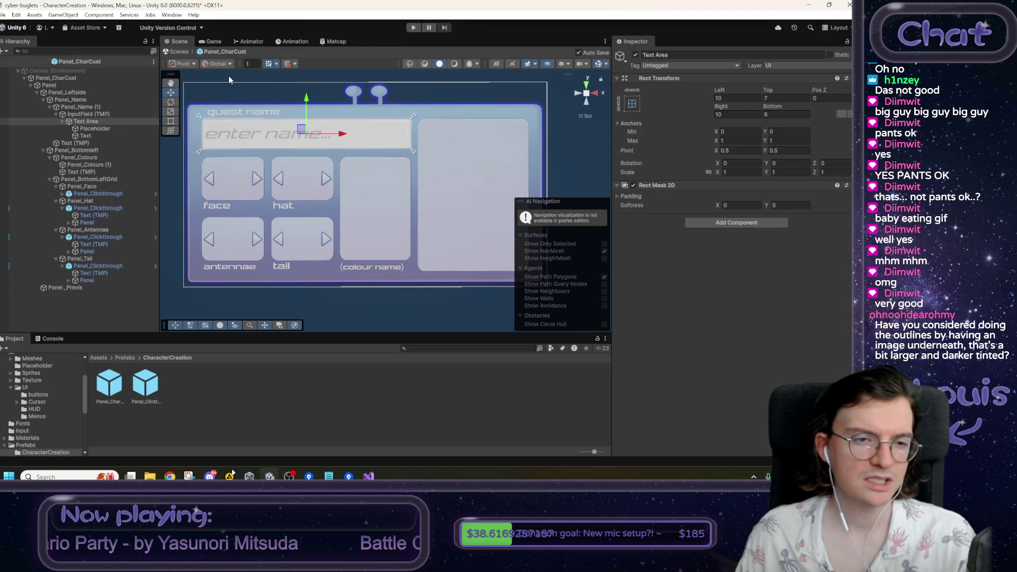
# - In the scene, find the guest name Text (TMP) and try reparenting it, cancelling the prefab warning
pyautogui.click(178, 52)
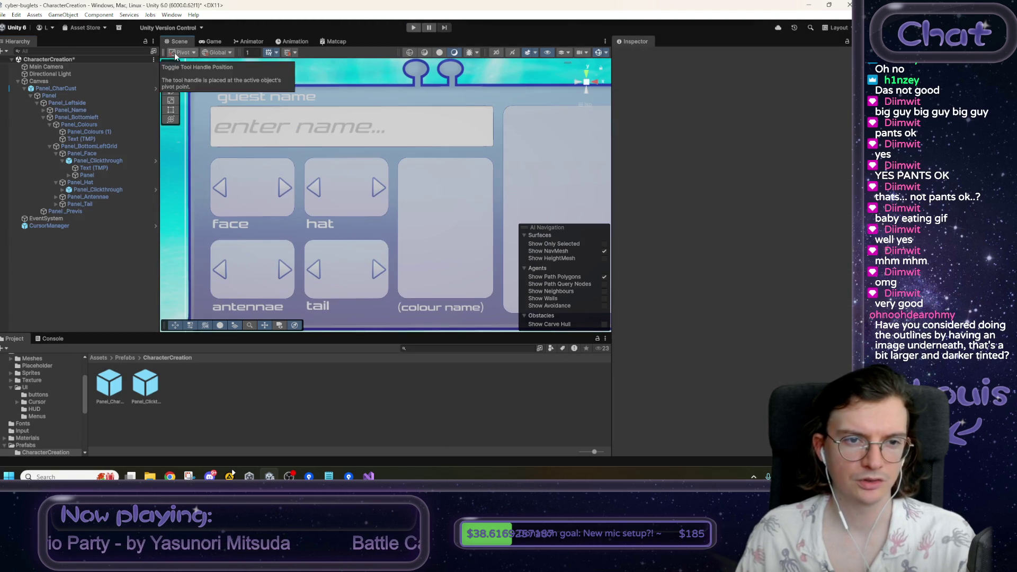
pyautogui.click(337, 129)
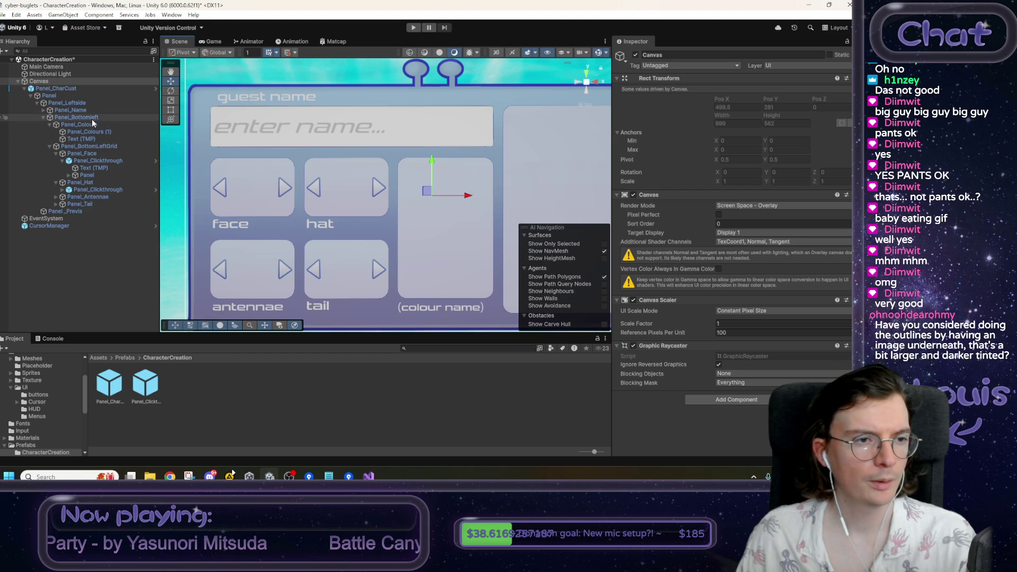
pyautogui.click(43, 109)
pyautogui.click(42, 109)
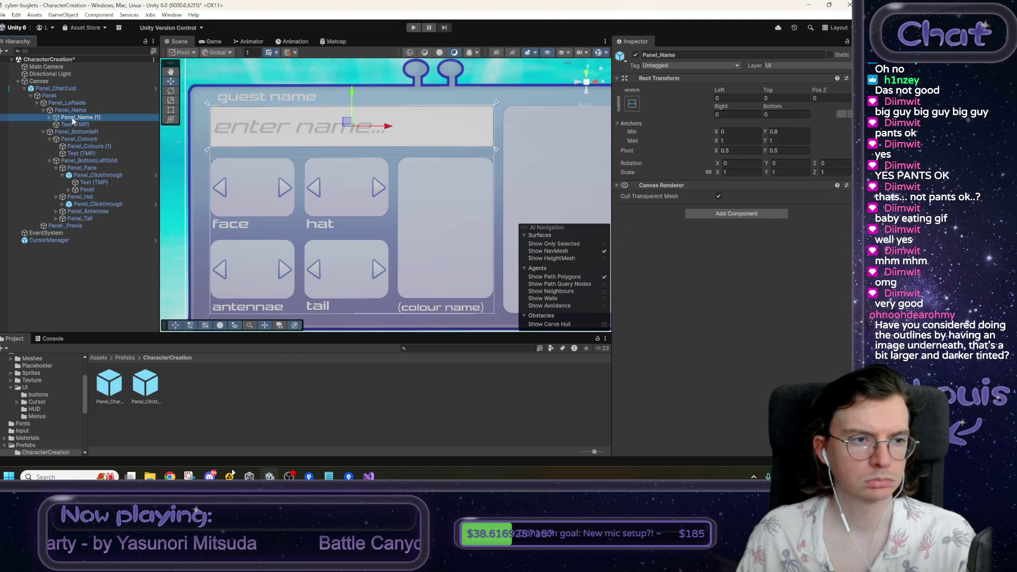
pyautogui.click(72, 117)
pyautogui.click(74, 125)
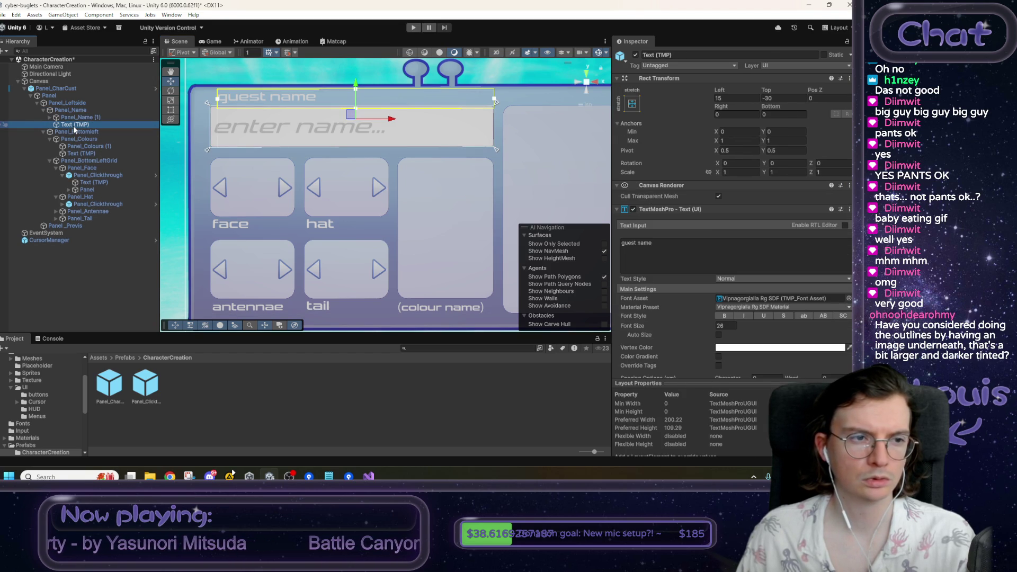
pyautogui.click(708, 268)
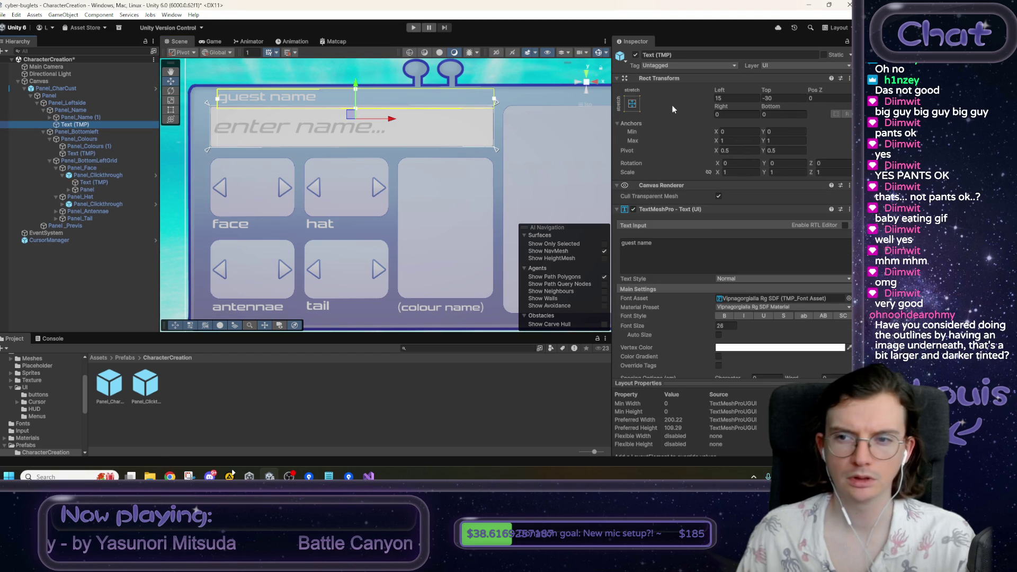
pyautogui.scroll(-4, 739, 332)
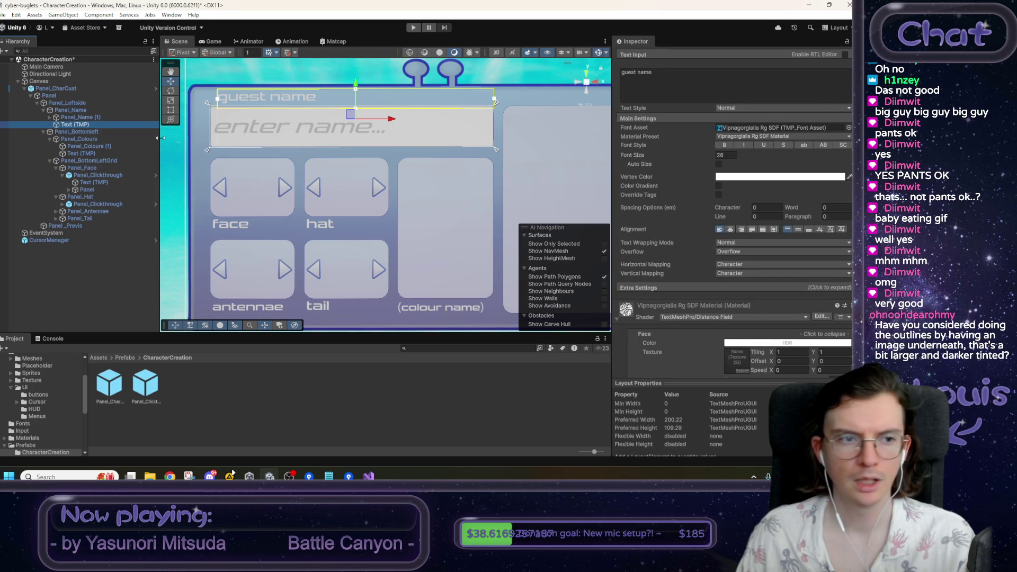
pyautogui.moveTo(76, 124); pyautogui.dragTo(82, 119)
pyautogui.click(493, 259)
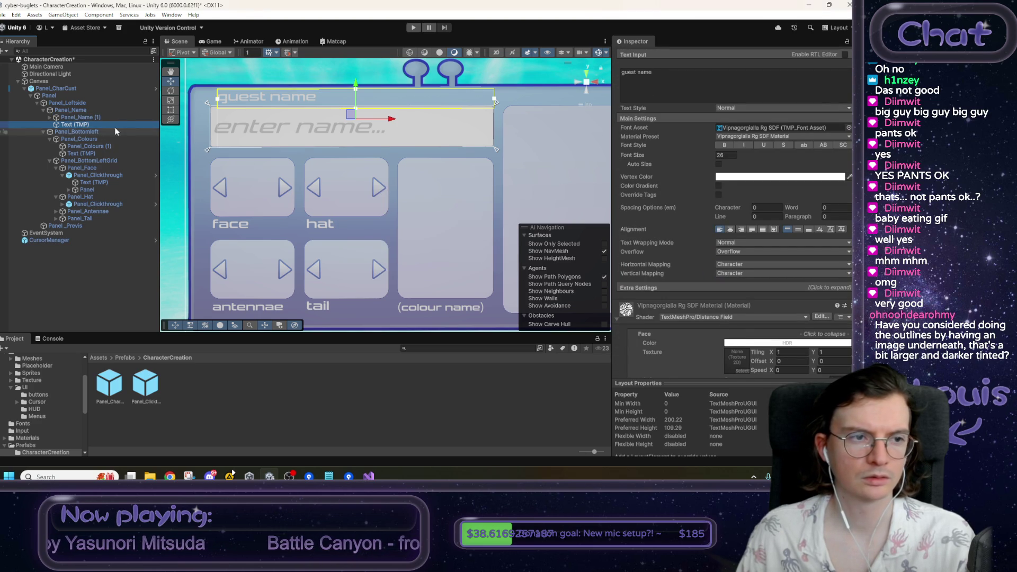
# - Open the Panel_CharCust prefab and move Text (TMP) above Panel_Name (1) within Panel_Name
pyautogui.doubleClick(111, 386)
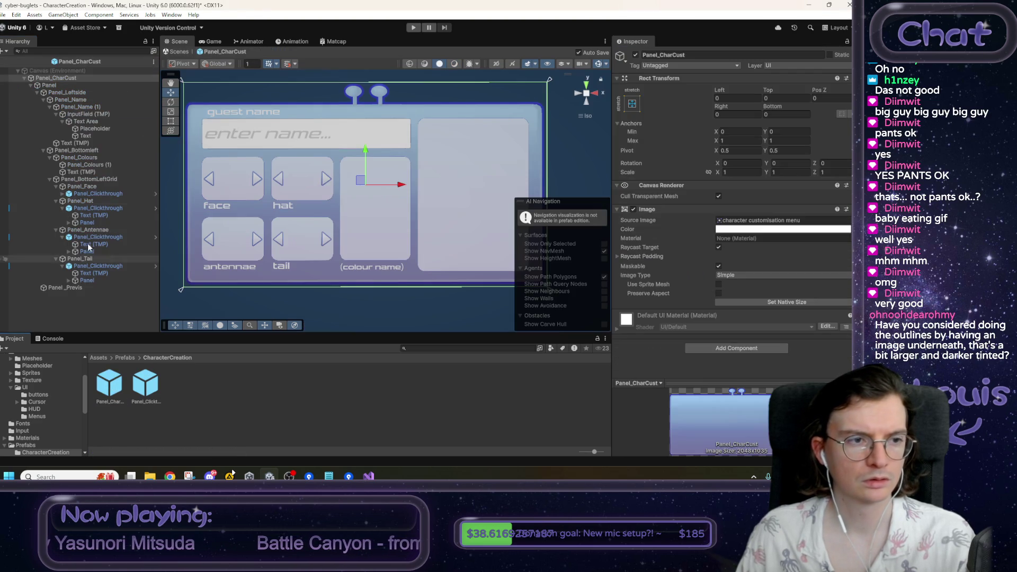
pyautogui.click(55, 114)
pyautogui.moveTo(72, 121); pyautogui.dragTo(71, 108)
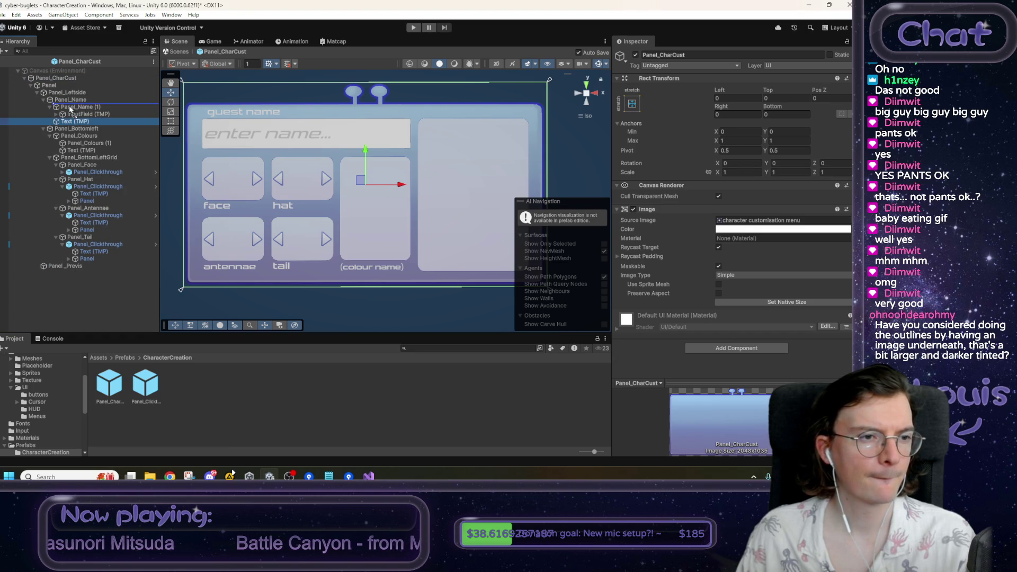
# - Play the game, type a test name into the name field, and stop
pyautogui.click(414, 27)
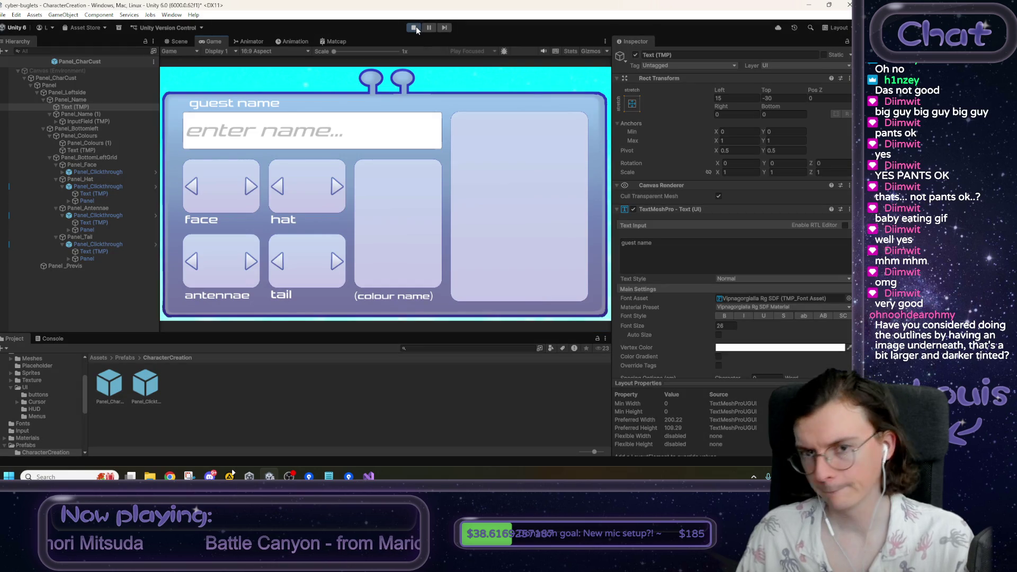
pyautogui.click(264, 135)
pyautogui.click(269, 123)
pyautogui.write('dasdasdassd')
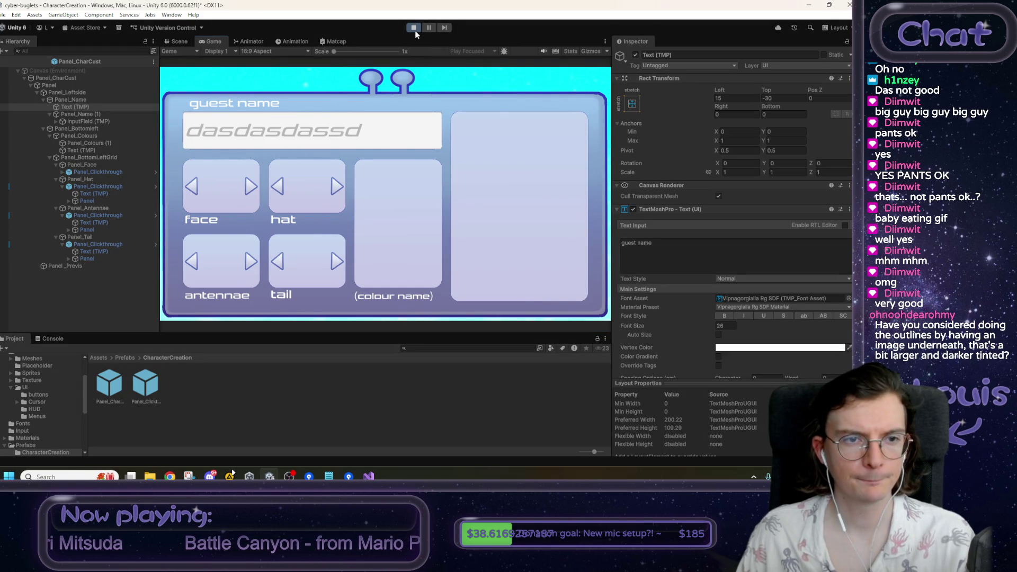
pyautogui.click(413, 28)
# - Turn off the InputField (TMP) Image component and retest typing a name in Play mode
pyautogui.click(56, 122)
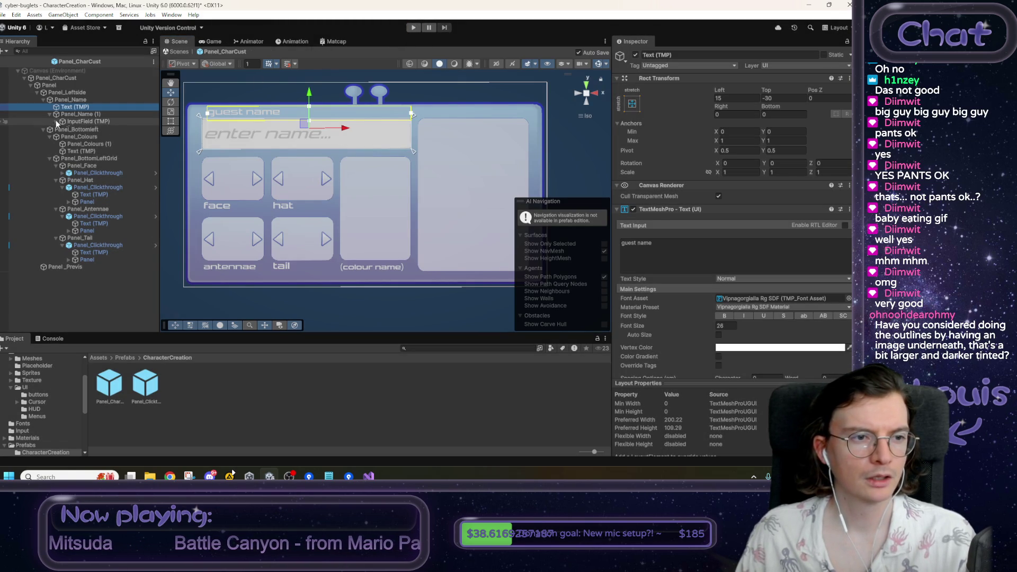
pyautogui.click(85, 122)
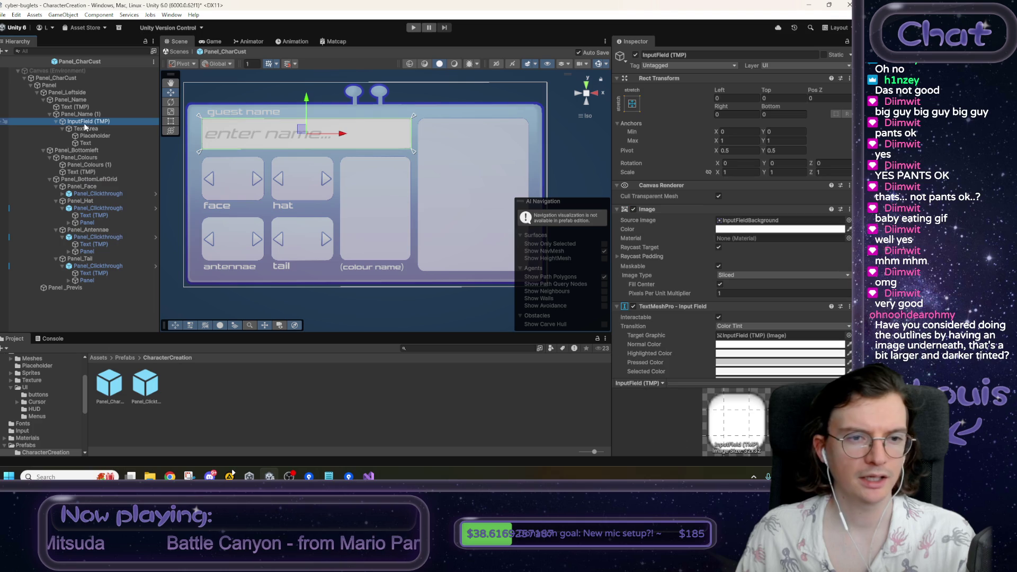
pyautogui.click(633, 210)
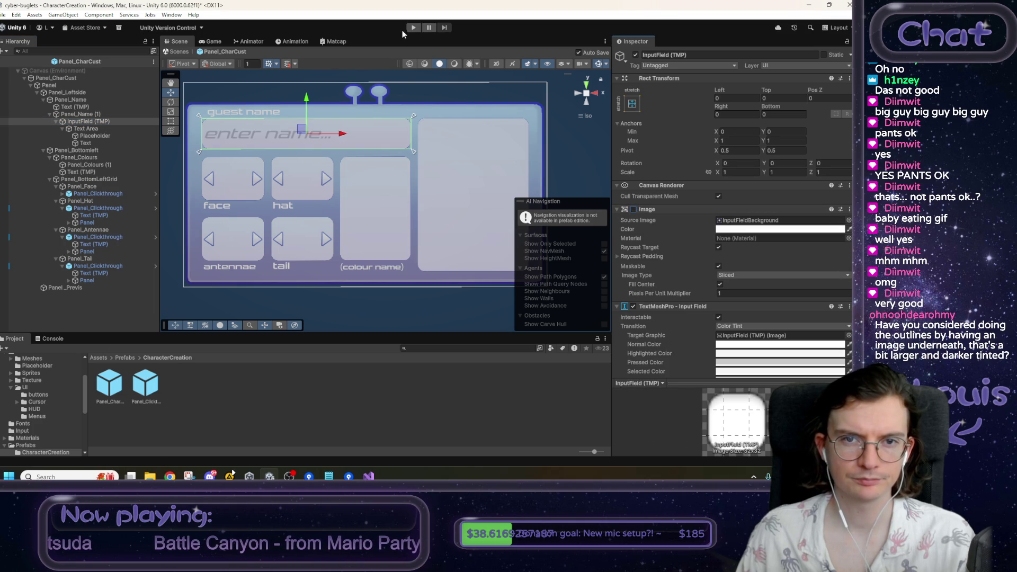
pyautogui.click(412, 28)
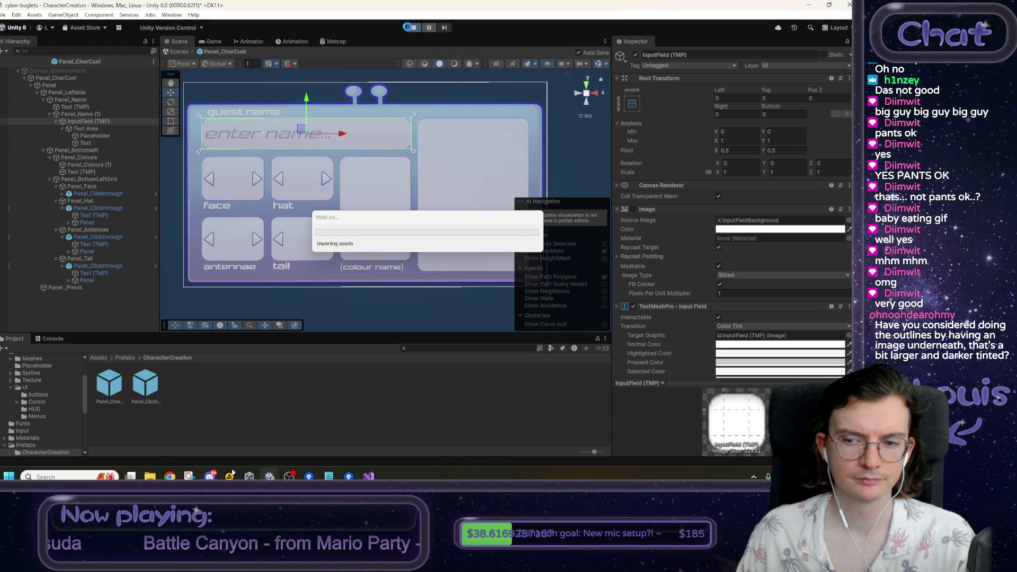
pyautogui.click(292, 130)
pyautogui.write('dasdasdasdasdsa')
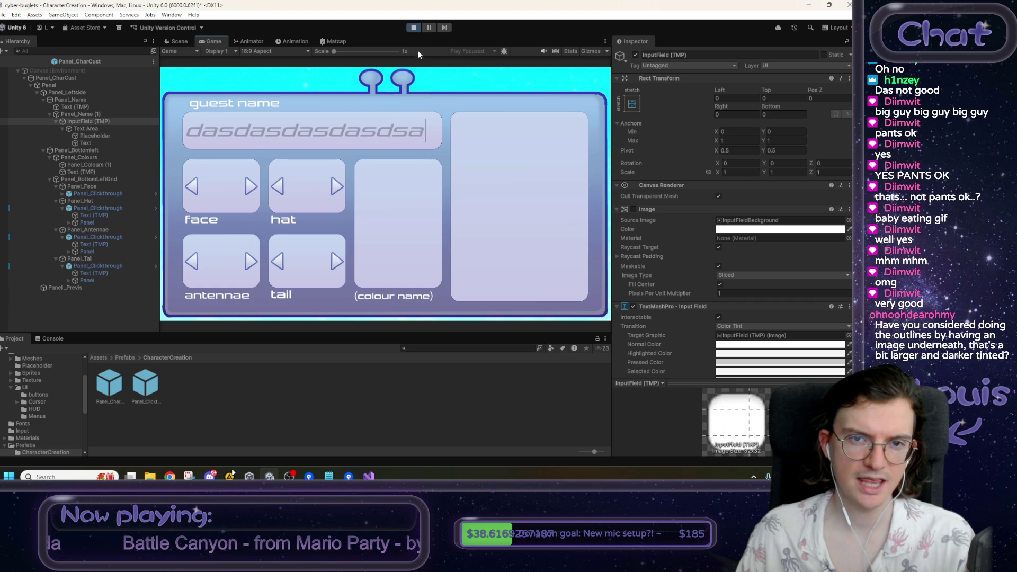
pyautogui.press('BackSpace')
pyautogui.press('BackSpace')
pyautogui.write('dasd')
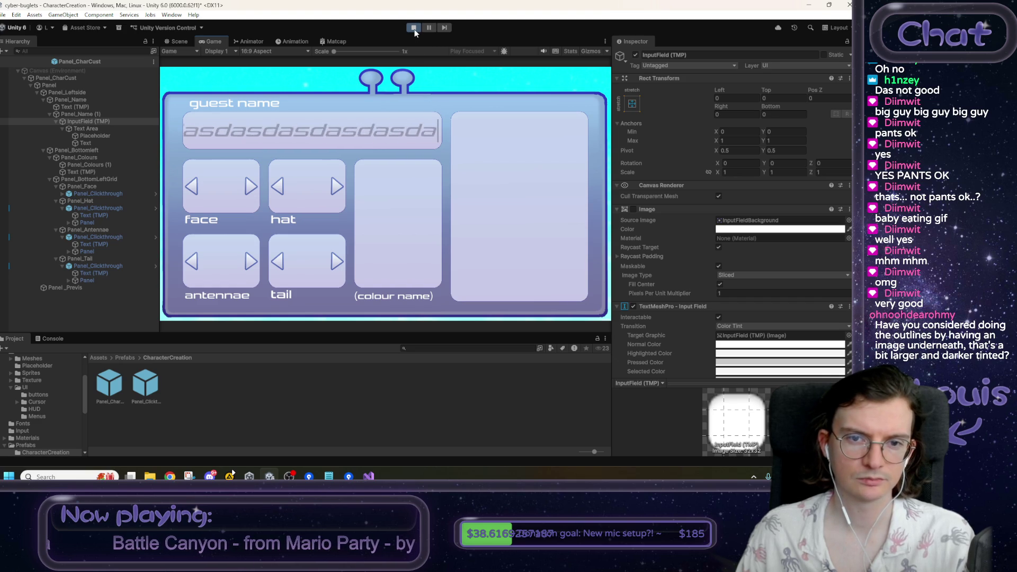
pyautogui.click(415, 28)
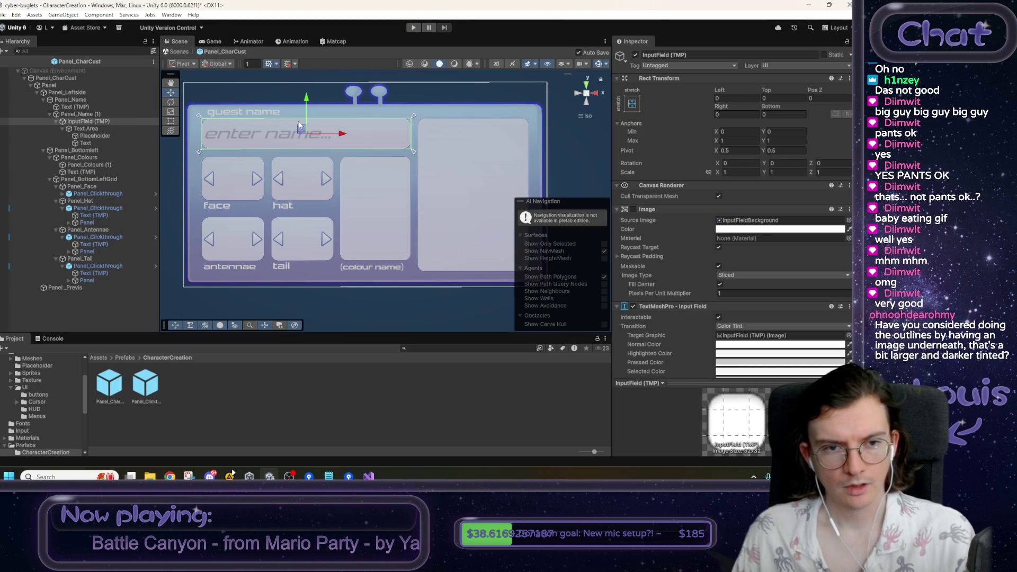
# - Deselect everything in the Scene and switch to the Notepad to-do list
pyautogui.click(565, 140)
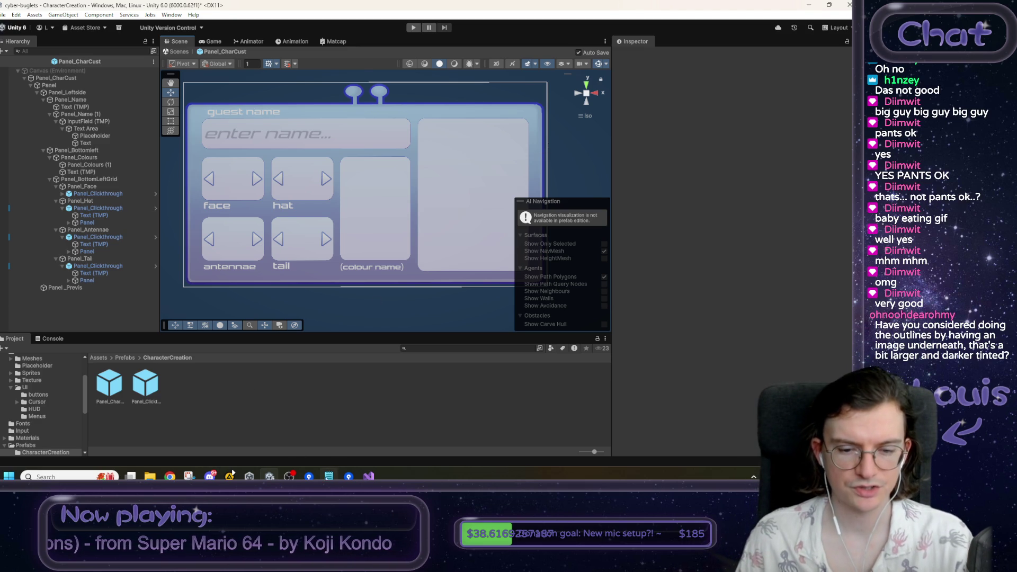
pyautogui.click(328, 476)
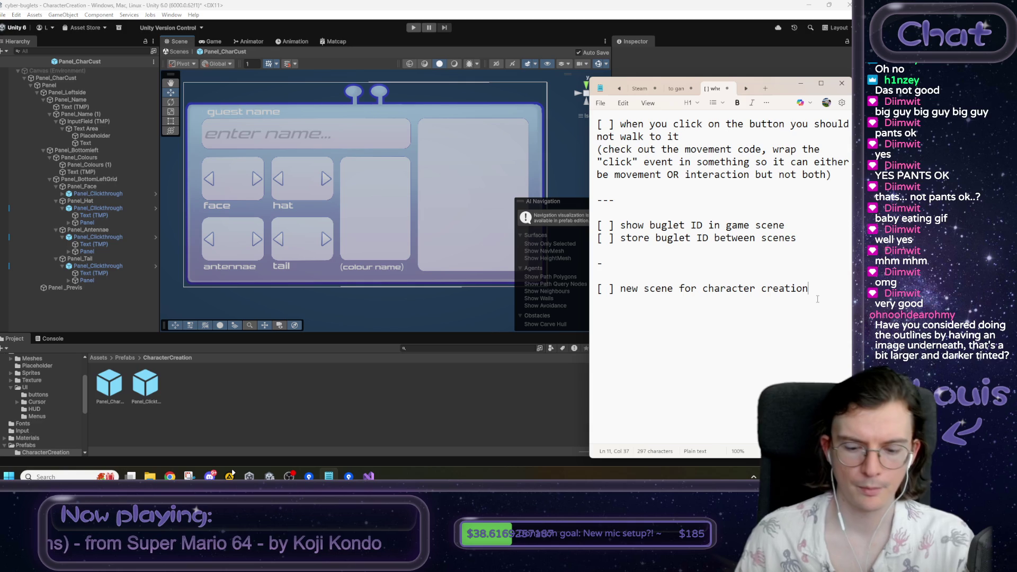
# - Append a '-' separator and the notes 'character assets?', 'colours? colour buttons?' and '"done" button?'
pyautogui.press('Return')
pyautogui.press('Return')
pyautogui.press('Return')
pyautogui.write('-')
pyautogui.press('Return')
pyautogui.press('Return')
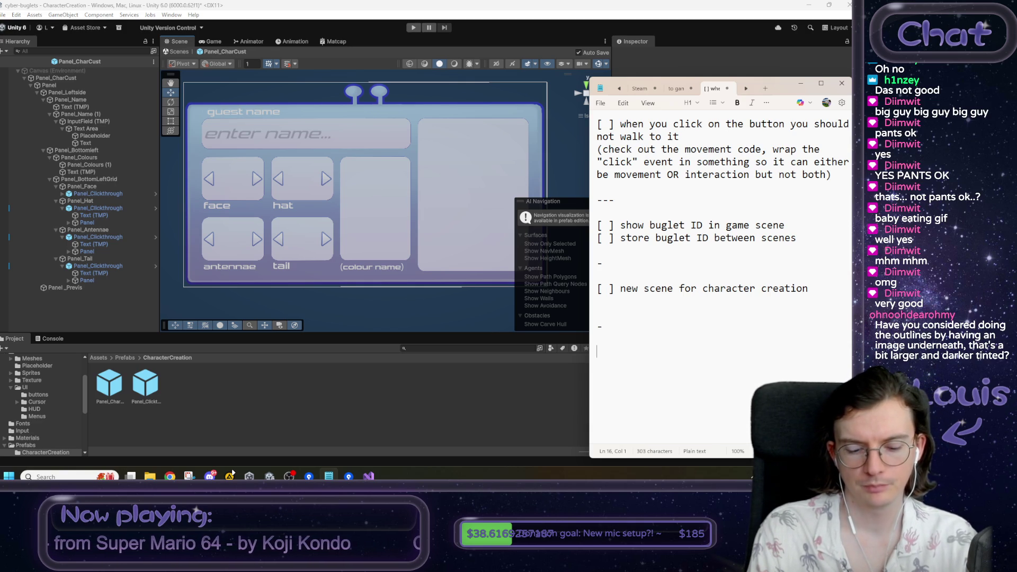
pyautogui.write('ch')
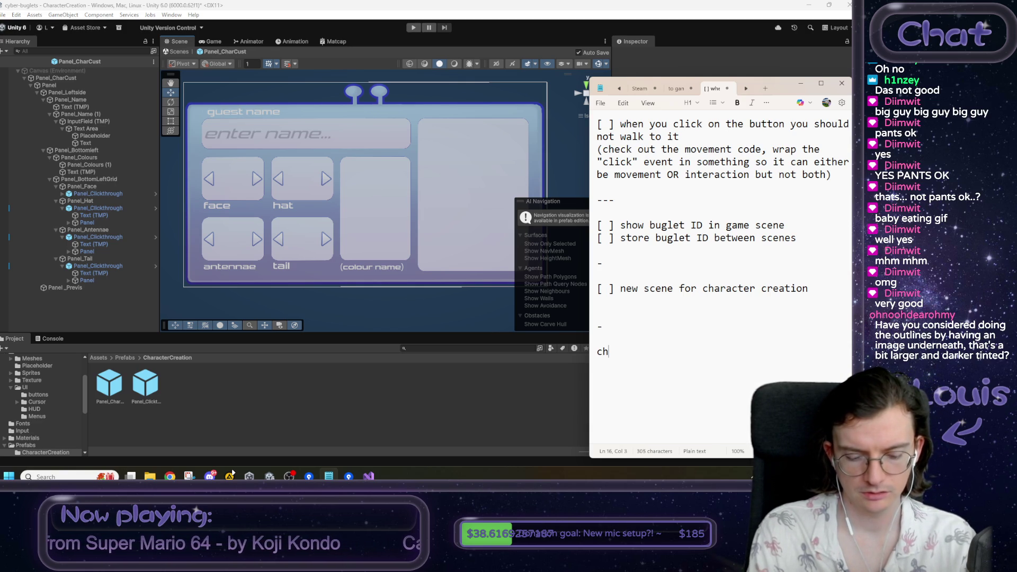
pyautogui.write('aracter assets?')
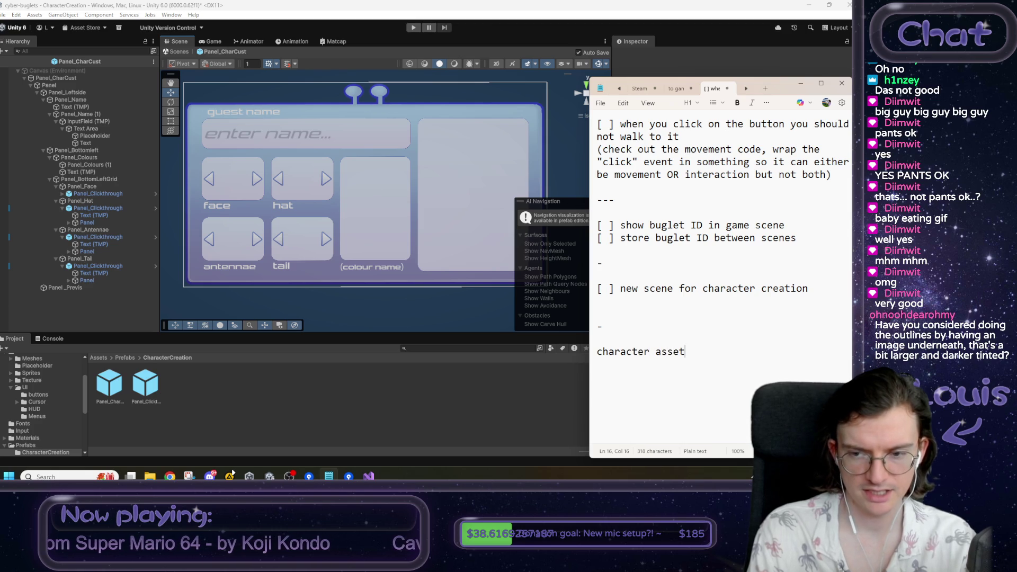
pyautogui.press('Return')
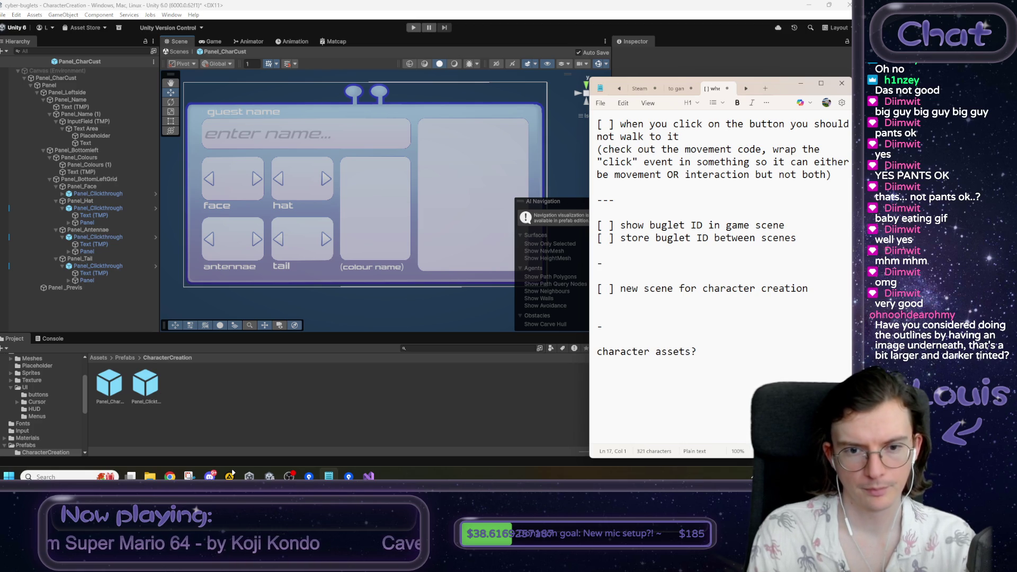
pyautogui.write('colou')
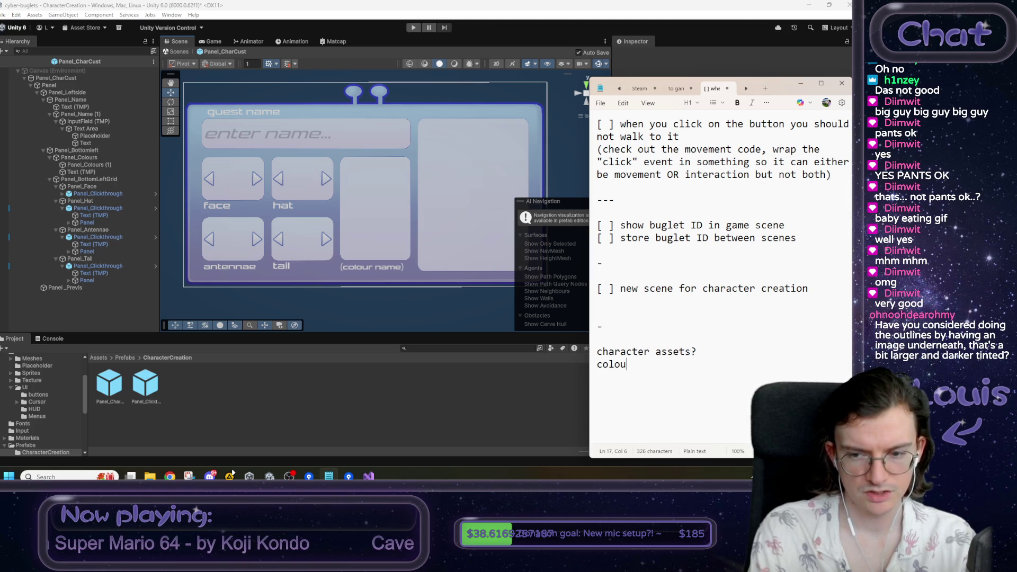
pyautogui.write('rs? colour buttons?')
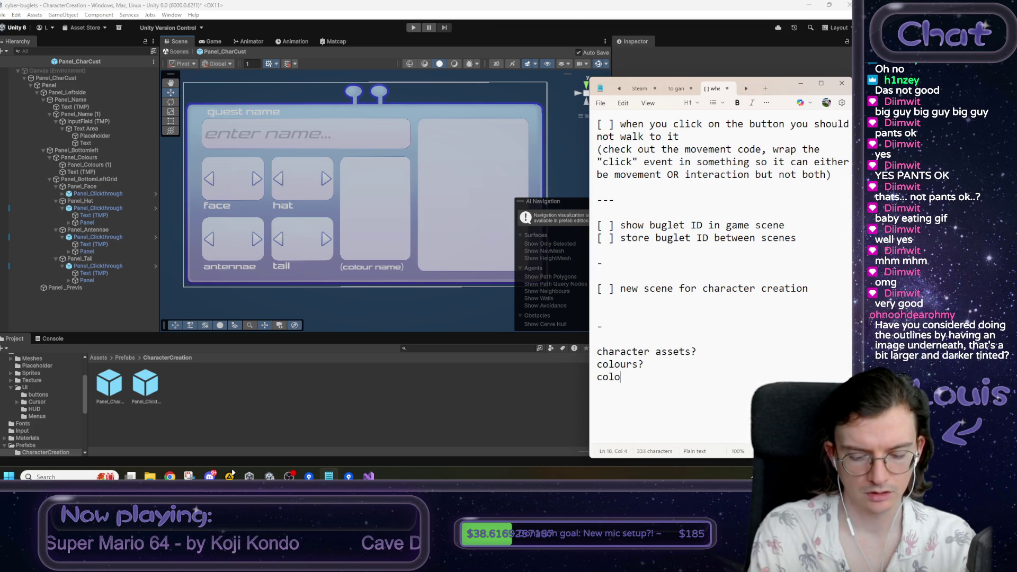
pyautogui.press('Return')
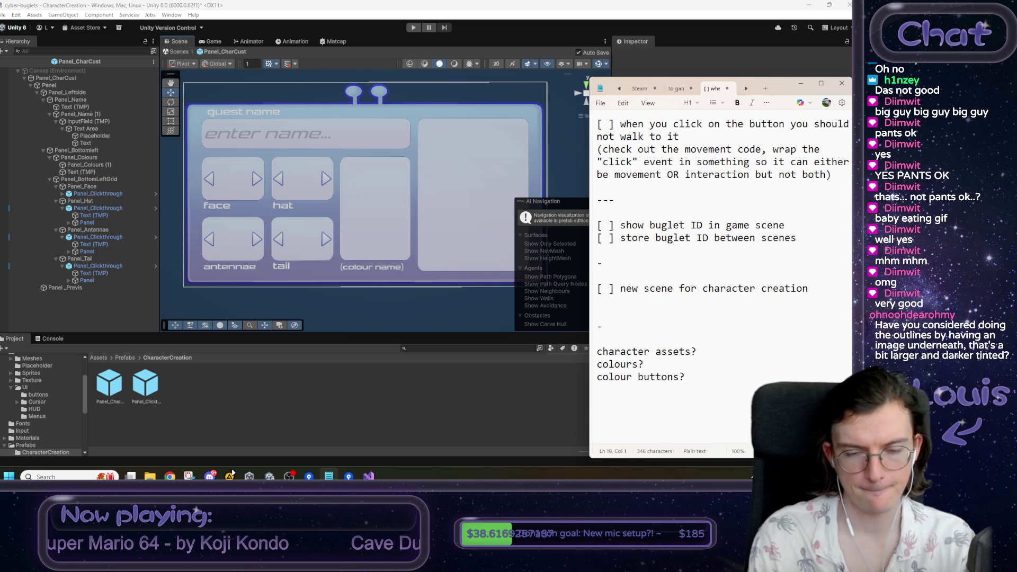
pyautogui.write('"done"  button?')
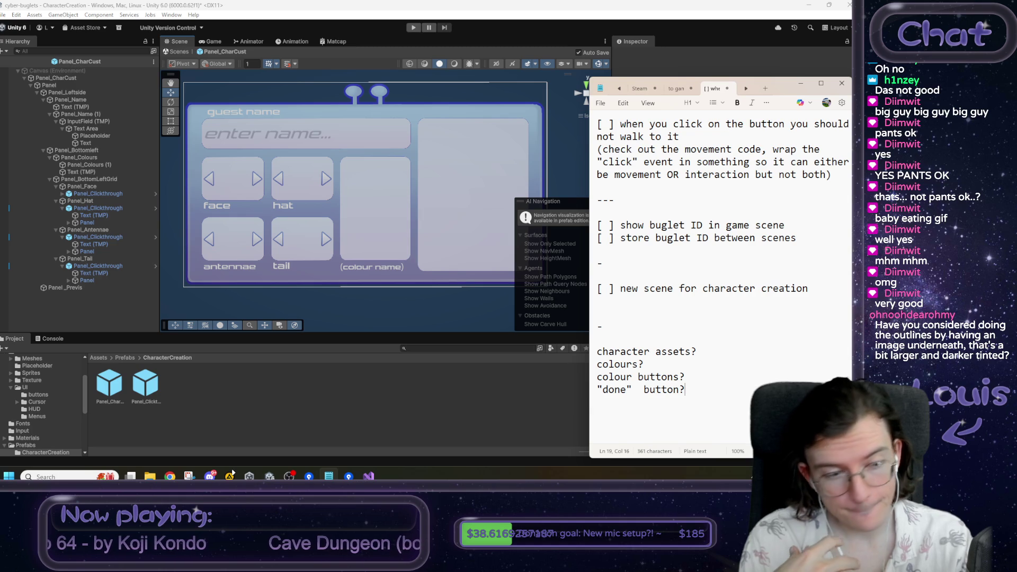
pyautogui.press('Up')
pyautogui.press('Up')
pyautogui.press('Up')
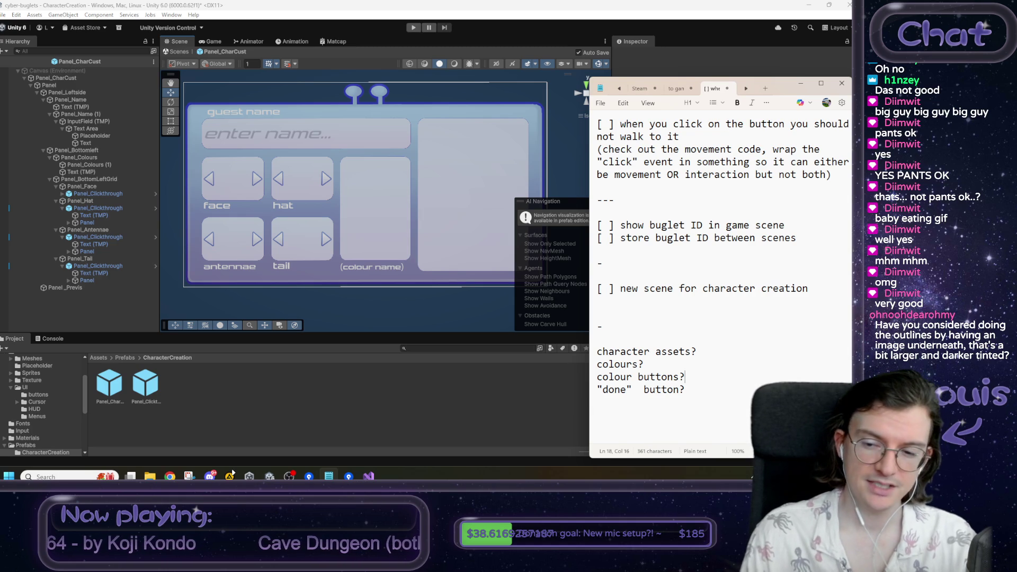
# - Select the character assets?, colours? and colour buttons? lines, then switch to the mockup in Chrome
pyautogui.press('Home')
pyautogui.hotkey('shift', 'End')
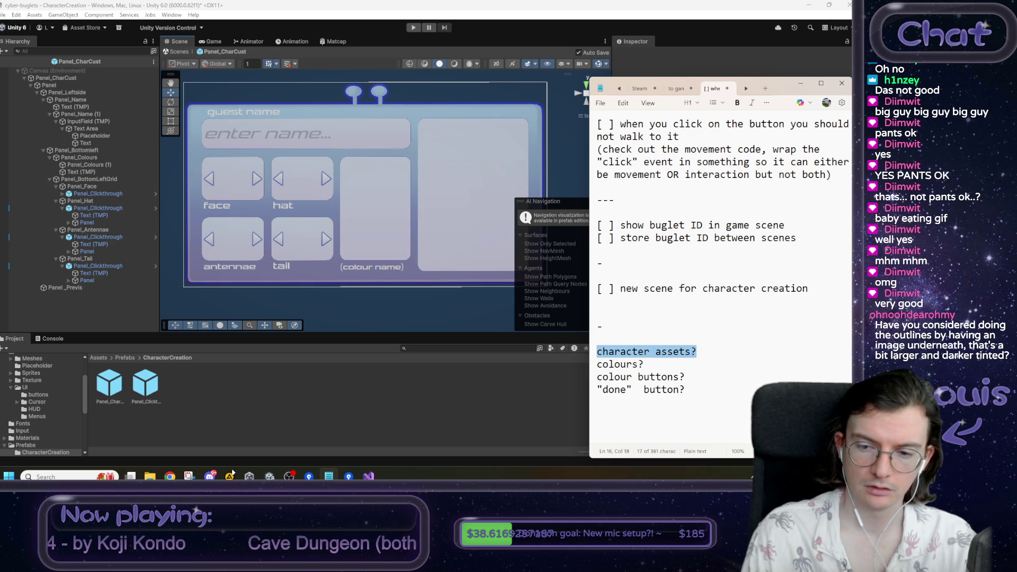
pyautogui.press('Right')
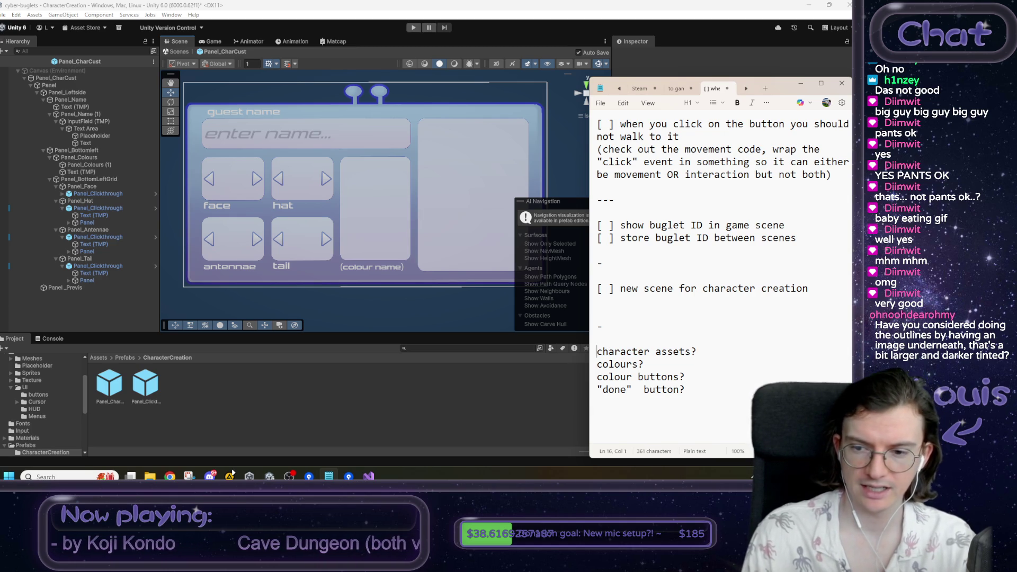
pyautogui.press('Right')
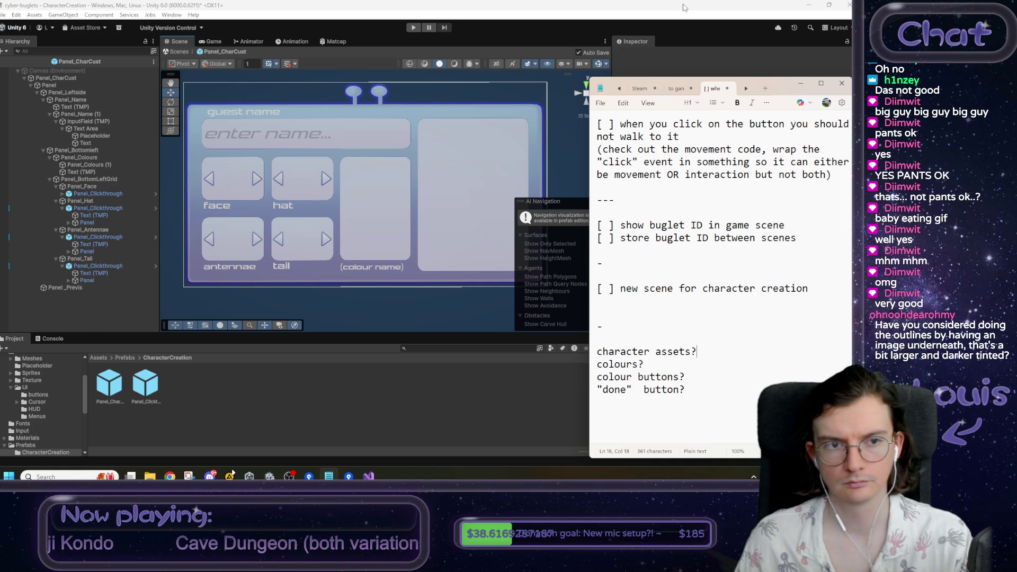
pyautogui.press('Down')
pyautogui.press('Home')
pyautogui.hotkey('shift', 'End')
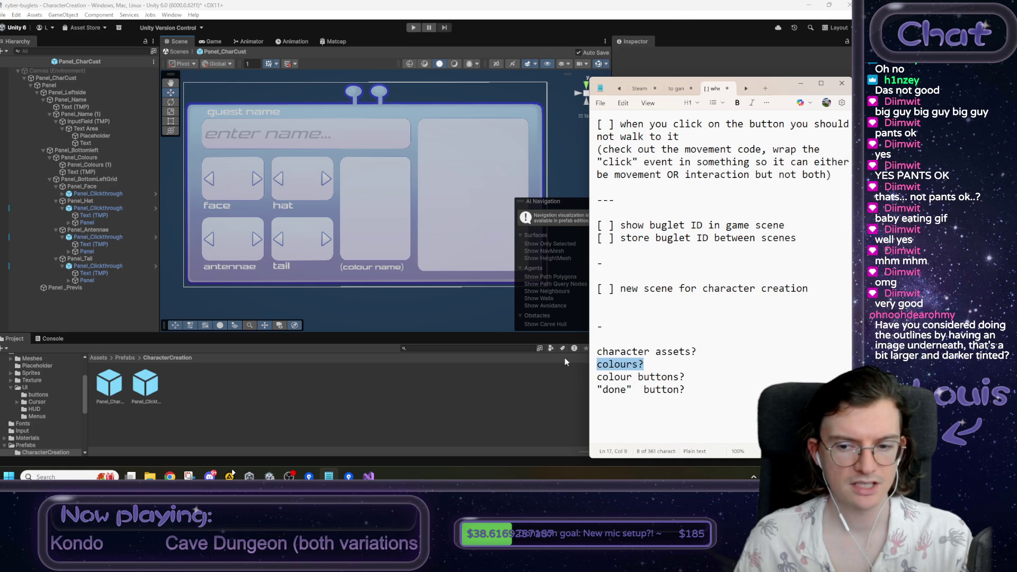
pyautogui.tripleClick(652, 376)
pyautogui.click(639, 377)
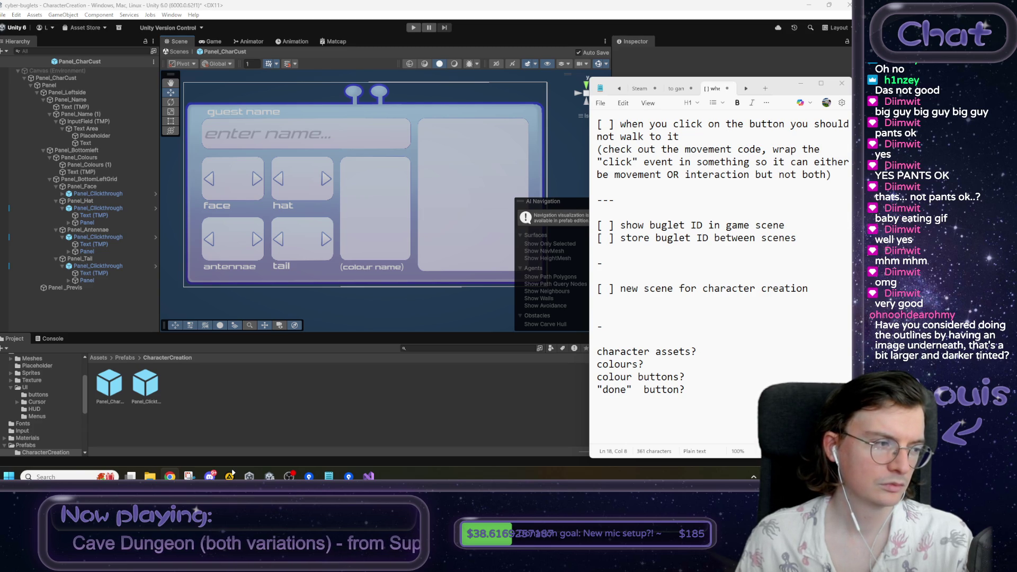
pyautogui.hotkey('alt', 'Tab')
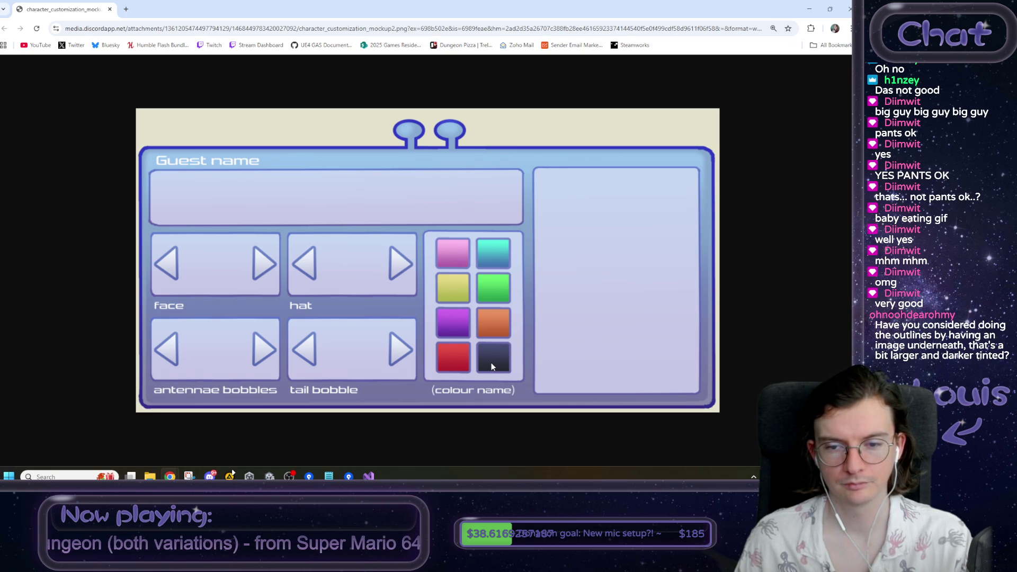
# - Put away the Chrome window showing the mockup image to return to Unity and Notepad
pyautogui.click(110, 9)
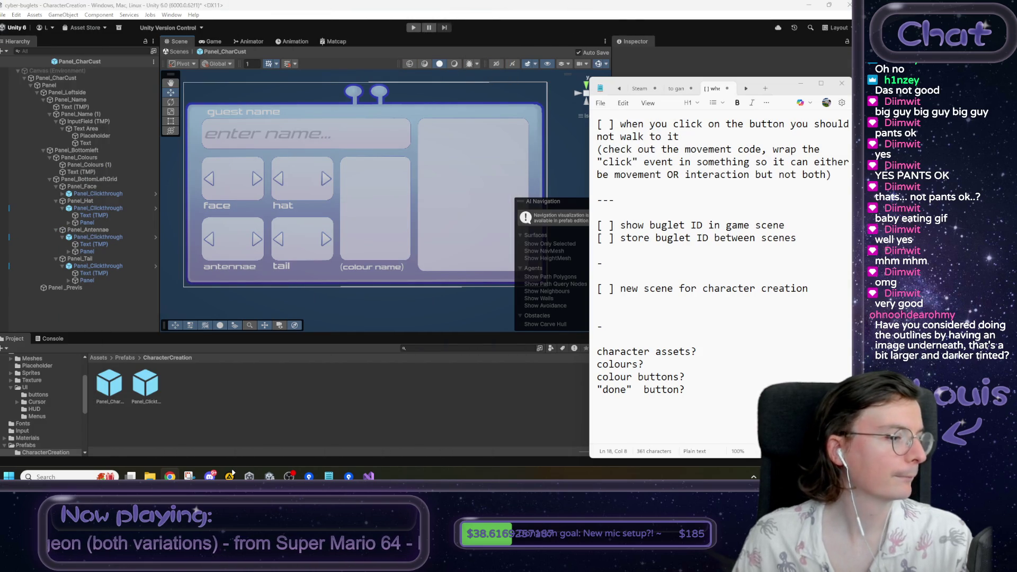
# - Append 'pls gib 8 button assets' to the Notepad colour buttons line, then bring Unity forward
pyautogui.click(687, 377)
pyautogui.write('pls gib 8 button')
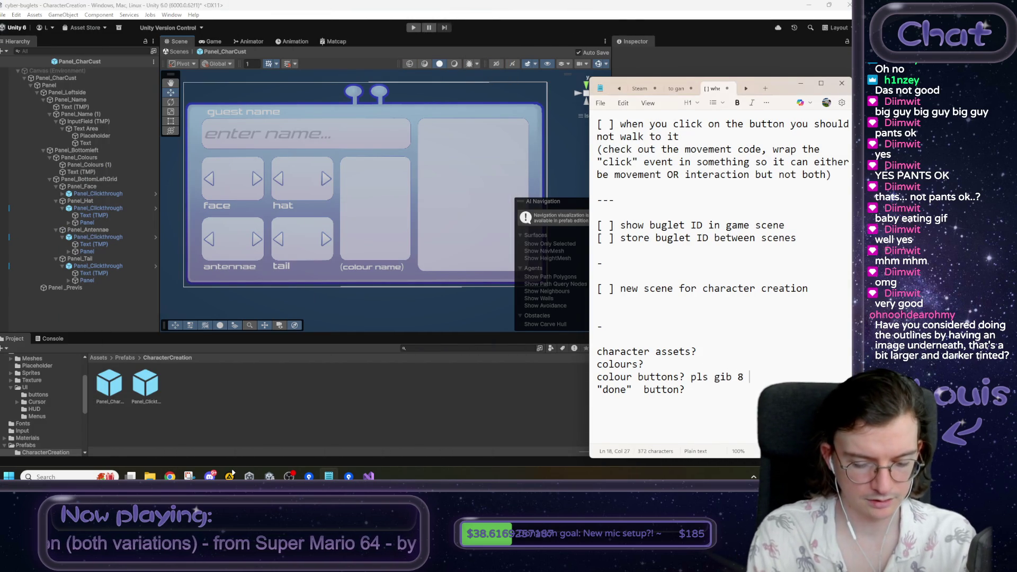
pyautogui.write(' assets')
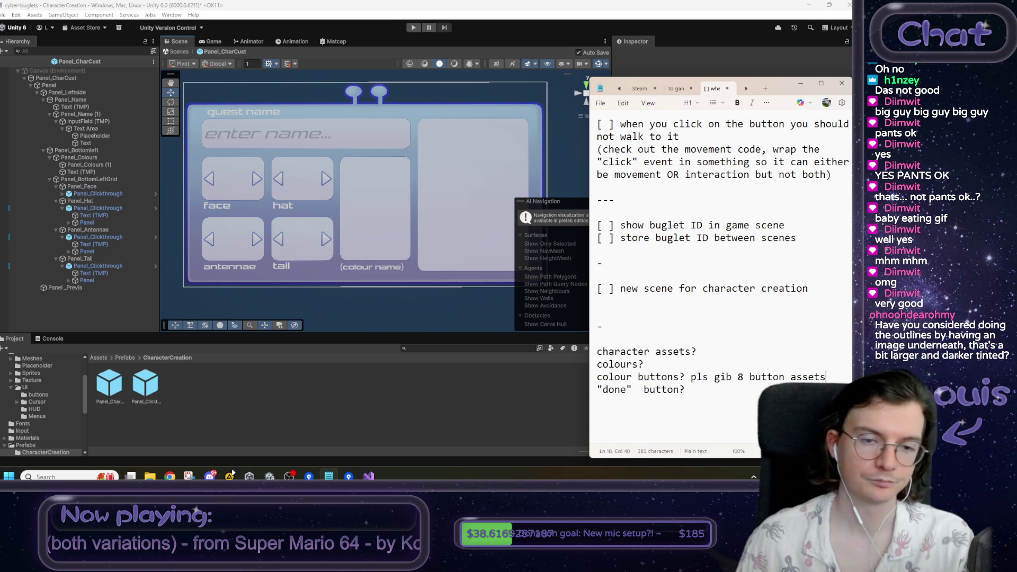
pyautogui.click(414, 308)
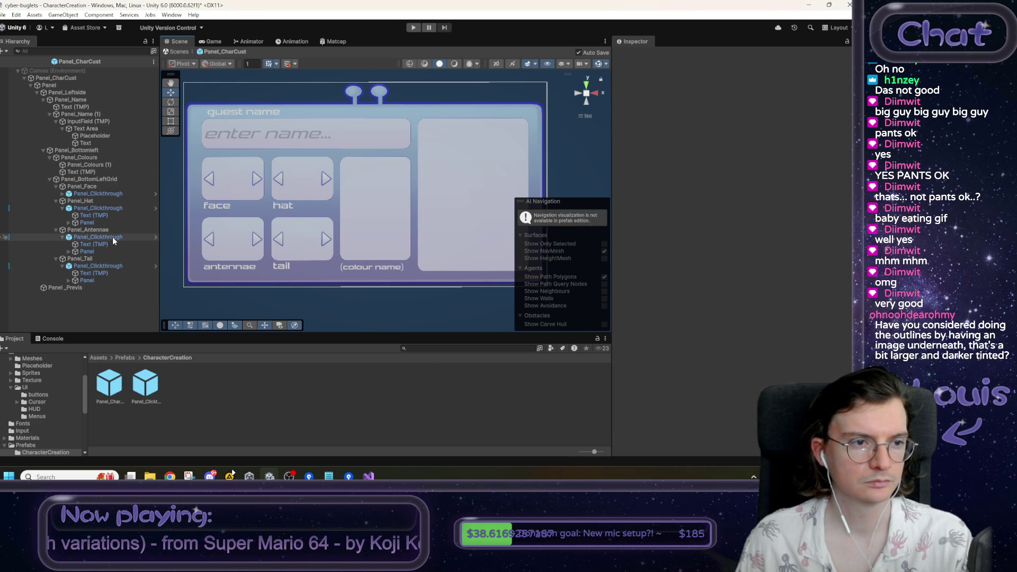
# - Create a UI panel inside Panel_Colours (1) and add a Grid Layout Group to it
pyautogui.click(90, 159)
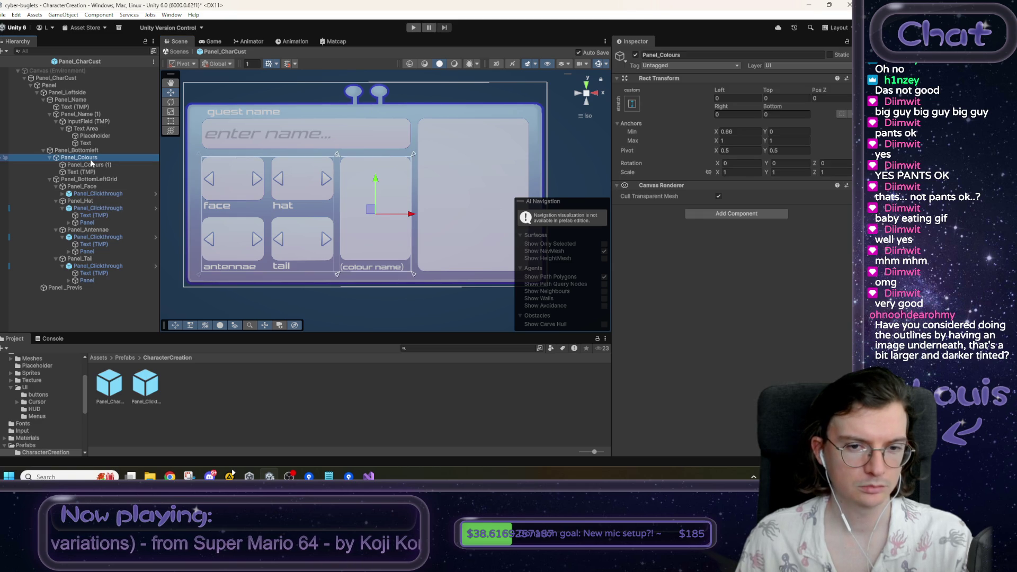
pyautogui.click(93, 165)
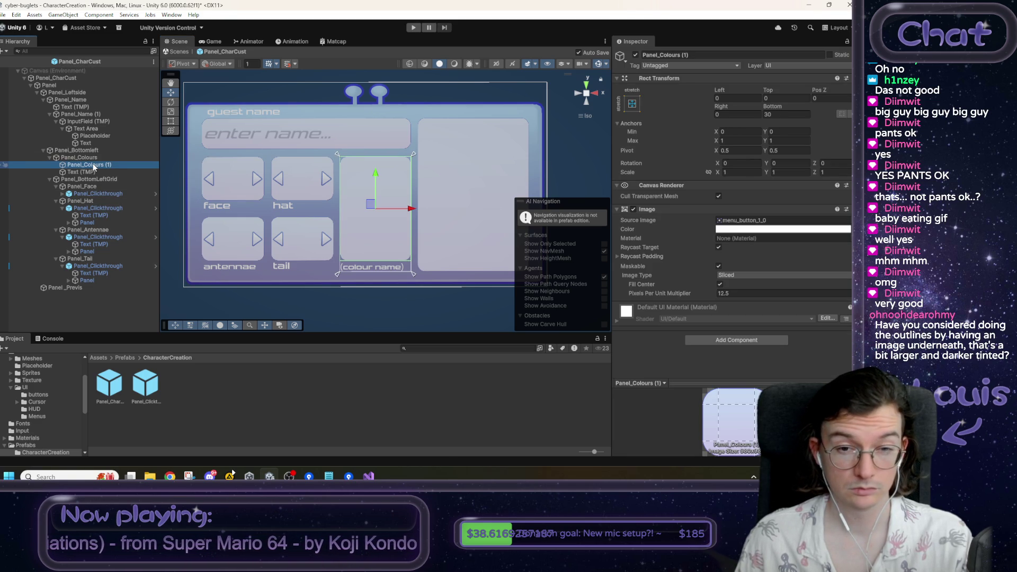
pyautogui.rightClick(93, 166)
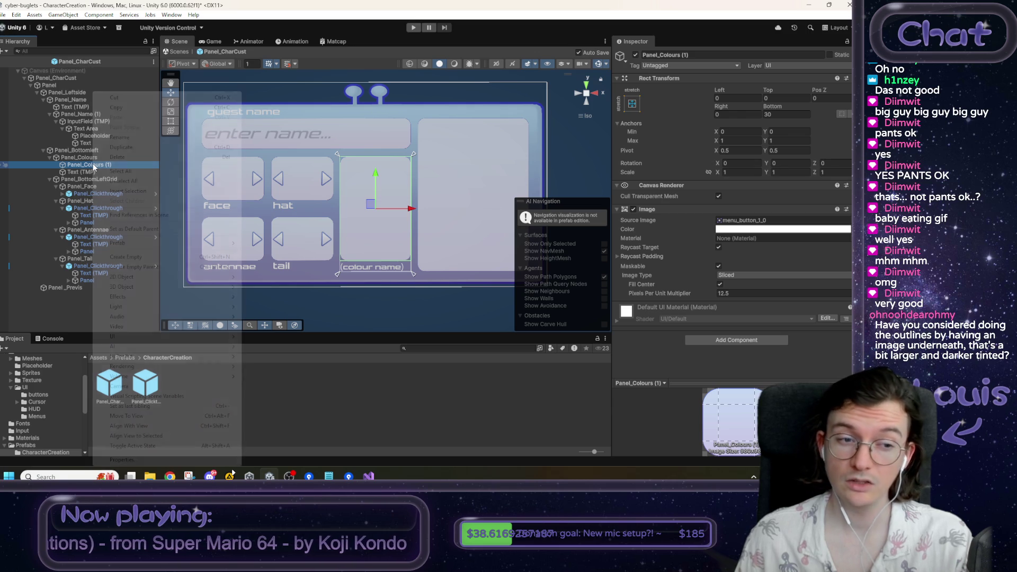
pyautogui.moveTo(127, 339)
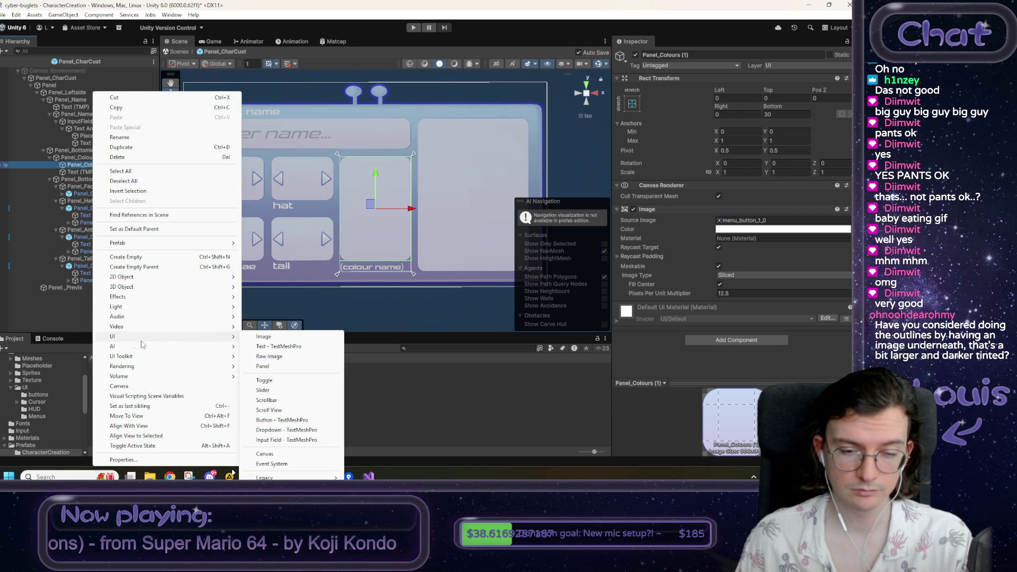
pyautogui.click(267, 366)
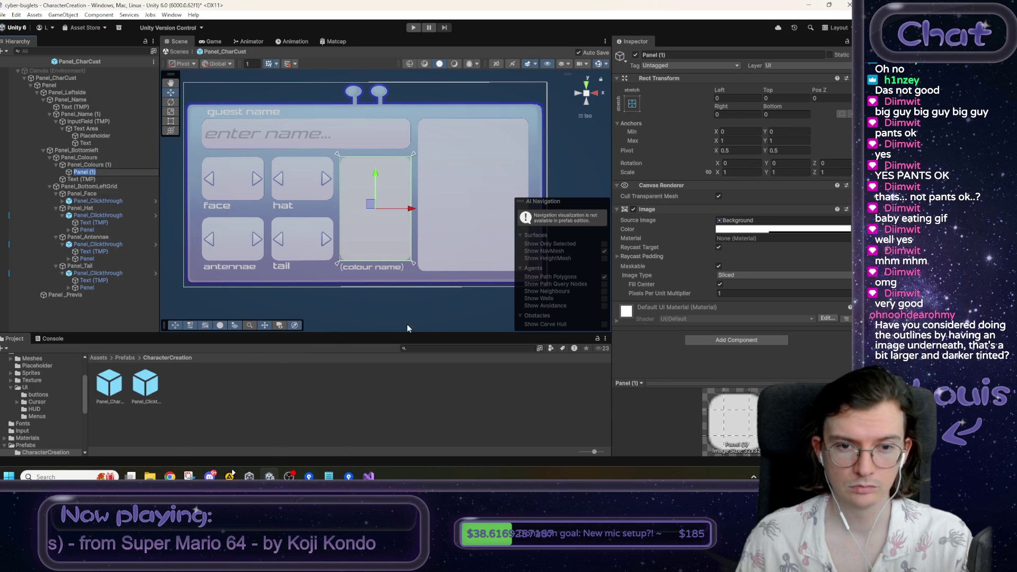
pyautogui.click(709, 341)
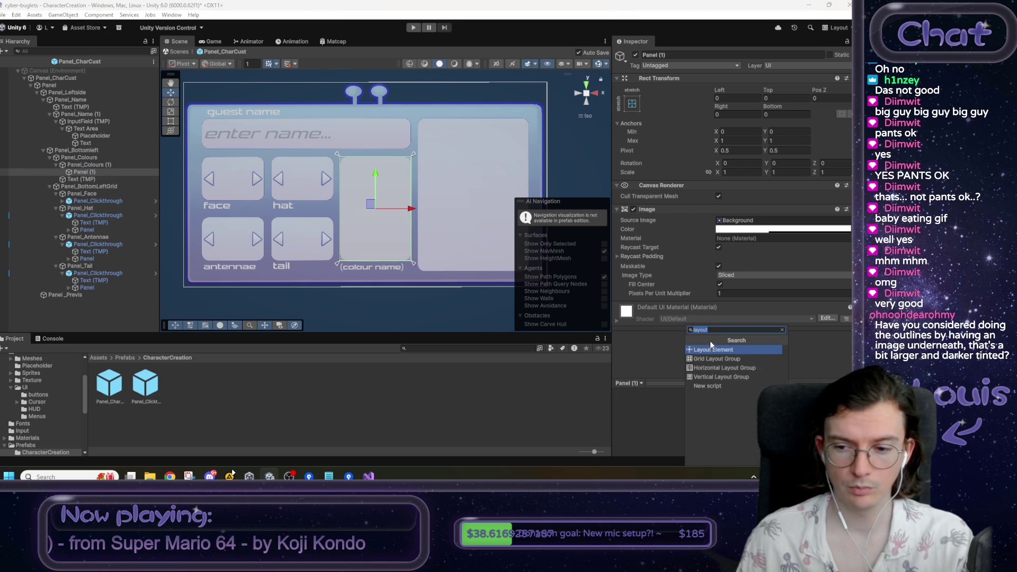
pyautogui.click(717, 359)
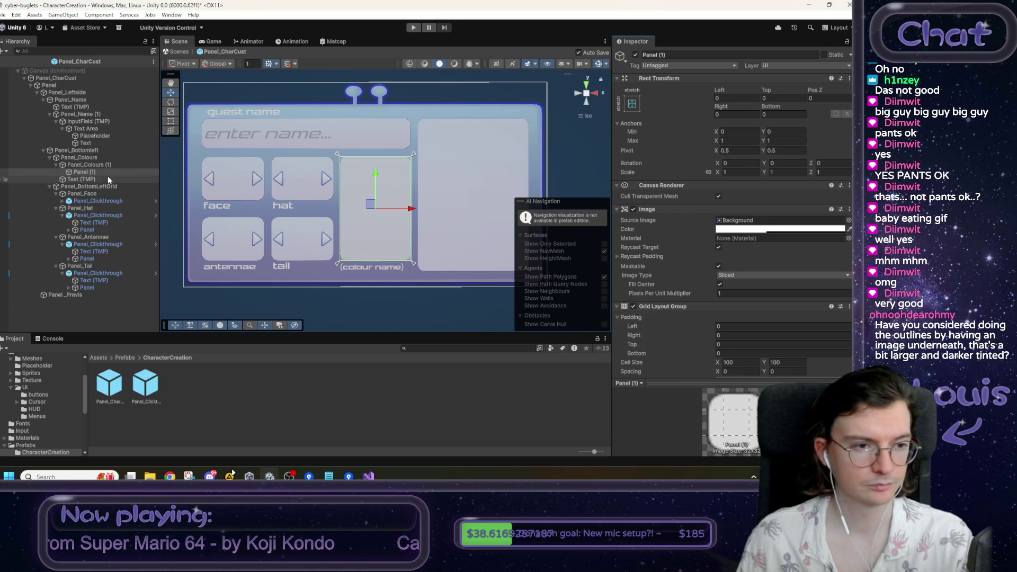
# - Rename the new panel to Grid
pyautogui.click(678, 55)
pyautogui.write('Grid')
pyautogui.press('Return')
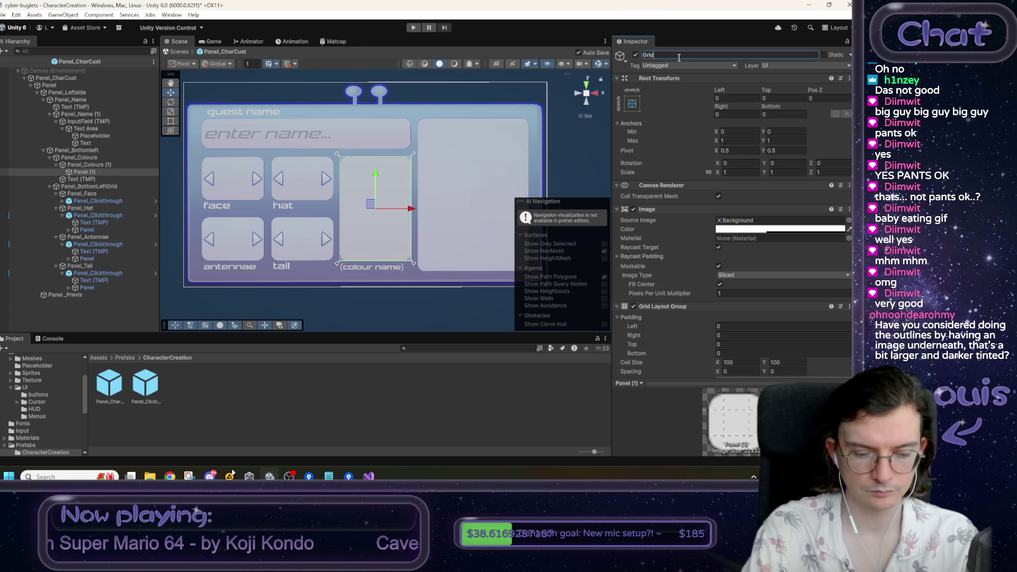
pyautogui.rightClick(90, 172)
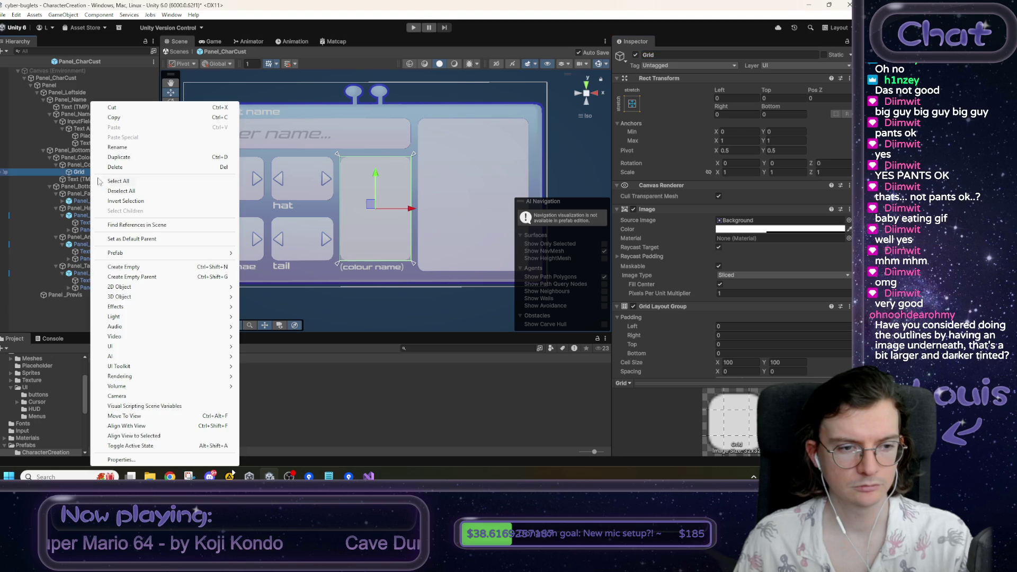
# - Add a TextMeshPro button to Grid and duplicate it into eight buttons, Button through Button (7)
pyautogui.moveTo(151, 349)
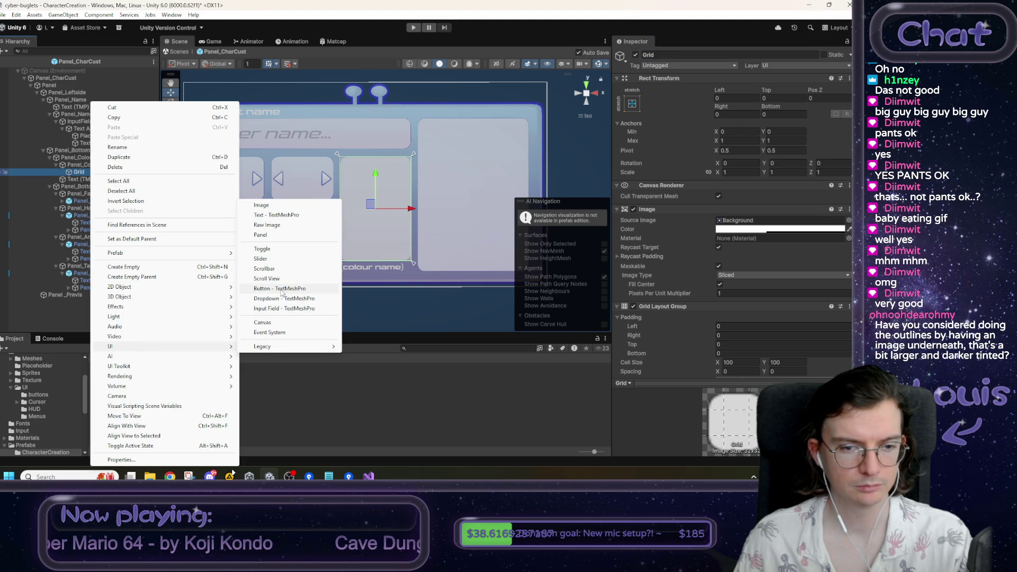
pyautogui.click(280, 288)
pyautogui.click(99, 173)
pyautogui.click(95, 181)
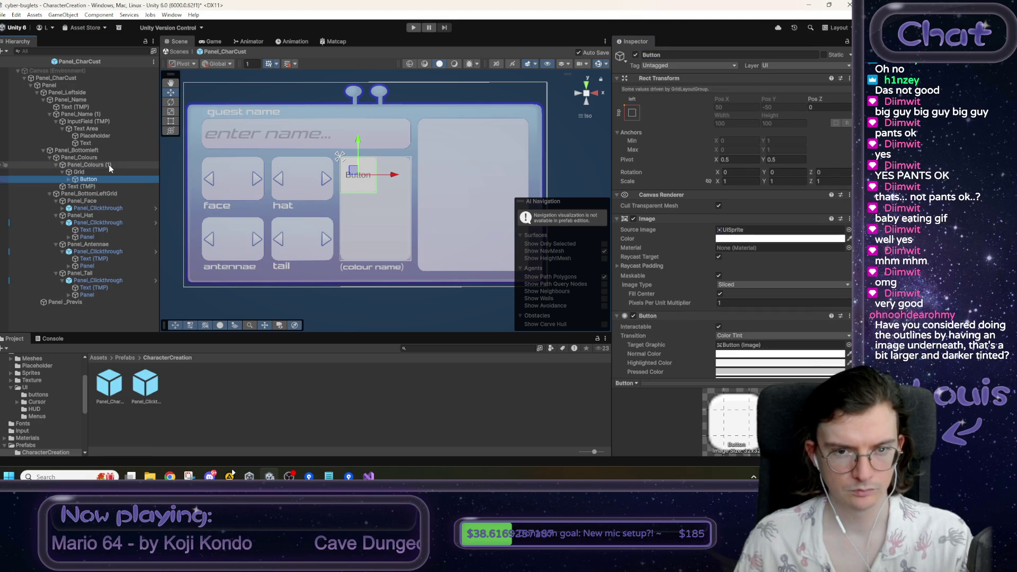
pyautogui.hotkey('ctrl', 'd')
pyautogui.hotkey('ctrl', 'd')
pyautogui.hotkey('ctrl', 'd')
pyautogui.hotkey('ctrl', 'd')
pyautogui.hotkey('ctrl', 'd')
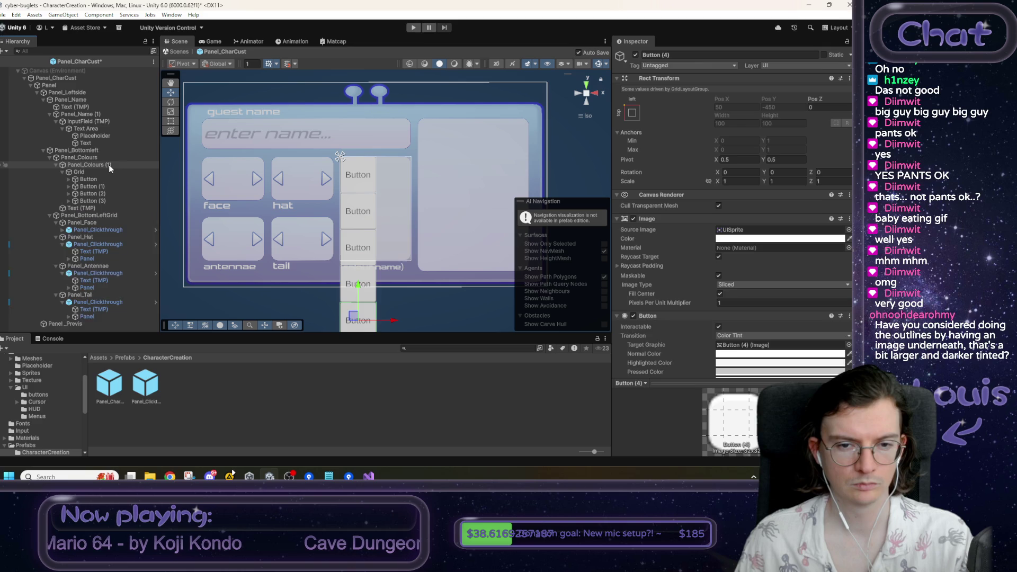
pyautogui.hotkey('ctrl', 'd')
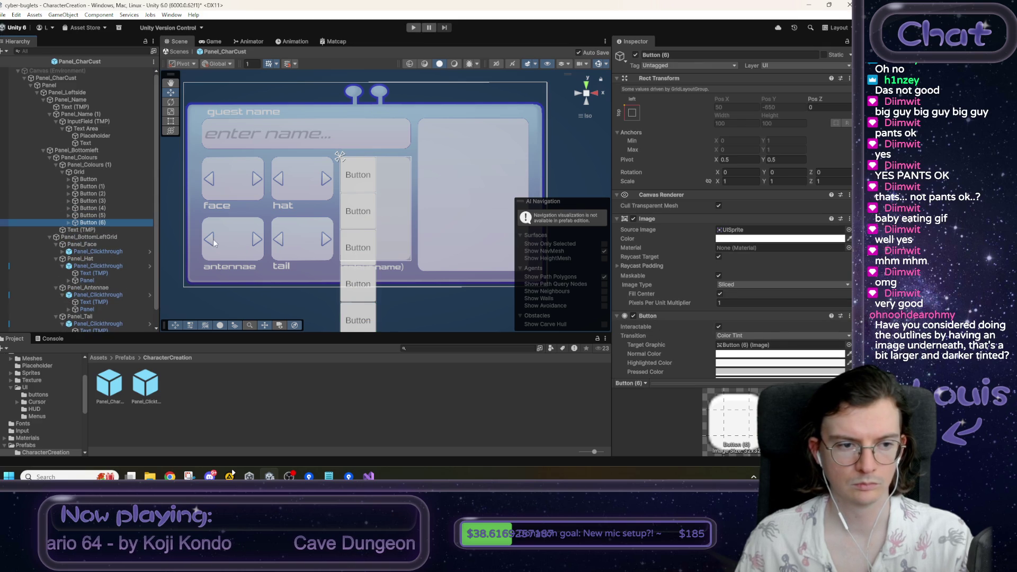
pyautogui.hotkey('ctrl', 'd')
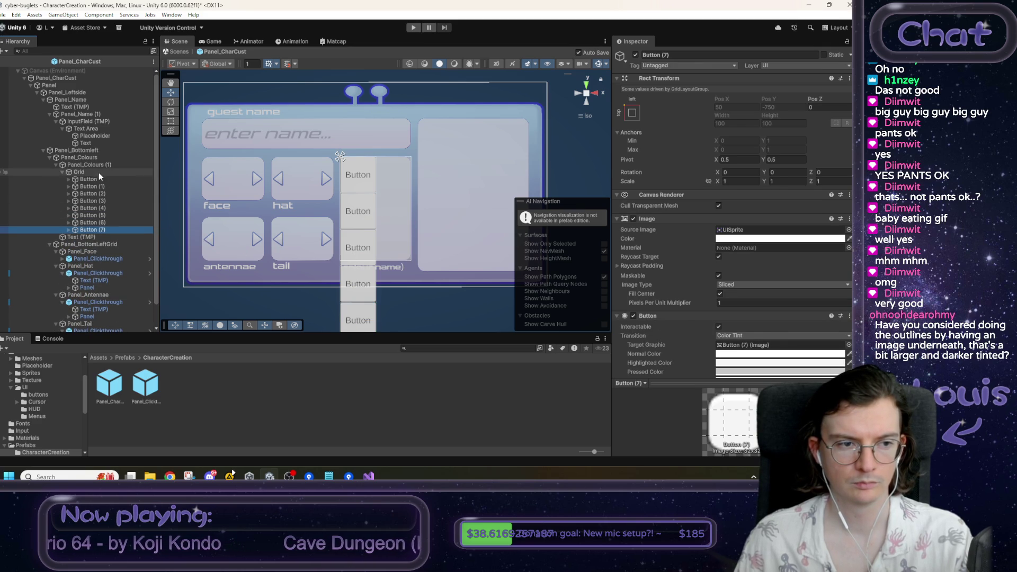
pyautogui.click(99, 173)
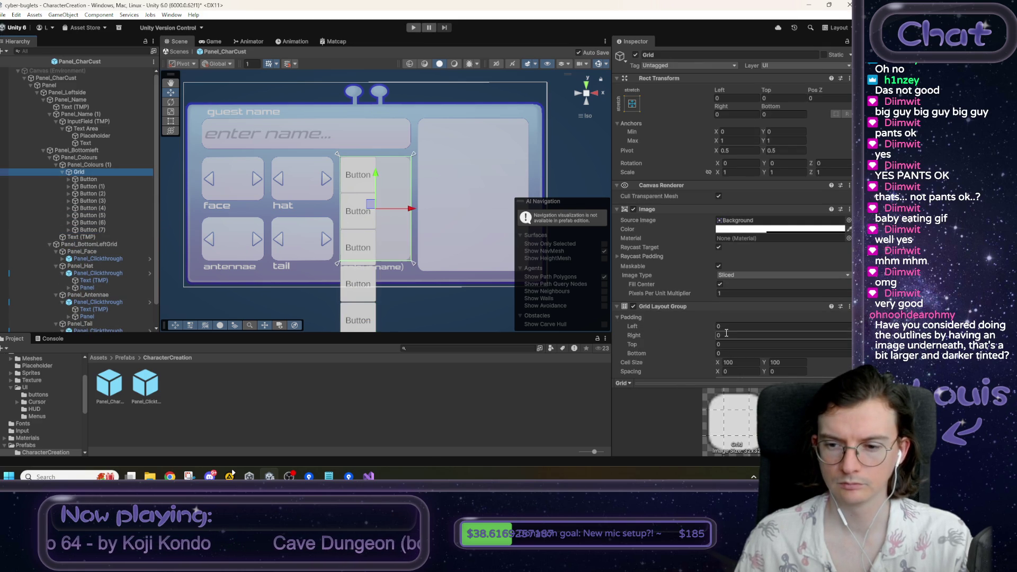
# - Narrow the Grid Layout Group cell width by dragging, undoing one accidental change
pyautogui.moveTo(716, 363); pyautogui.dragTo(714, 362)
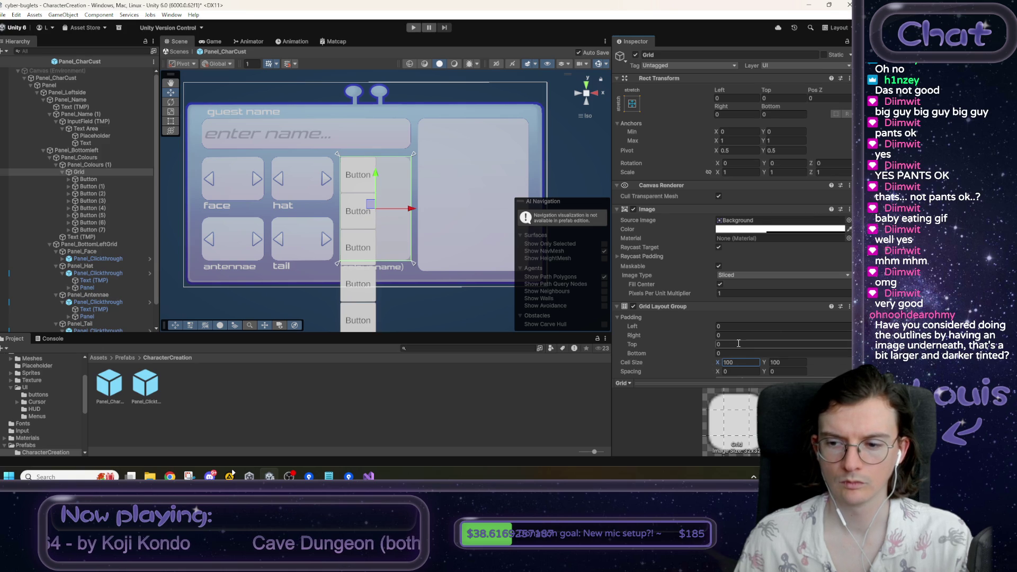
pyautogui.hotkey('ctrl', 'z')
pyautogui.scroll(-2, 739, 321)
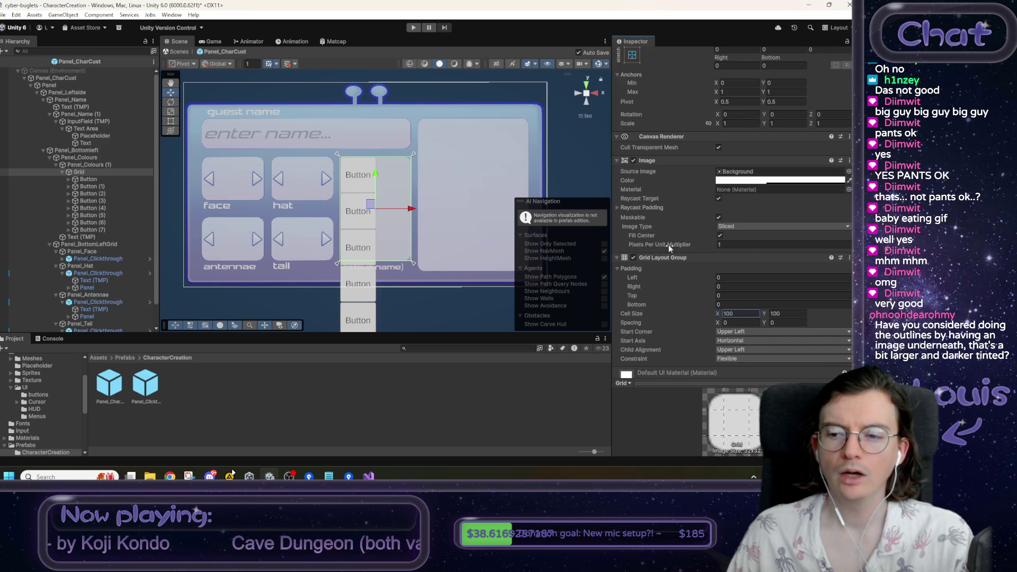
pyautogui.scroll(2, 734, 291)
pyautogui.scroll(-4, 734, 291)
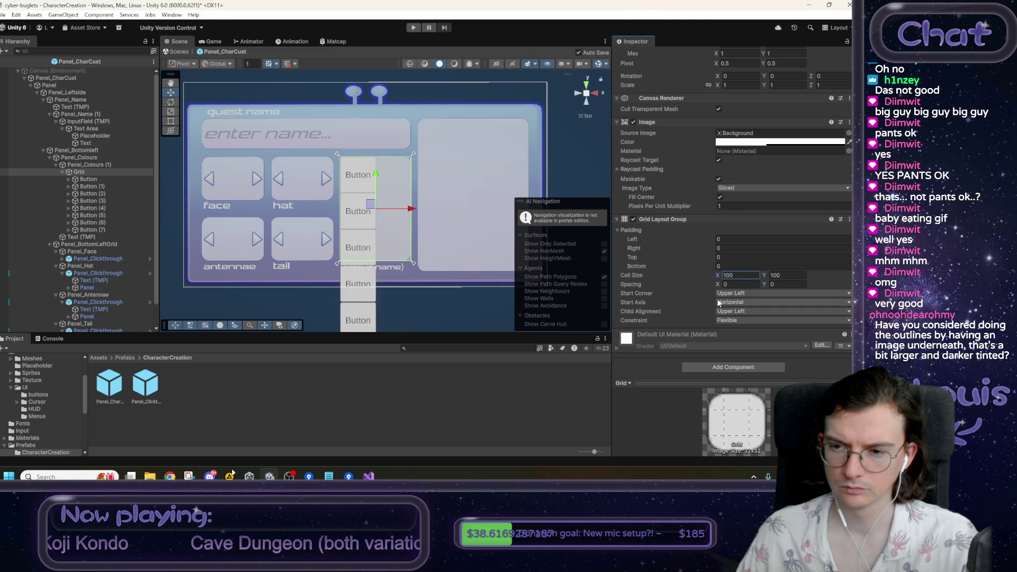
pyautogui.moveTo(719, 275)
pyautogui.mouseDown()
pyautogui.moveTo(684, 273)
pyautogui.moveTo(711, 268)
pyautogui.mouseUp()
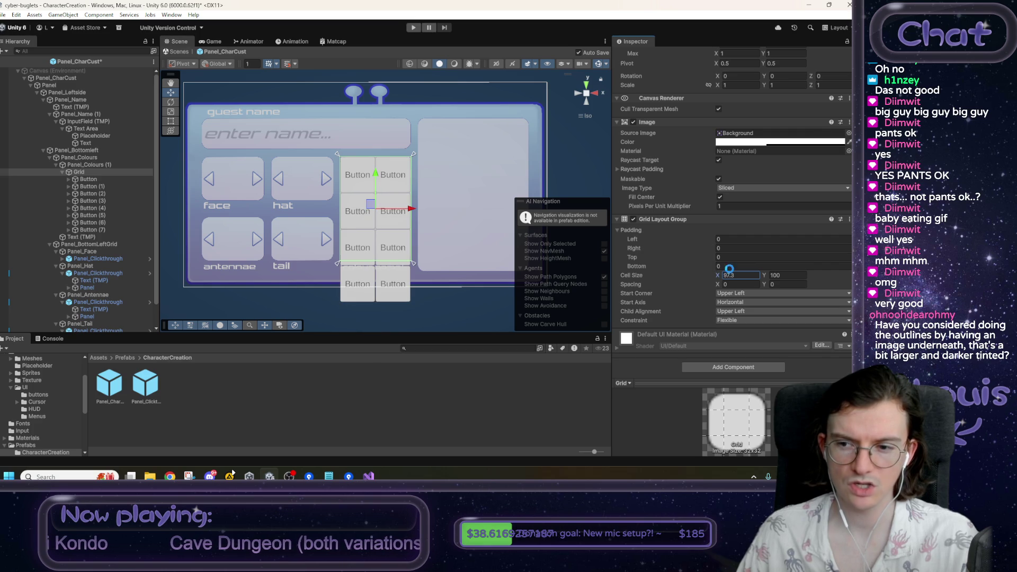
# - Enter an exact Grid cell size of 90 by 90
pyautogui.click(777, 275)
pyautogui.click(769, 277)
pyautogui.write('90')
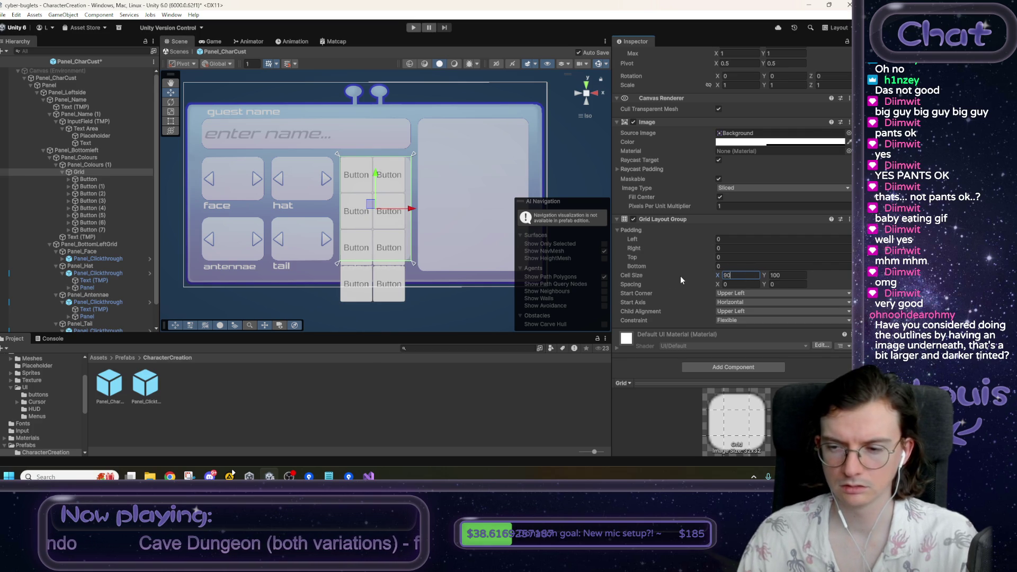
pyautogui.press('Tab')
pyautogui.write('90')
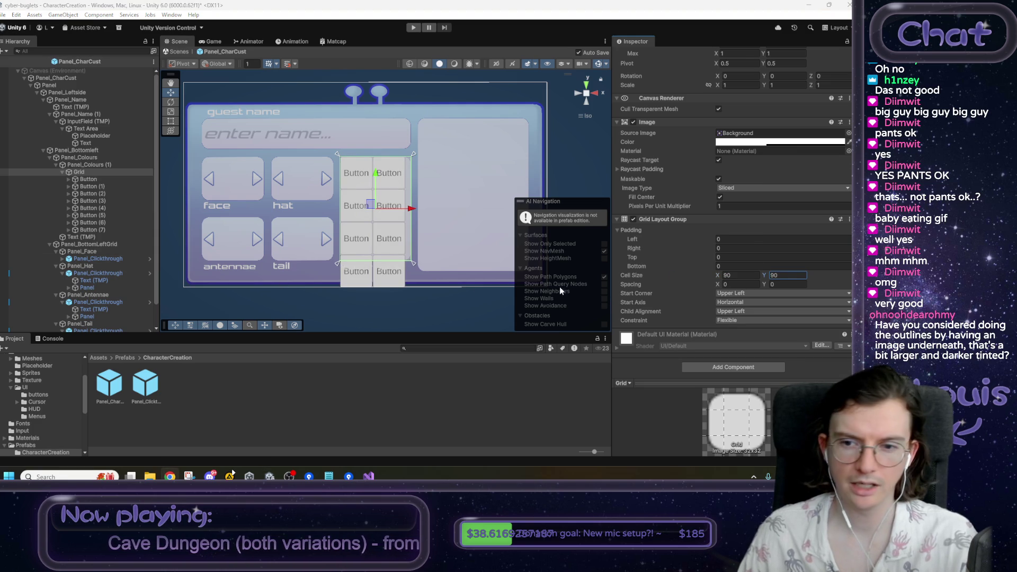
pyautogui.scroll(4, 682, 275)
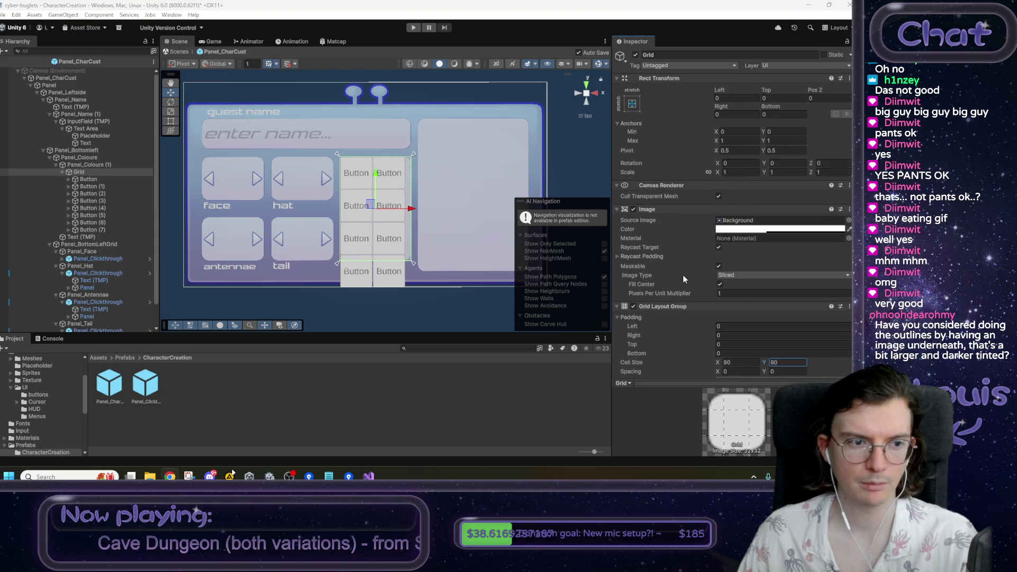
pyautogui.scroll(-3, 682, 275)
pyautogui.scroll(3, 689, 273)
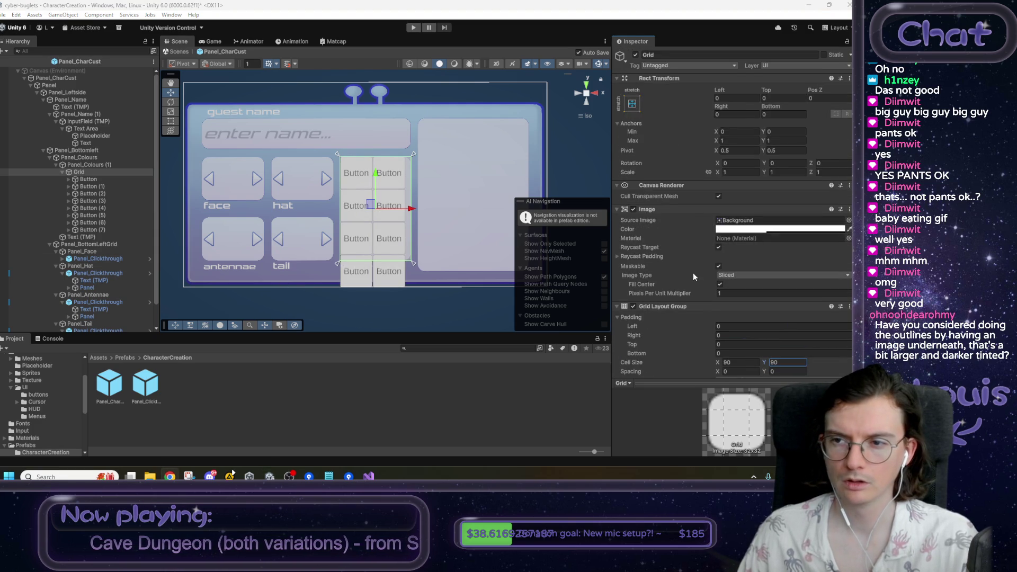
pyautogui.click(740, 100)
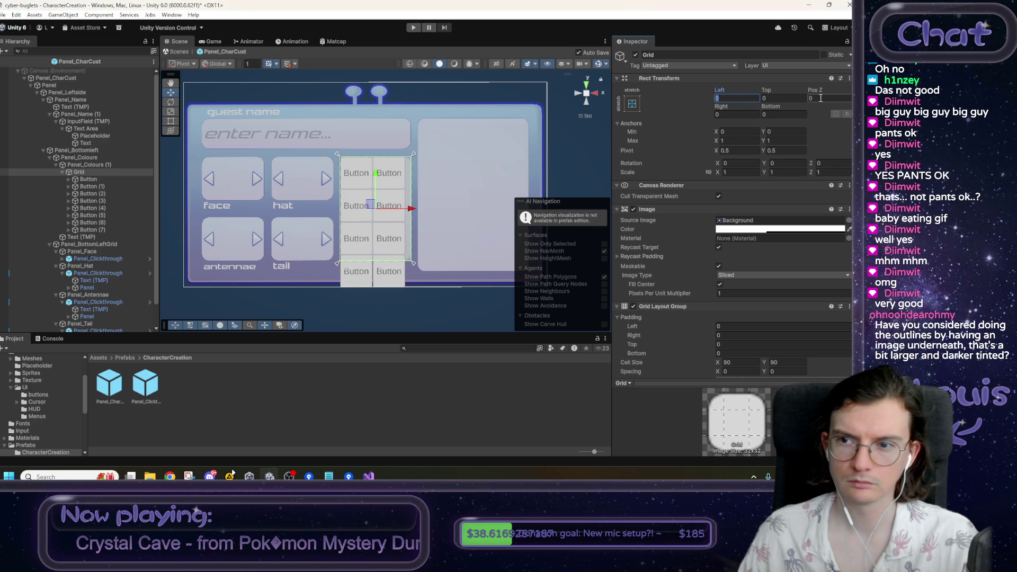
# - Set the Grid's Left, Top, Right and Bottom insets to 20
pyautogui.write('20')
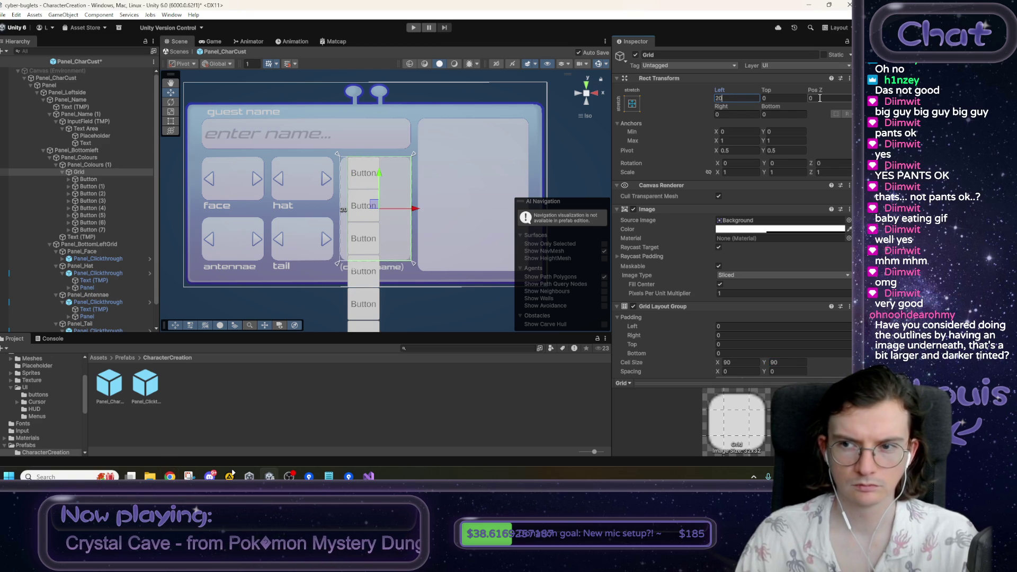
pyautogui.press('Tab')
pyautogui.write('20')
pyautogui.press('Tab')
pyautogui.write('20')
pyautogui.press('Tab')
pyautogui.write('20')
pyautogui.click(719, 364)
# - Narrow the cells and set the horizontal spacing to 10
pyautogui.moveTo(717, 364); pyautogui.dragTo(696, 361)
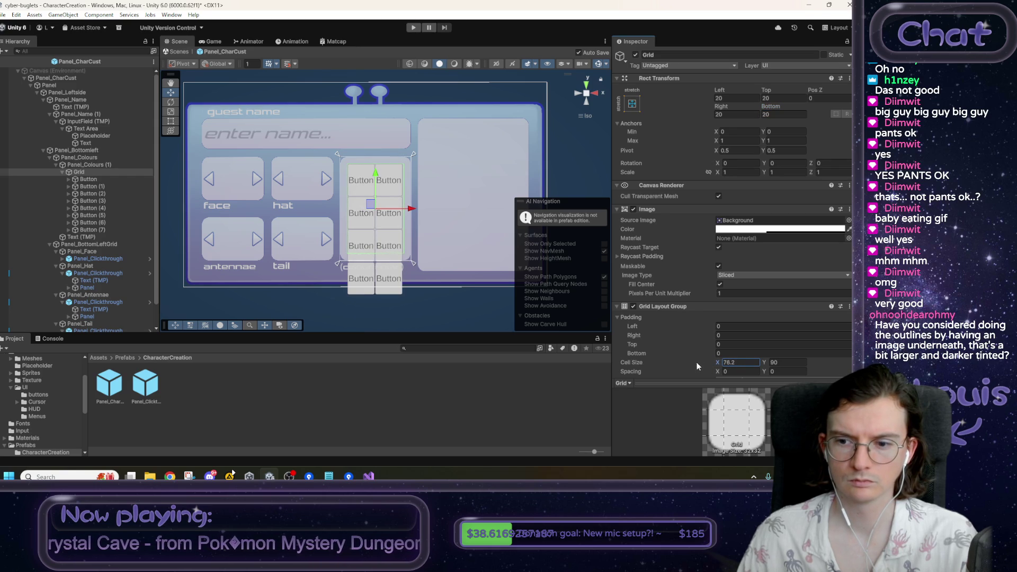
pyautogui.scroll(-1, 703, 339)
pyautogui.click(727, 348)
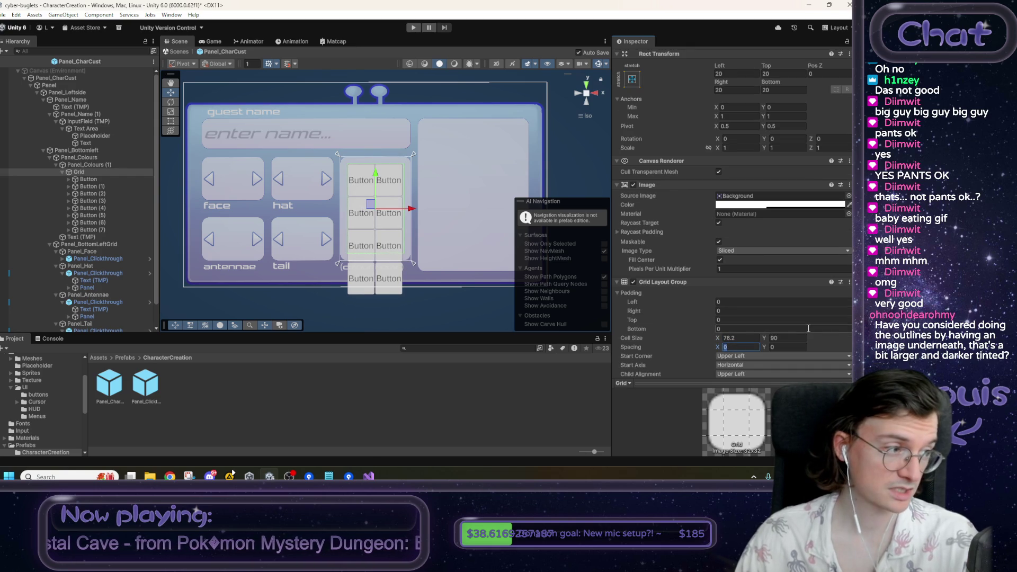
pyautogui.write('10')
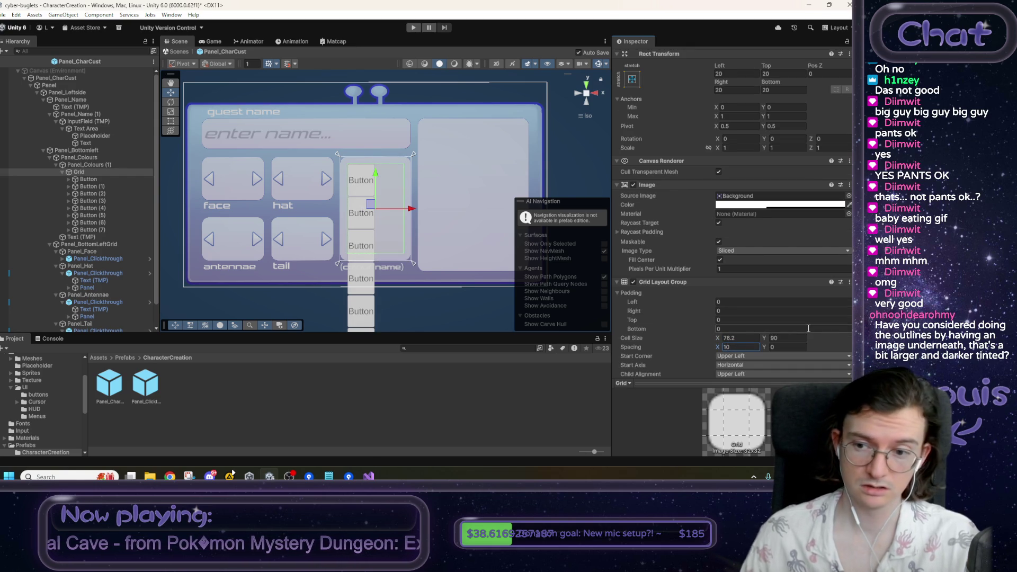
# - Set the Grid cell size to 72.5 by 72.5
pyautogui.moveTo(718, 341); pyautogui.dragTo(710, 341)
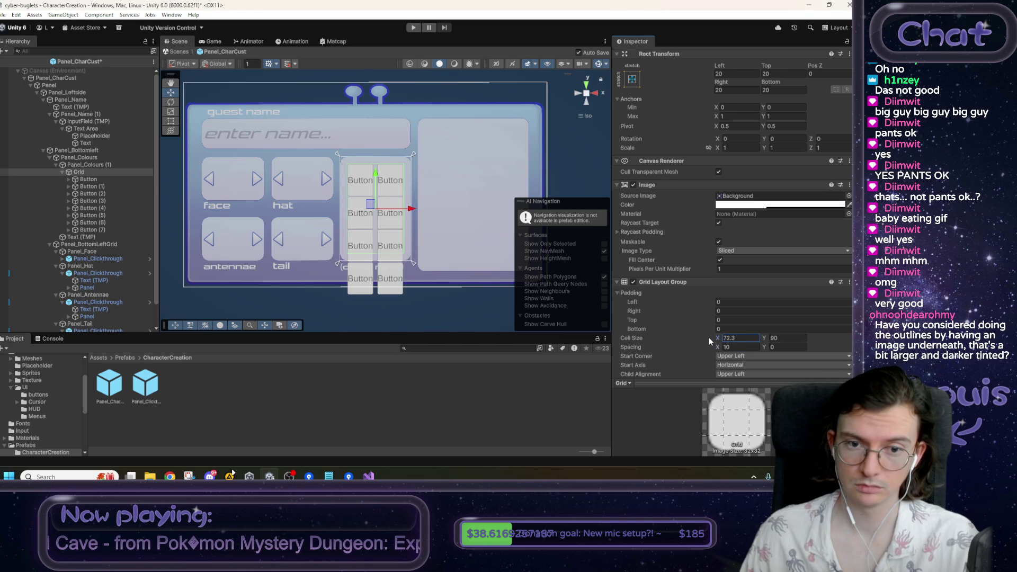
pyautogui.click(740, 337)
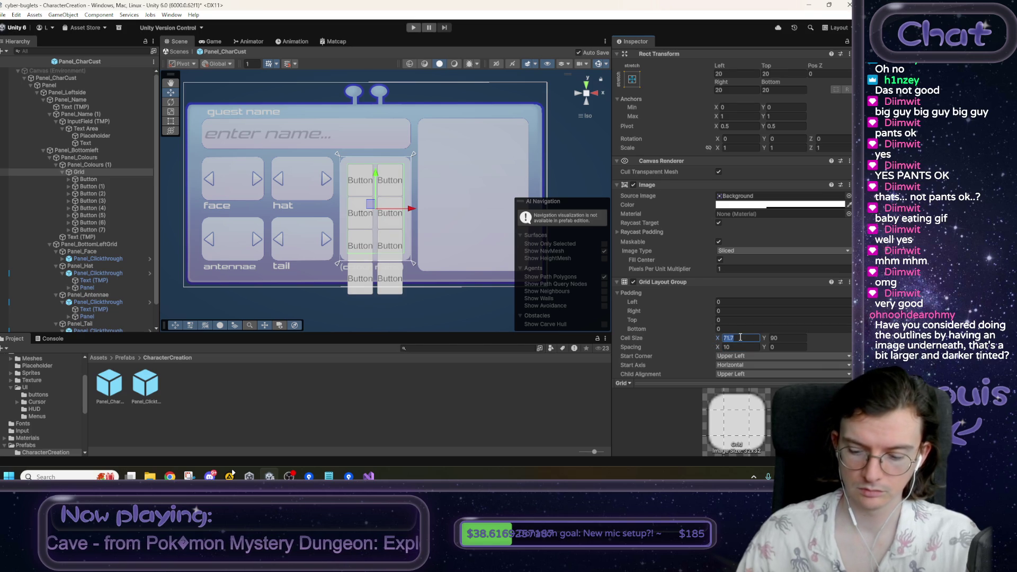
pyautogui.write('72')
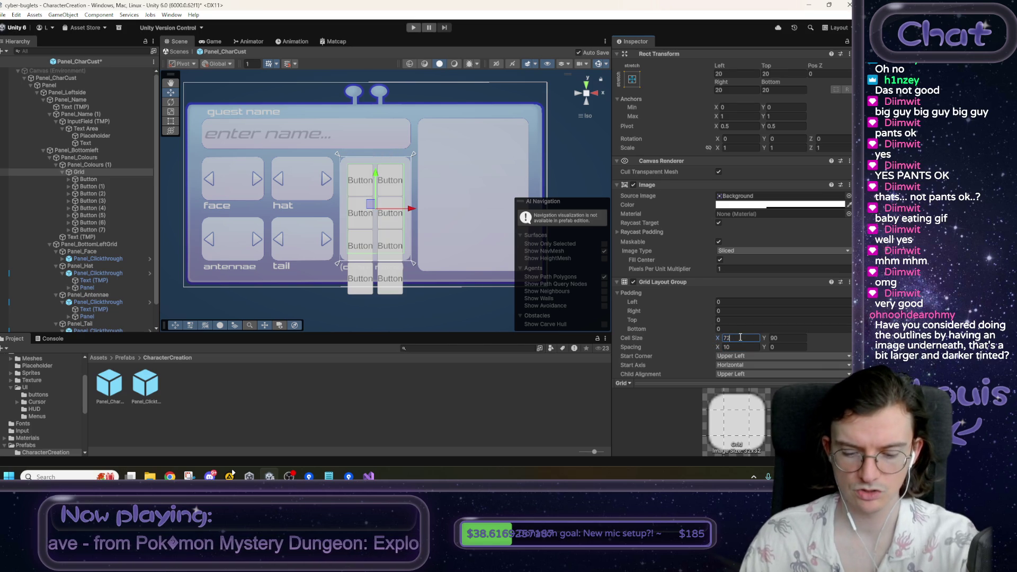
pyautogui.press('BackSpace')
pyautogui.write('2')
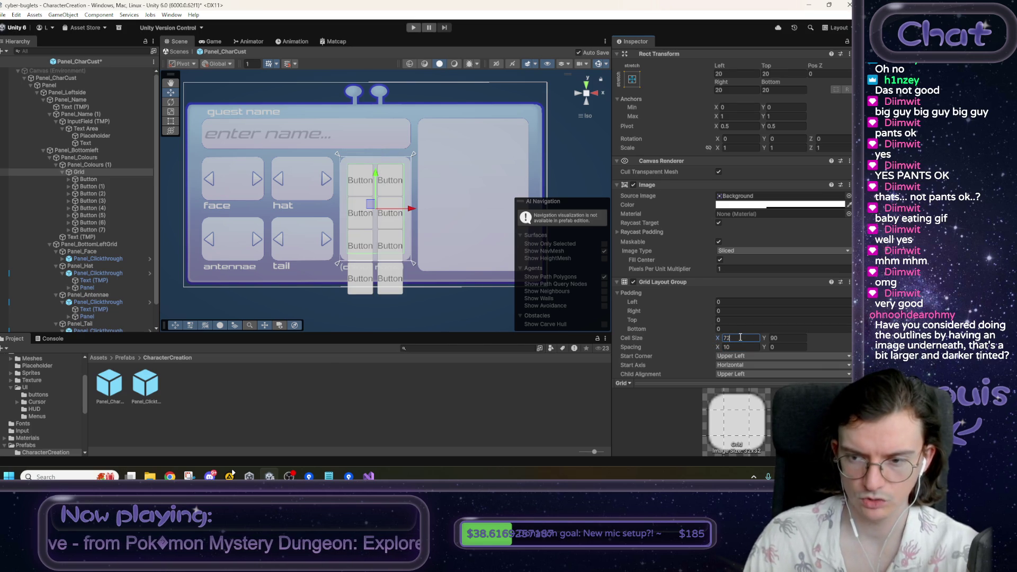
pyautogui.write('.5')
pyautogui.click(789, 338)
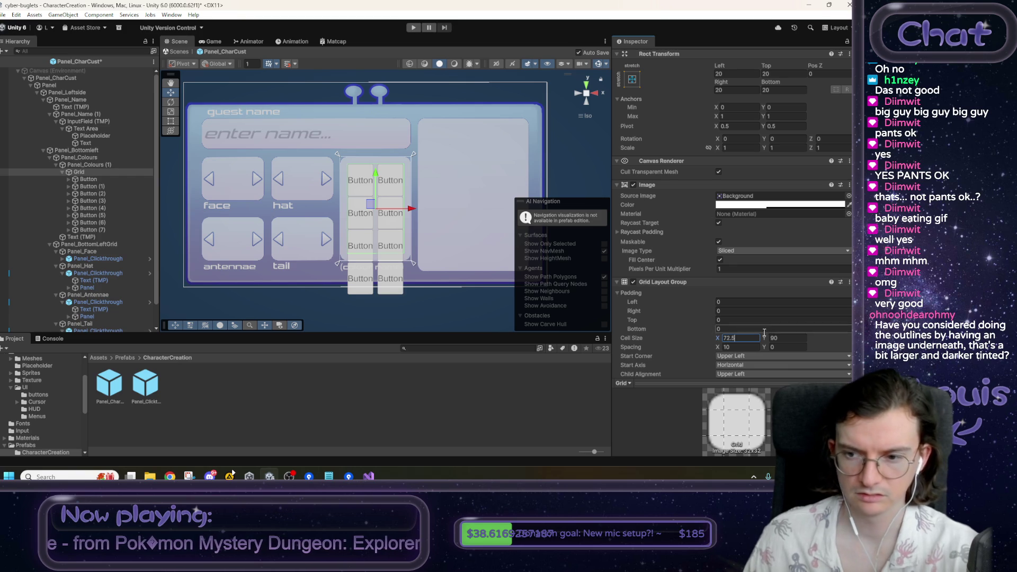
pyautogui.write('721')
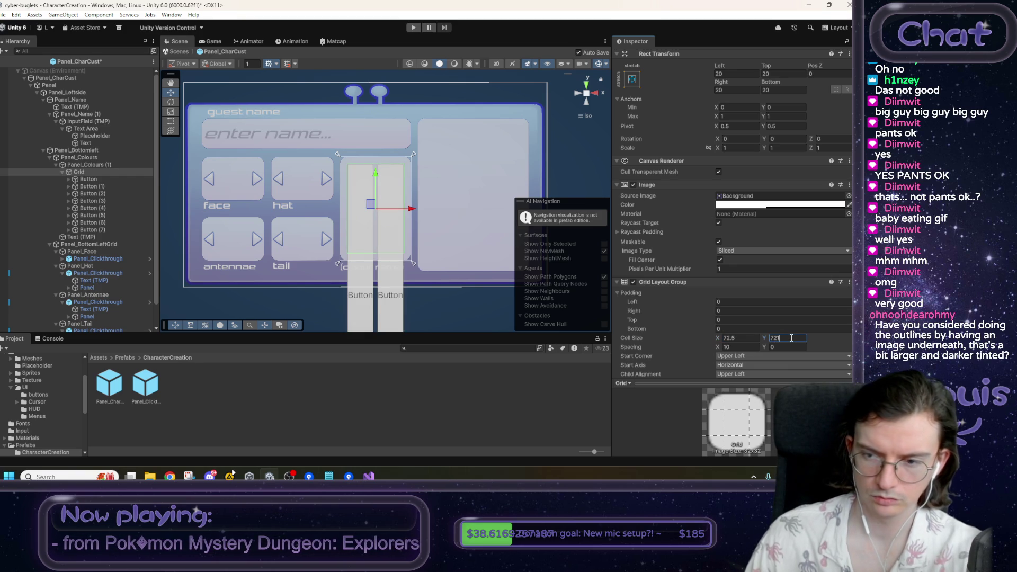
pyautogui.press('BackSpace')
pyautogui.write('.5')
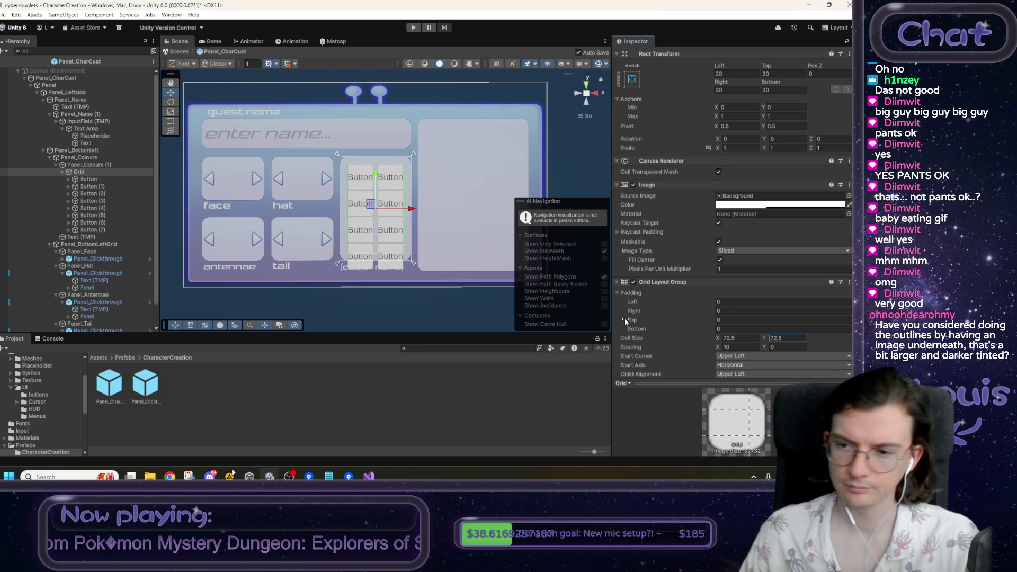
# - Set the vertical spacing to 10 and shorten the cells so the rows fit
pyautogui.click(788, 347)
pyautogui.write('10')
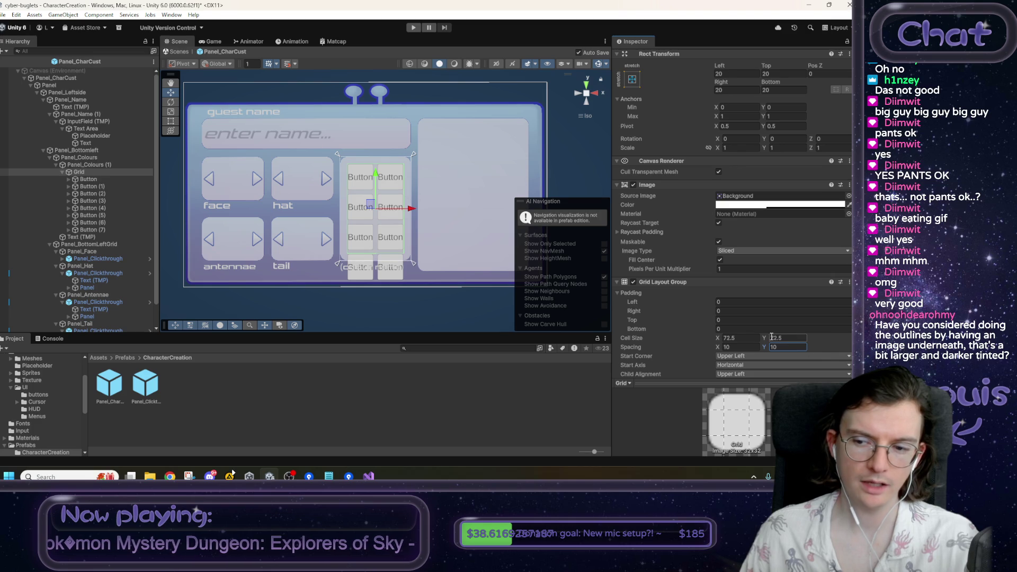
pyautogui.moveTo(765, 338); pyautogui.dragTo(736, 337)
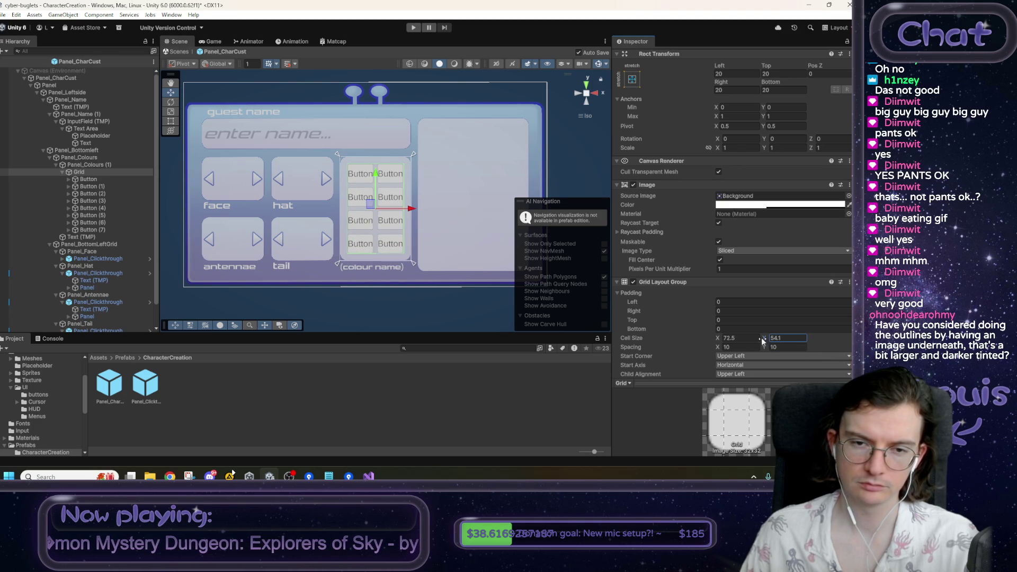
pyautogui.click(757, 338)
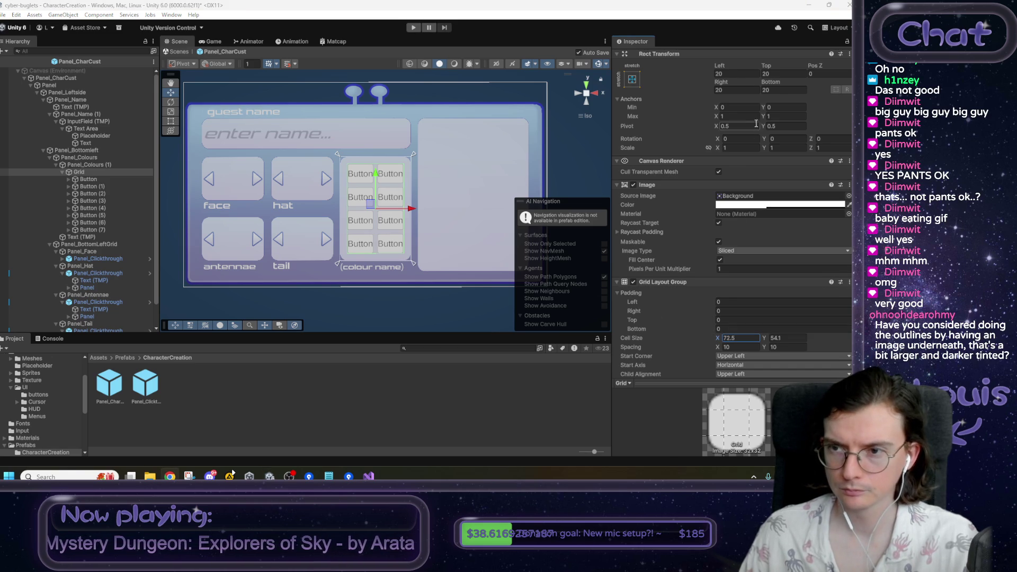
# - Try 10 for the Grid's left and right margins, then undo back to 20
pyautogui.scroll(1, 756, 123)
pyautogui.click(735, 98)
pyautogui.write('10')
pyautogui.press('Tab')
pyautogui.press('Tab')
pyautogui.press('Tab')
pyautogui.write('10')
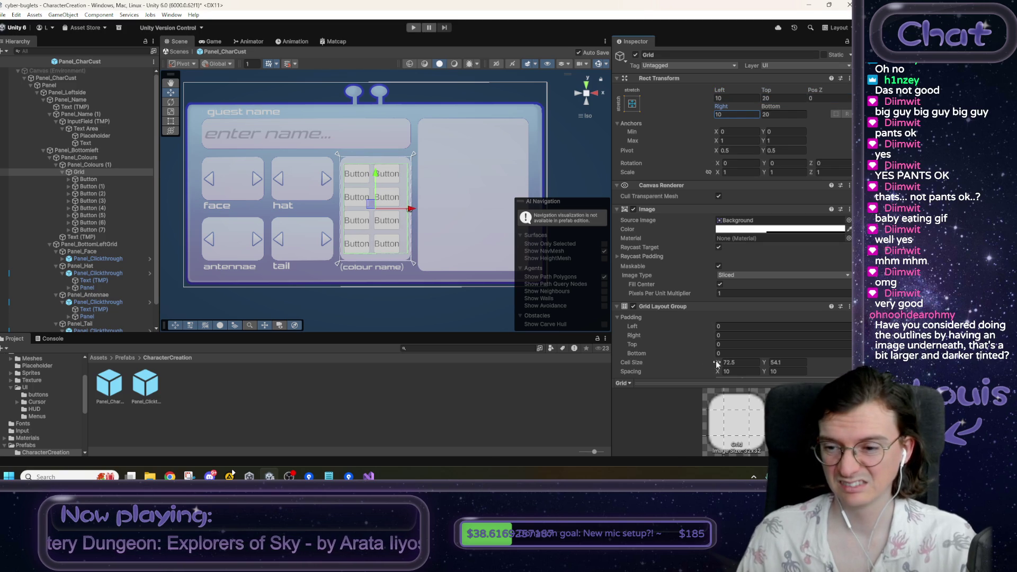
pyautogui.scroll(-1, 738, 351)
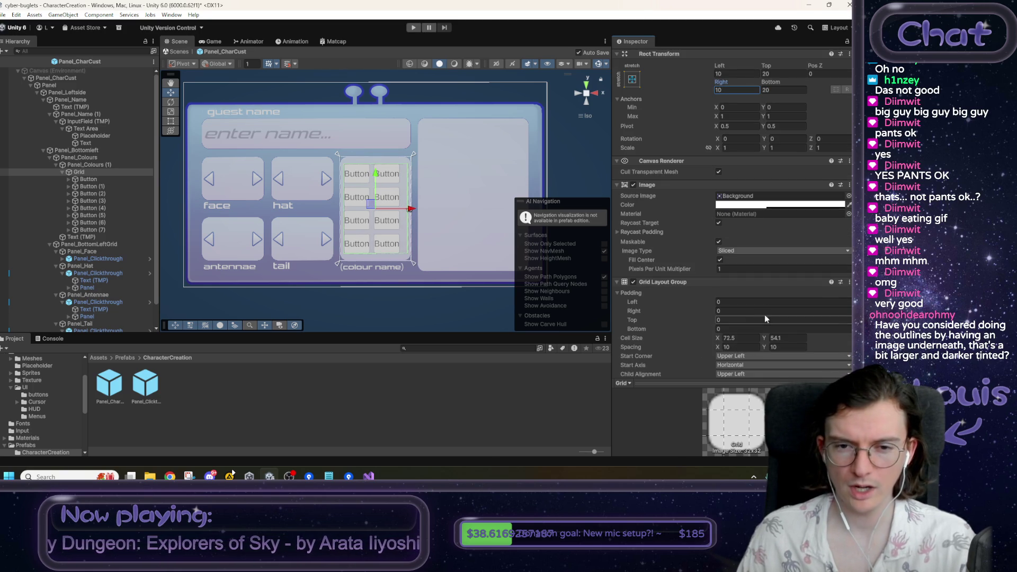
pyautogui.hotkey('ctrl', 'z')
pyautogui.scroll(1, 778, 301)
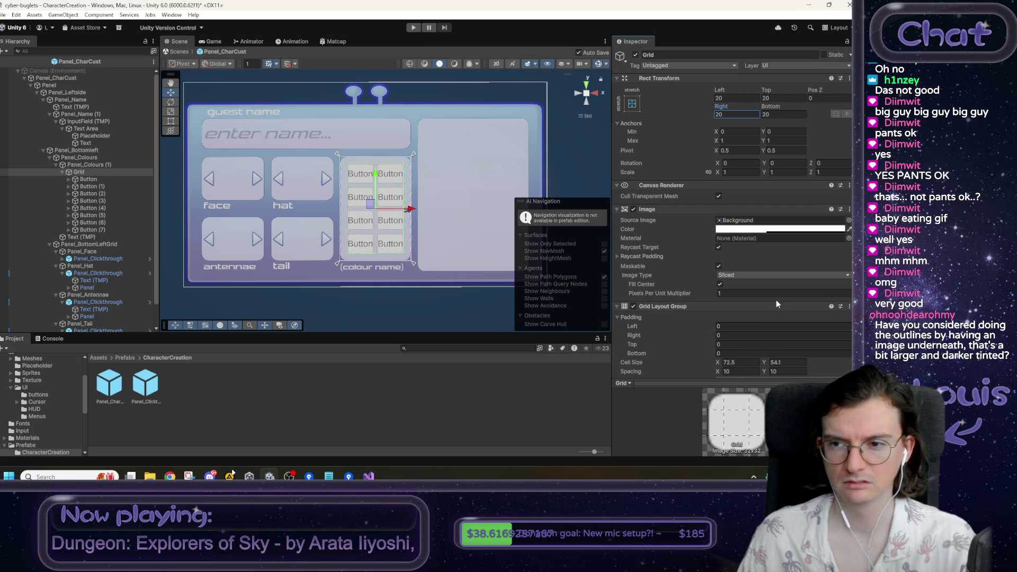
# - Set the Grid's Left and Right margins to 25
pyautogui.click(731, 99)
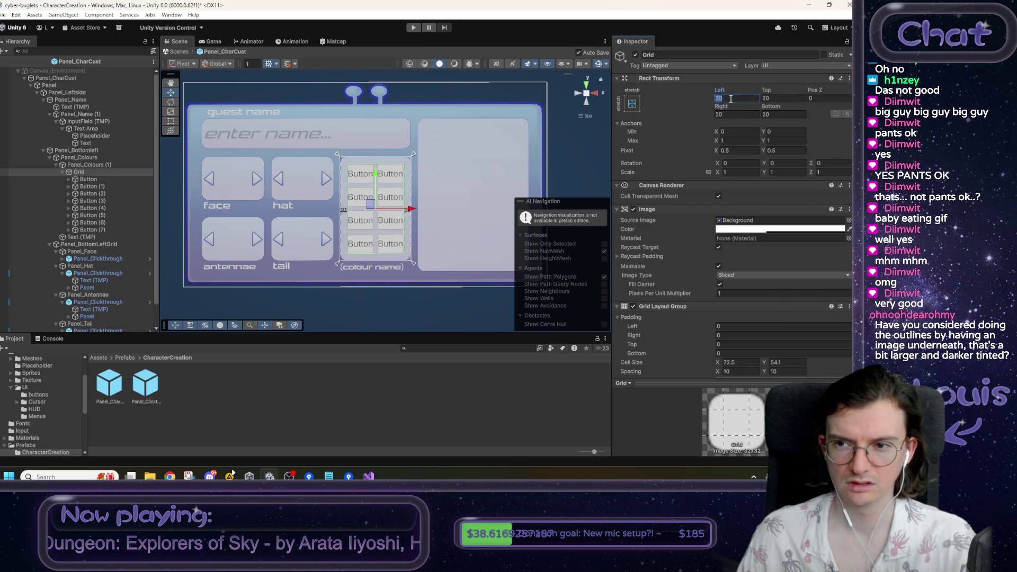
pyautogui.write('25')
pyautogui.press('Tab')
pyautogui.press('Tab')
pyautogui.press('Tab')
pyautogui.write('25')
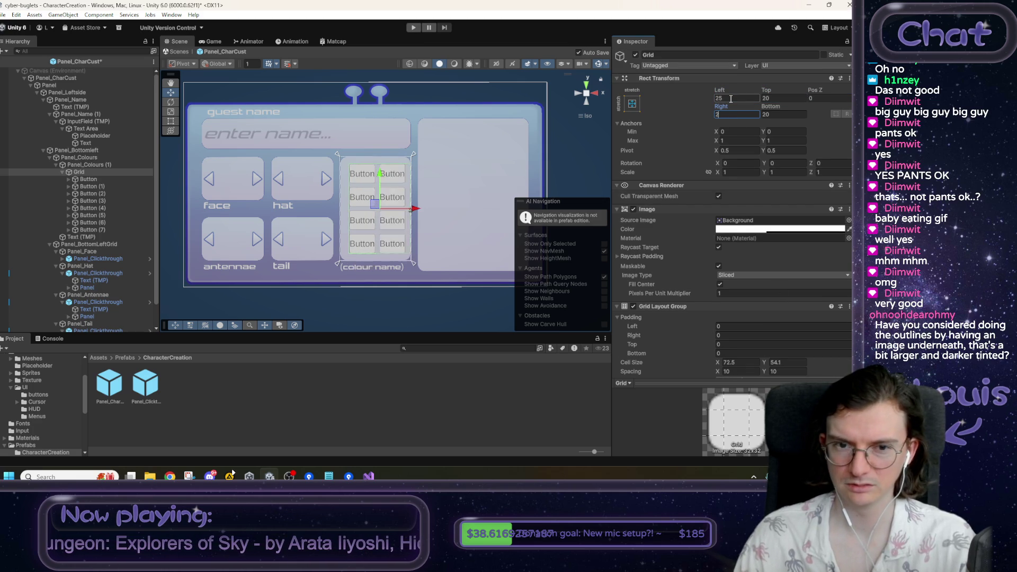
pyautogui.scroll(-1, 773, 234)
# - Set the cell width to 67.5 and the spacing to 5 by 5
pyautogui.click(730, 339)
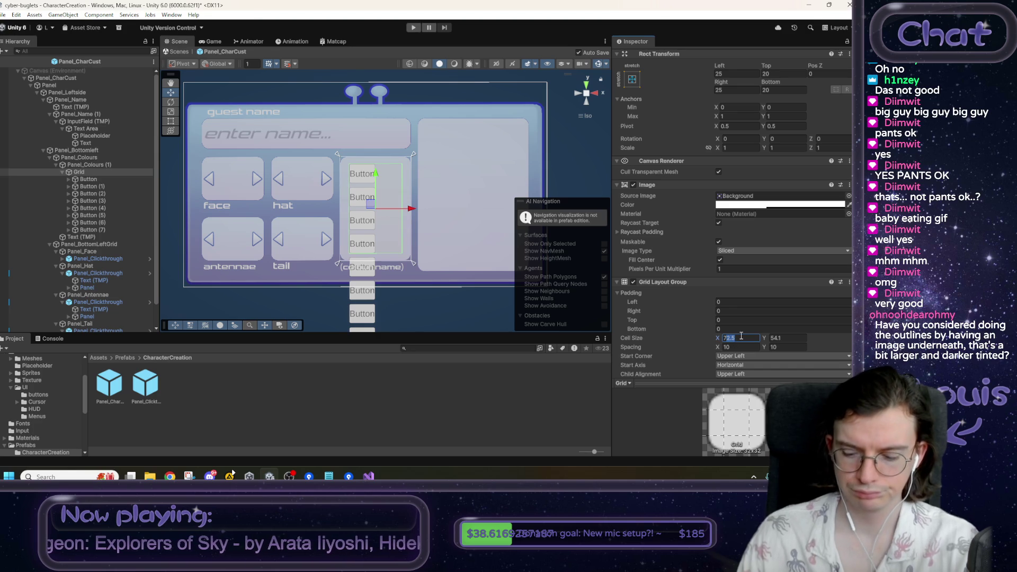
pyautogui.write('67.5')
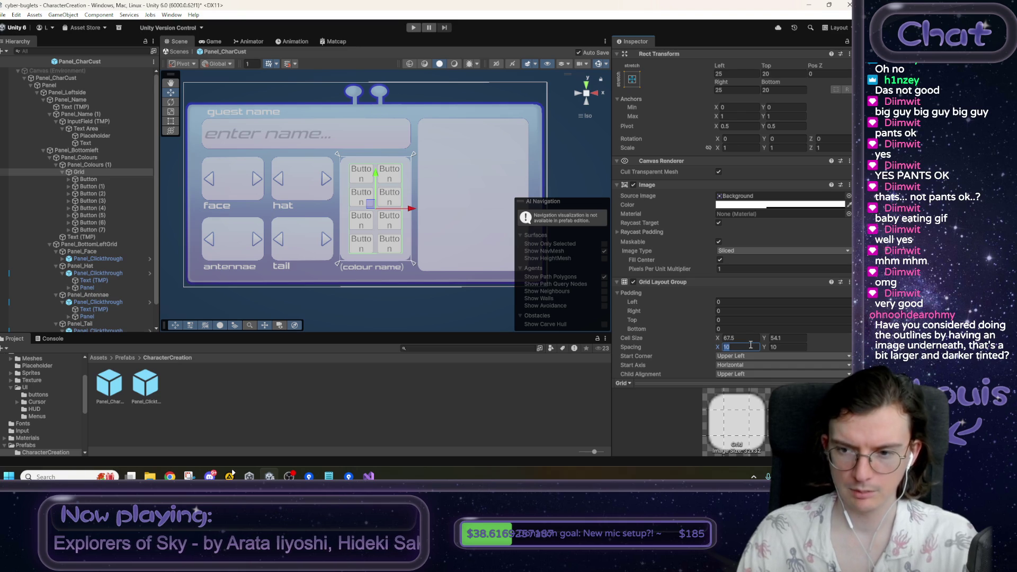
pyautogui.write('5')
pyautogui.press('Tab')
pyautogui.write('5')
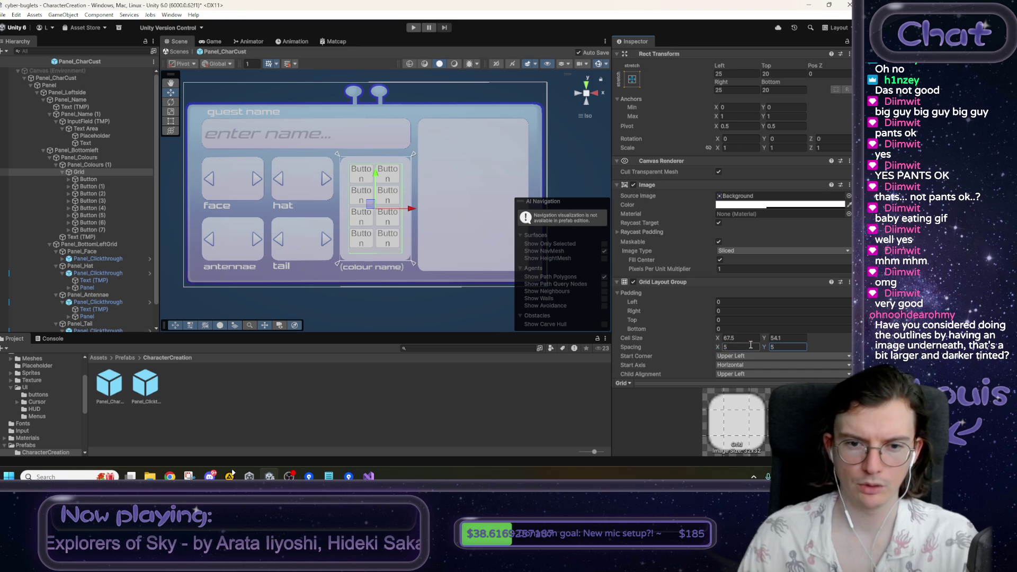
# - Make the cells 70 by 57.5, then deselect the Grid to preview the layout
pyautogui.click(774, 338)
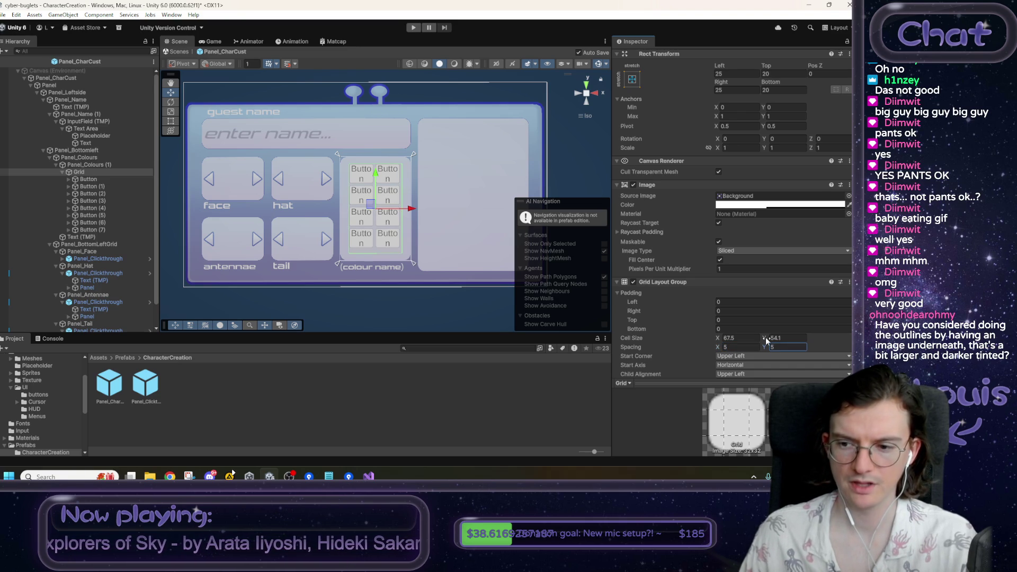
pyautogui.click(749, 338)
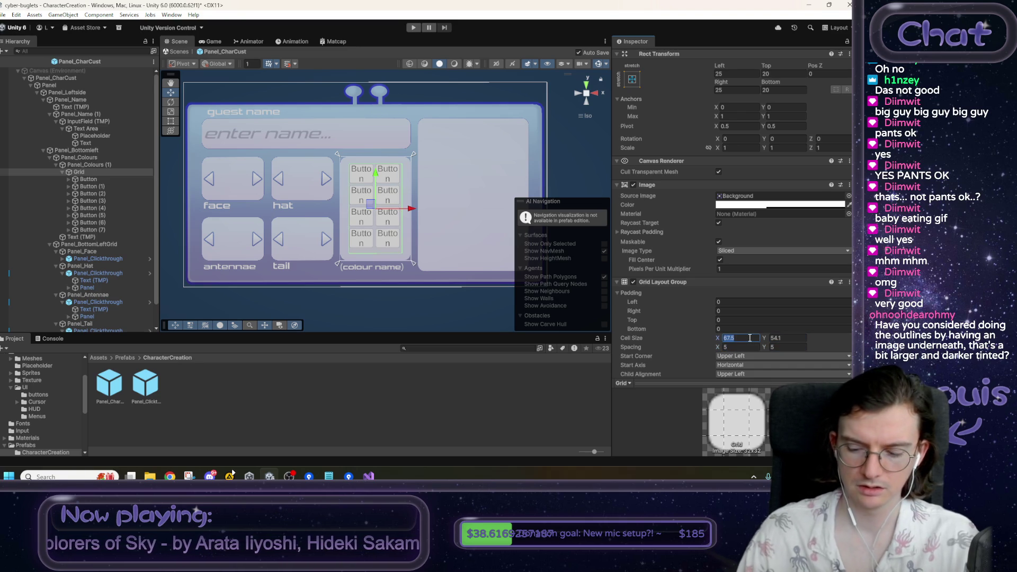
pyautogui.write('70')
pyautogui.press('Tab')
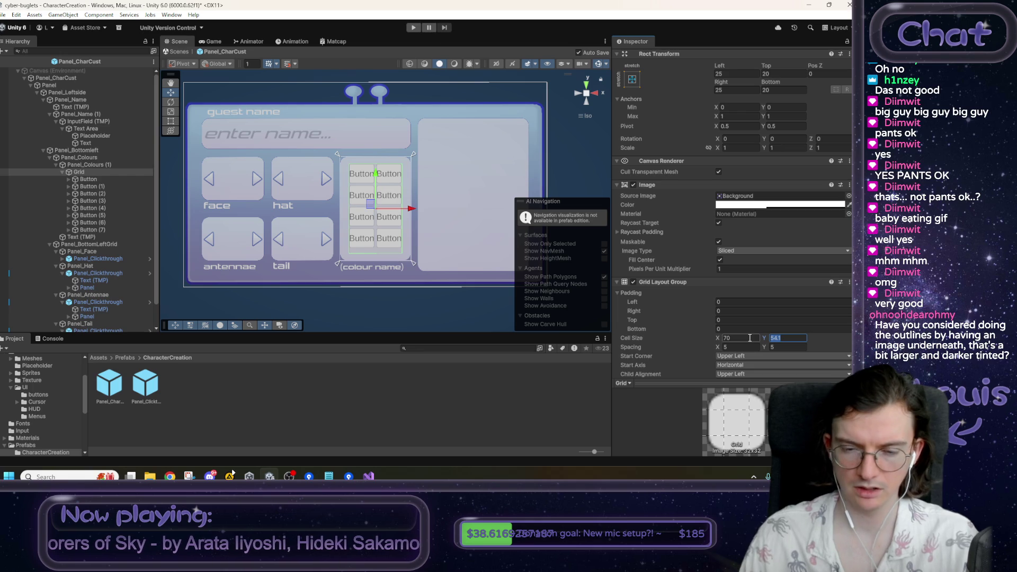
pyautogui.moveTo(764, 338); pyautogui.dragTo(773, 339)
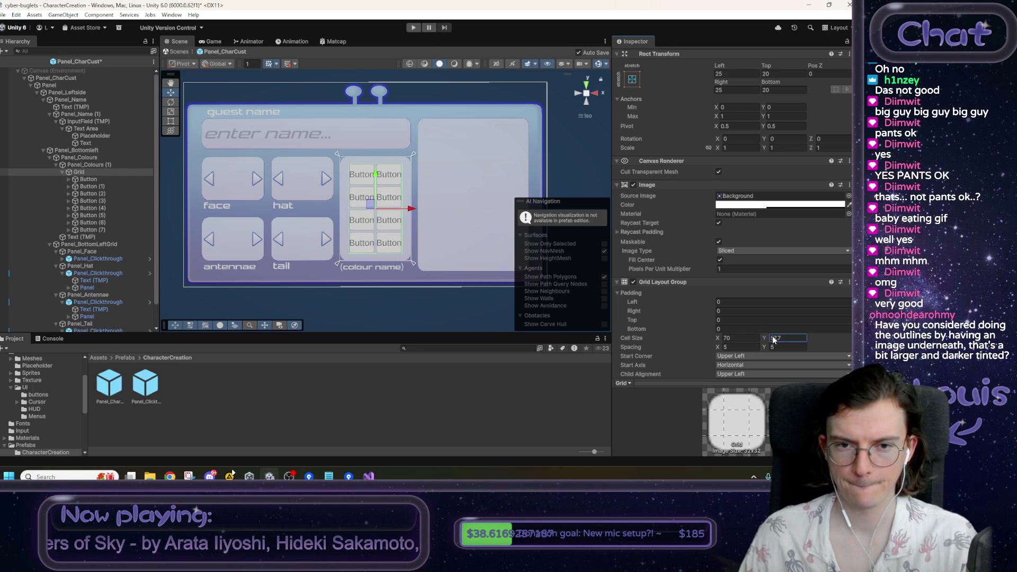
pyautogui.click(774, 337)
pyautogui.write('.5')
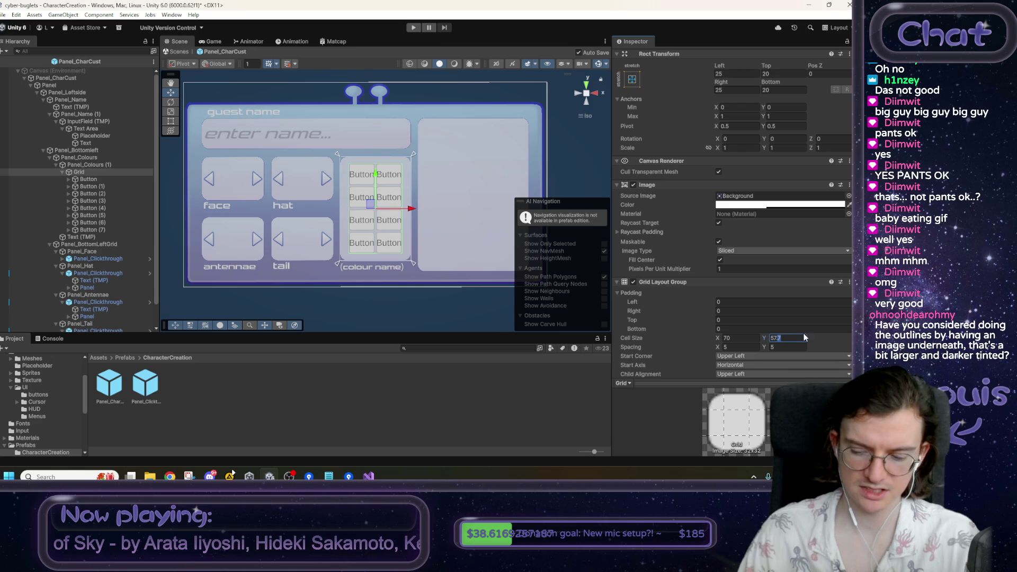
pyautogui.press('BackSpace')
pyautogui.write('5')
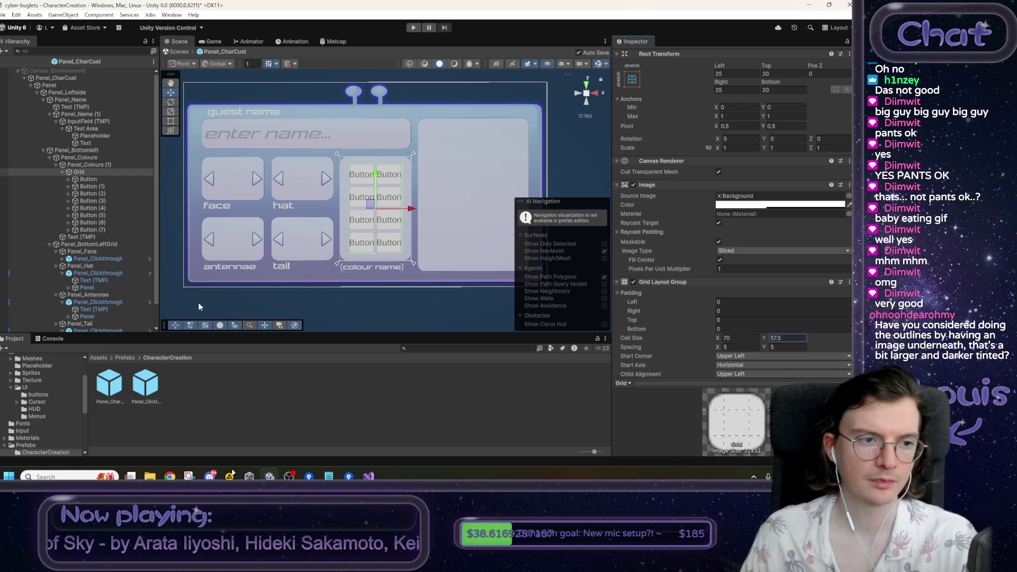
pyautogui.click(325, 312)
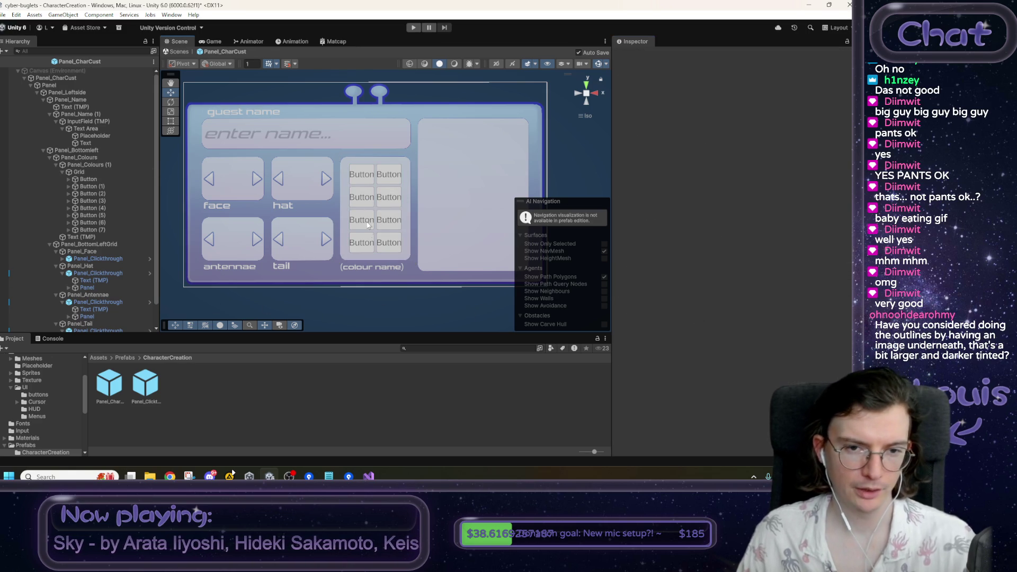
pyautogui.click(102, 172)
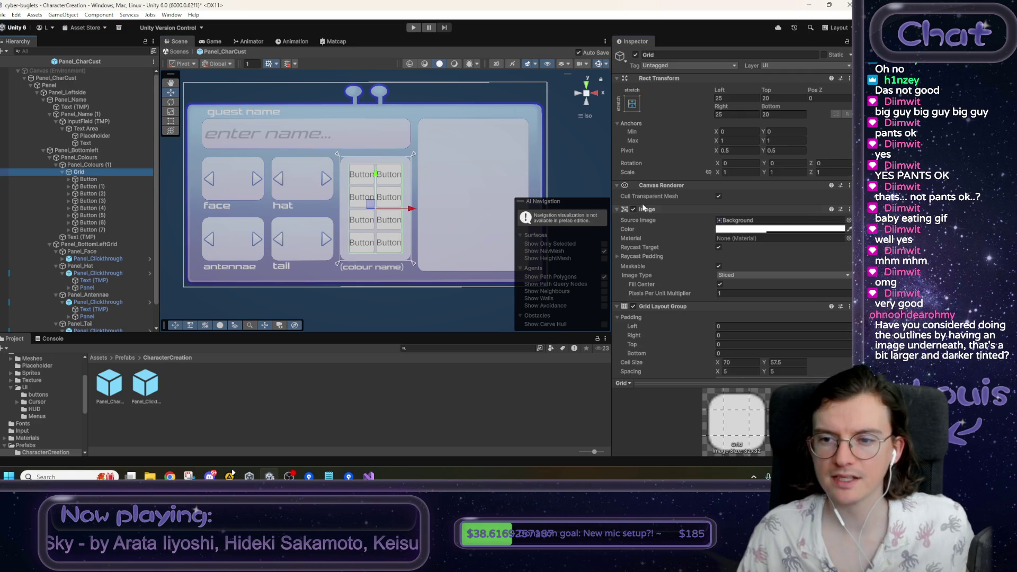
pyautogui.click(409, 317)
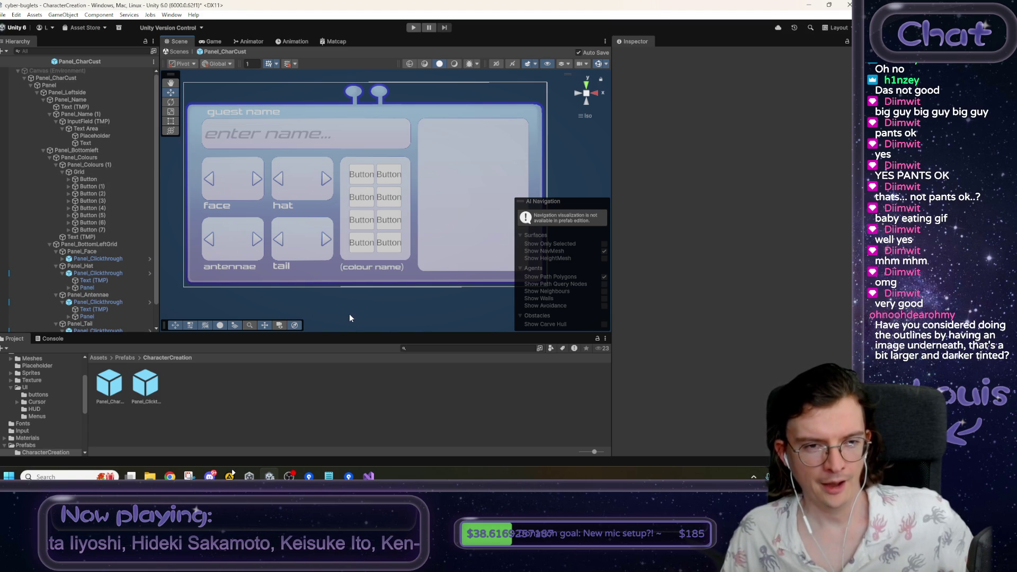
pyautogui.scroll(1, 366, 289)
pyautogui.scroll(1, 366, 291)
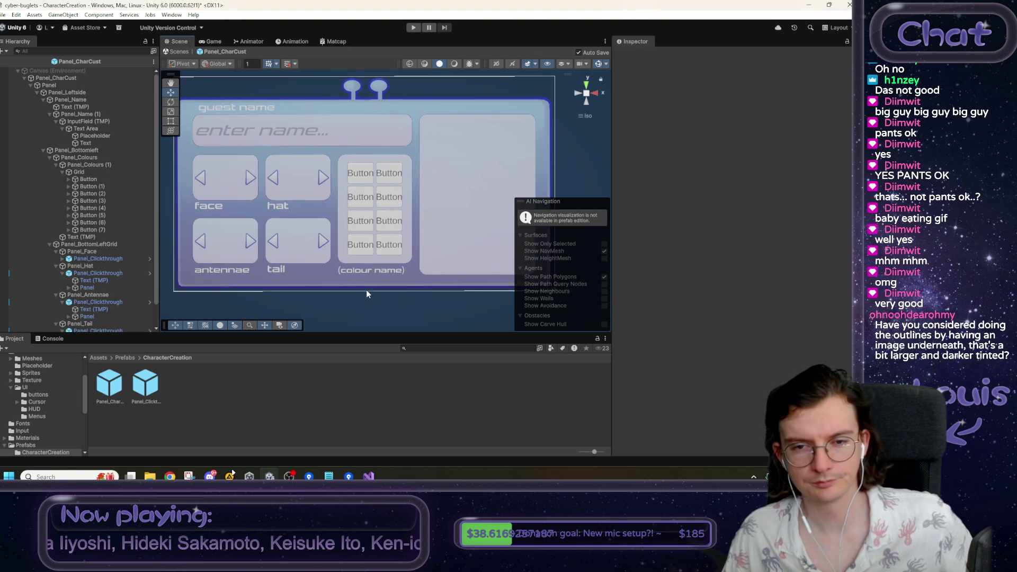
pyautogui.moveTo(386, 303)
pyautogui.mouseDown()
pyautogui.moveTo(384, 268)
pyautogui.moveTo(388, 289)
pyautogui.moveTo(384, 267)
pyautogui.moveTo(384, 279)
pyautogui.moveTo(394, 272)
pyautogui.moveTo(331, 267)
pyautogui.mouseUp()
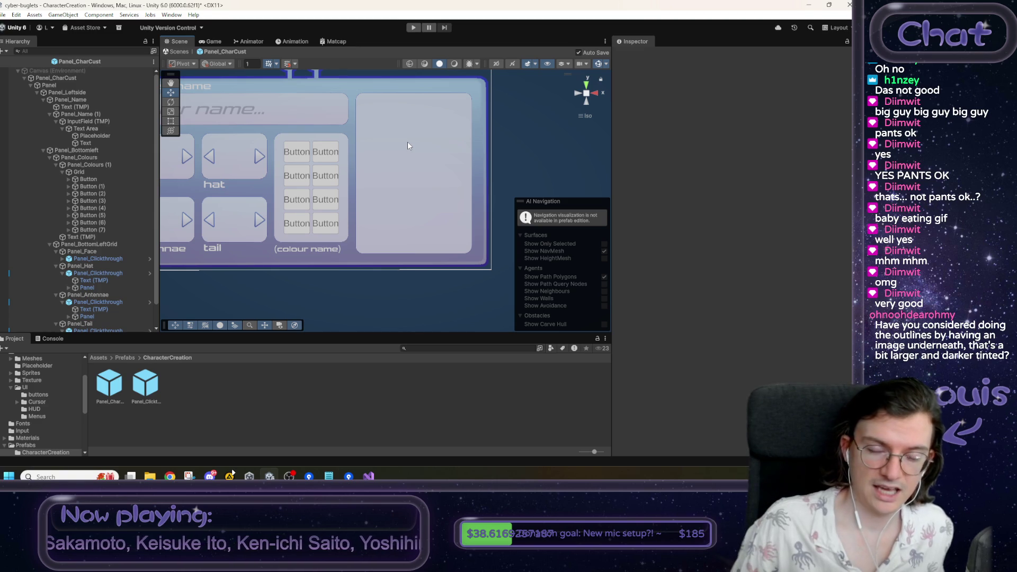
pyautogui.press('f')
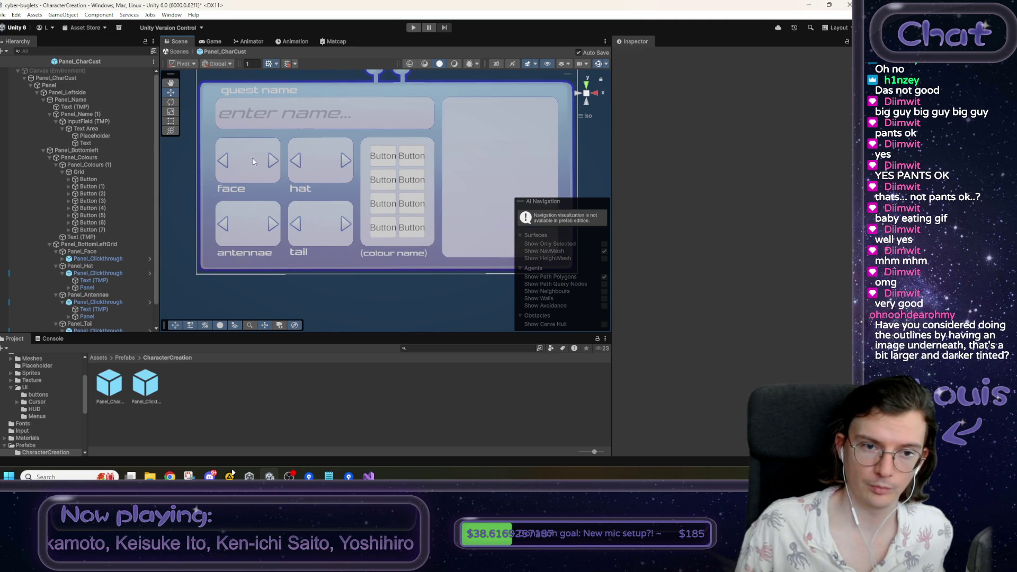
pyautogui.moveTo(320, 220); pyautogui.dragTo(279, 224)
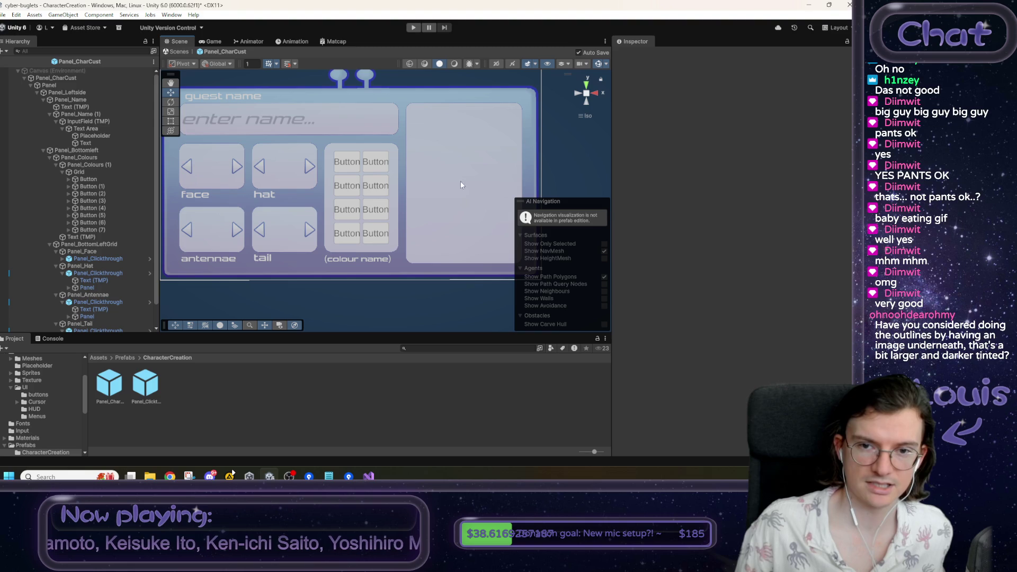
pyautogui.moveTo(490, 167); pyautogui.dragTo(464, 167)
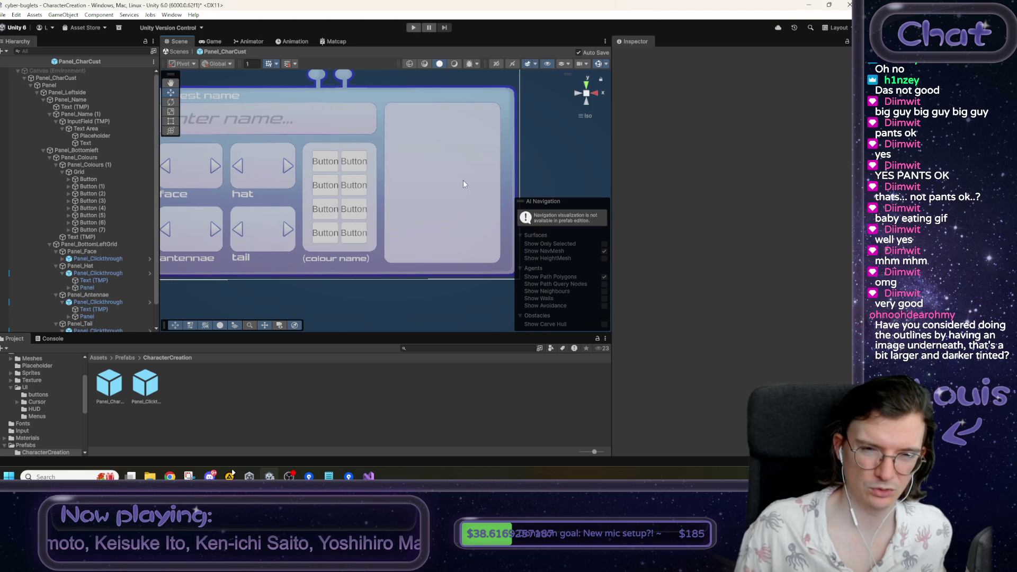
pyautogui.moveTo(425, 187)
pyautogui.mouseDown()
pyautogui.moveTo(477, 192)
pyautogui.moveTo(464, 197)
pyautogui.mouseUp()
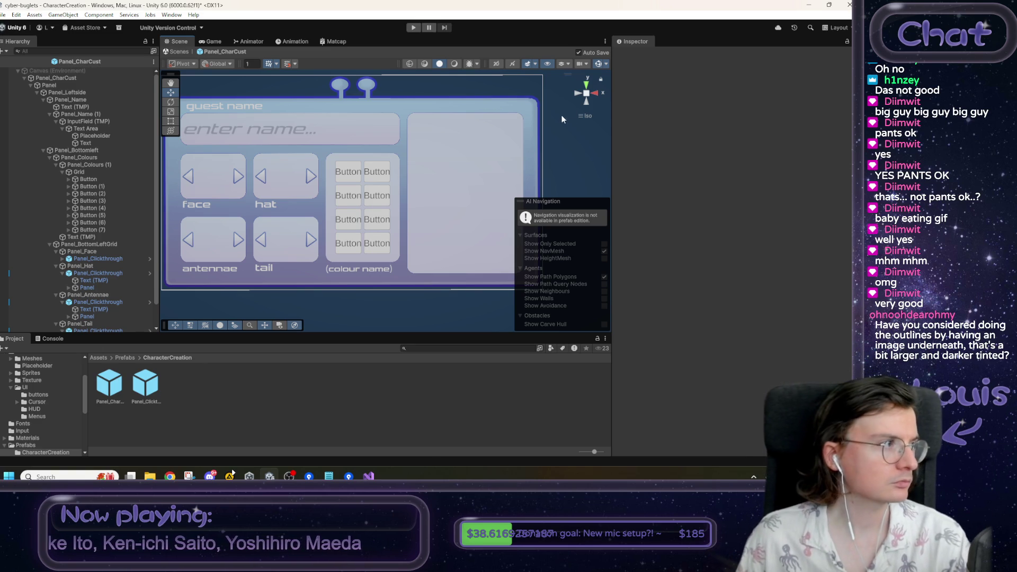
pyautogui.press('Up')
pyautogui.press('Left')
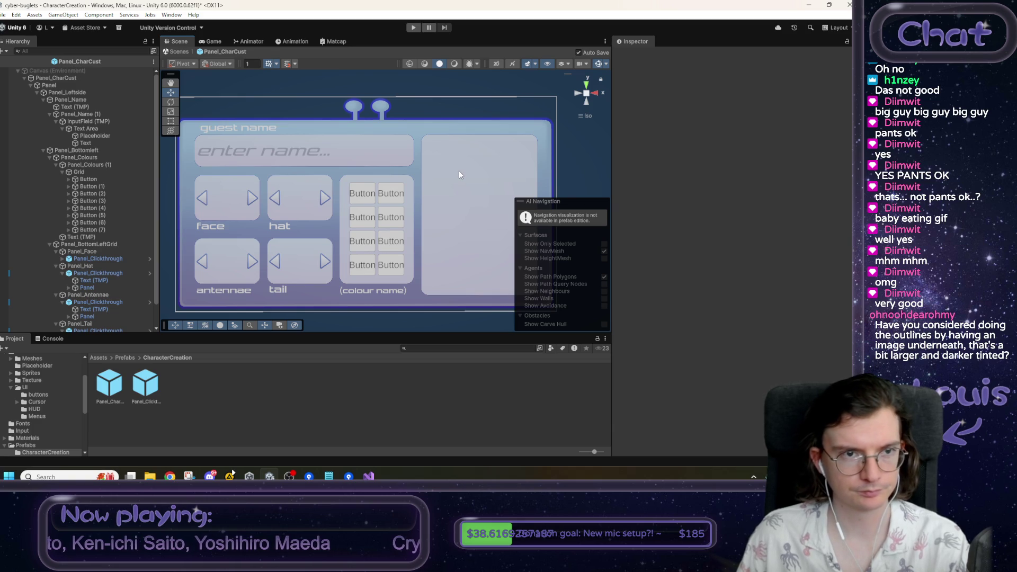
pyautogui.press('Left')
pyautogui.press('Down')
pyautogui.click(178, 52)
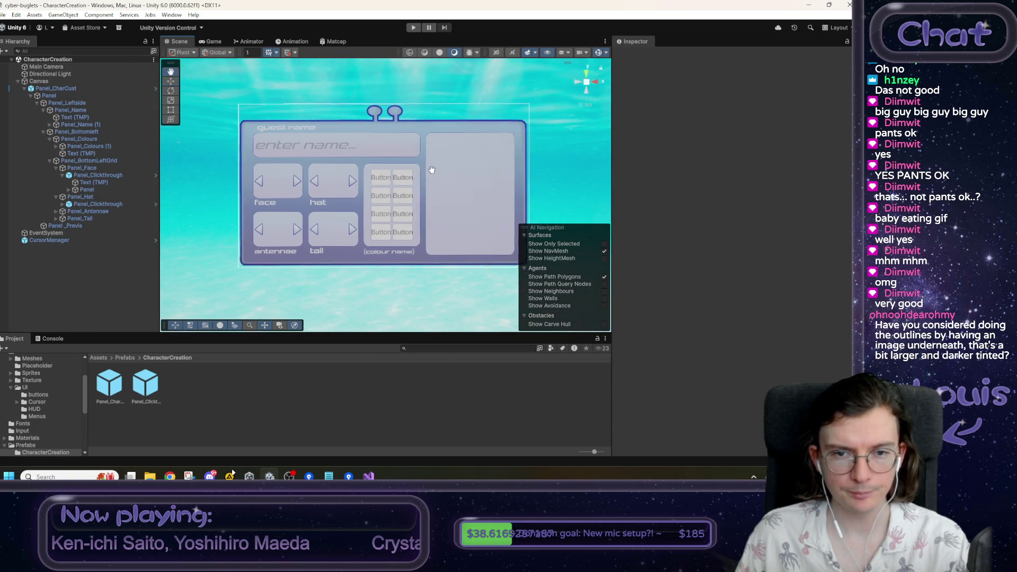
# - Check the panel in Game view, return to Scene view, then review the Notepad to-do list
pyautogui.click(207, 41)
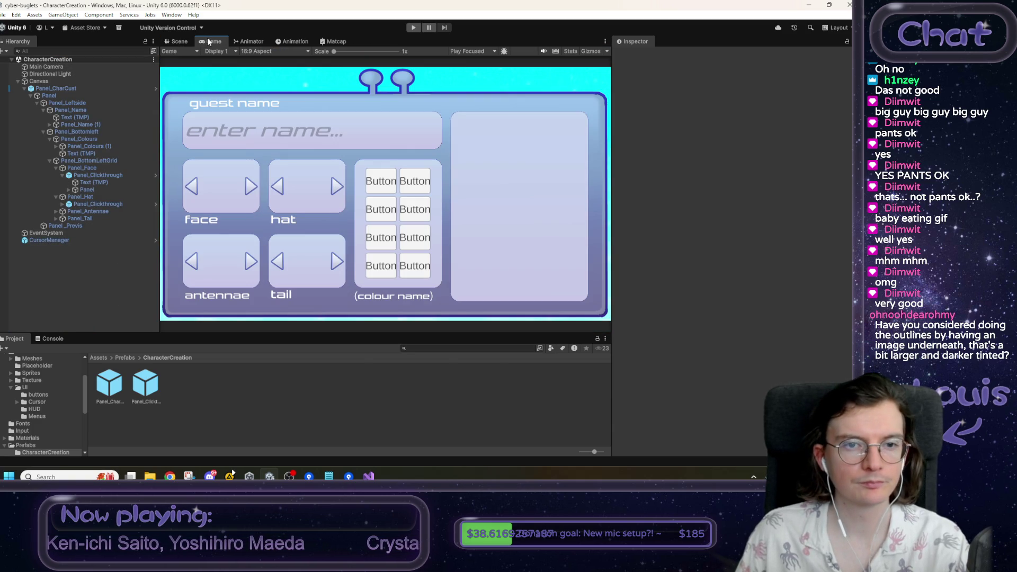
pyautogui.click(178, 42)
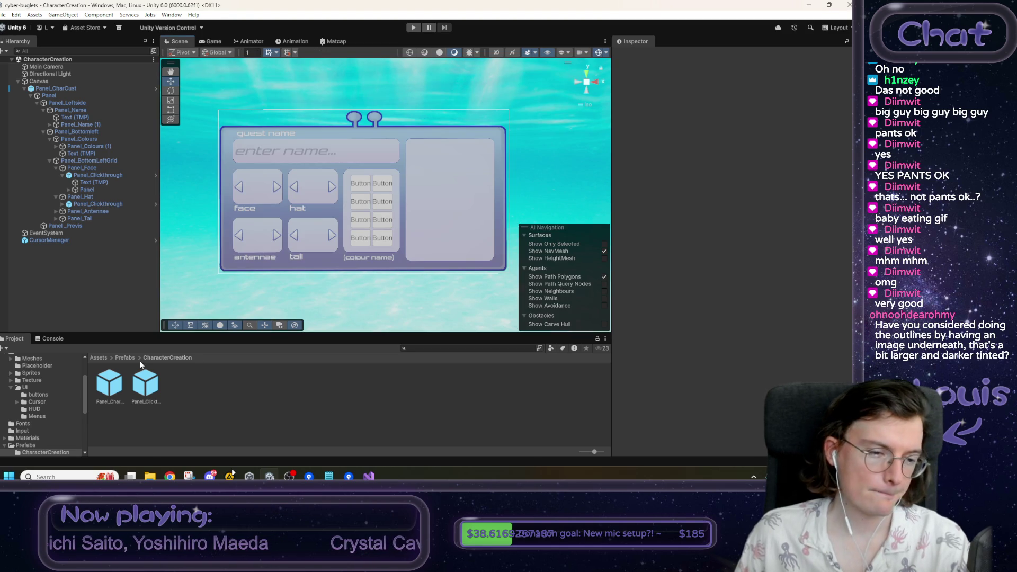
pyautogui.click(329, 477)
pyautogui.moveTo(631, 238)
pyautogui.mouseDown()
pyautogui.moveTo(686, 390)
pyautogui.moveTo(636, 366)
pyautogui.moveTo(609, 202)
pyautogui.moveTo(593, 320)
pyautogui.moveTo(577, 271)
pyautogui.moveTo(594, 287)
pyautogui.moveTo(596, 351)
pyautogui.moveTo(627, 363)
pyautogui.mouseUp()
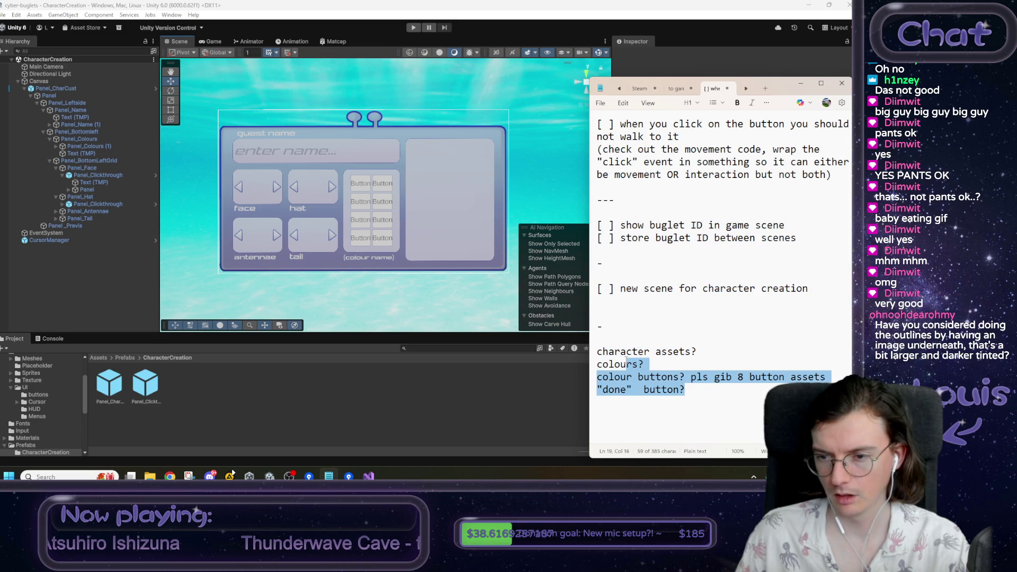
# - Review the to-do notes, show the Game view preview, and start a Win+Shift+S screen capture
pyautogui.click(647, 342)
pyautogui.moveTo(833, 174); pyautogui.dragTo(595, 124)
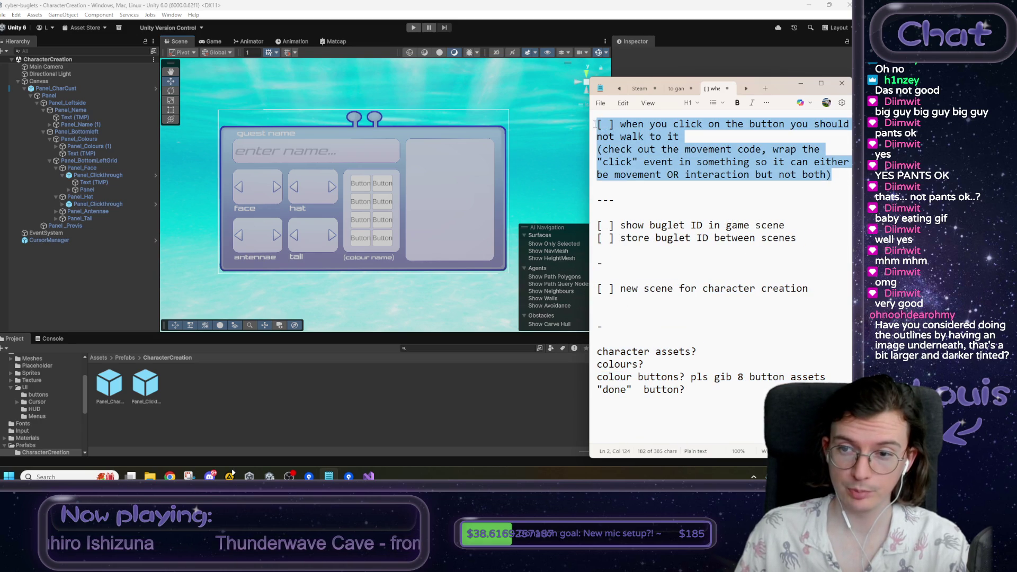
pyautogui.click(650, 150)
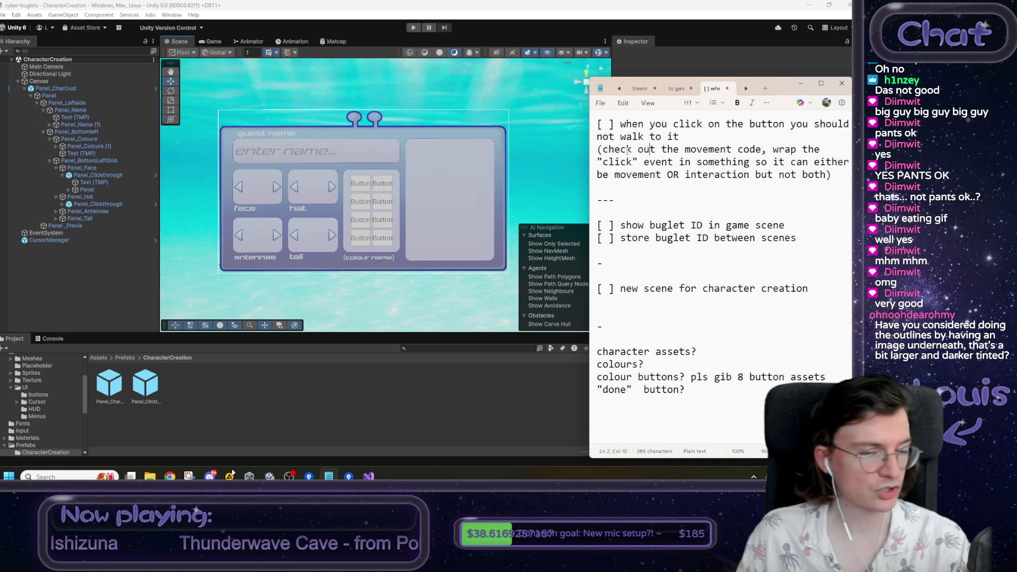
pyautogui.click(206, 43)
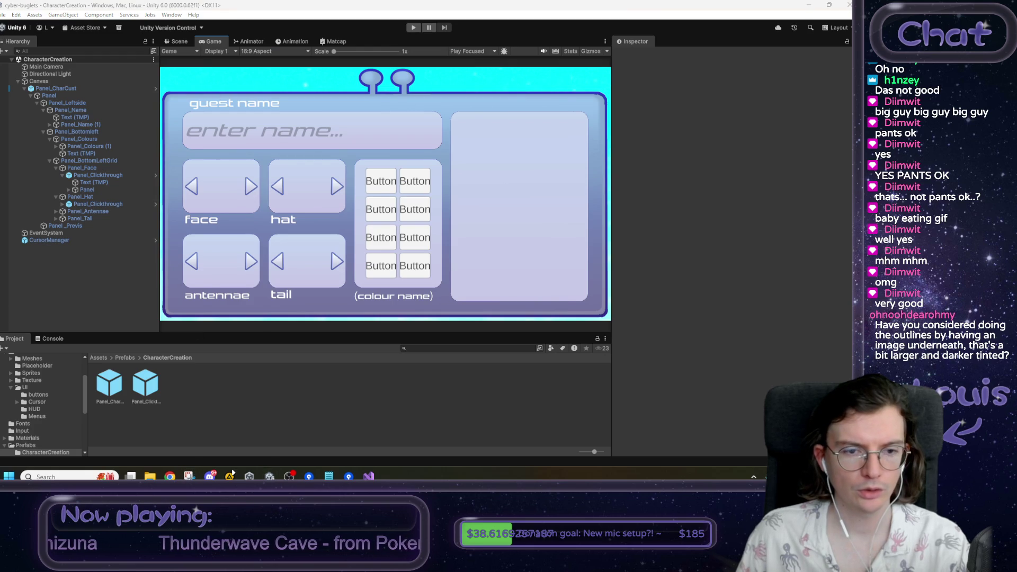
pyautogui.press('super+shift+s')
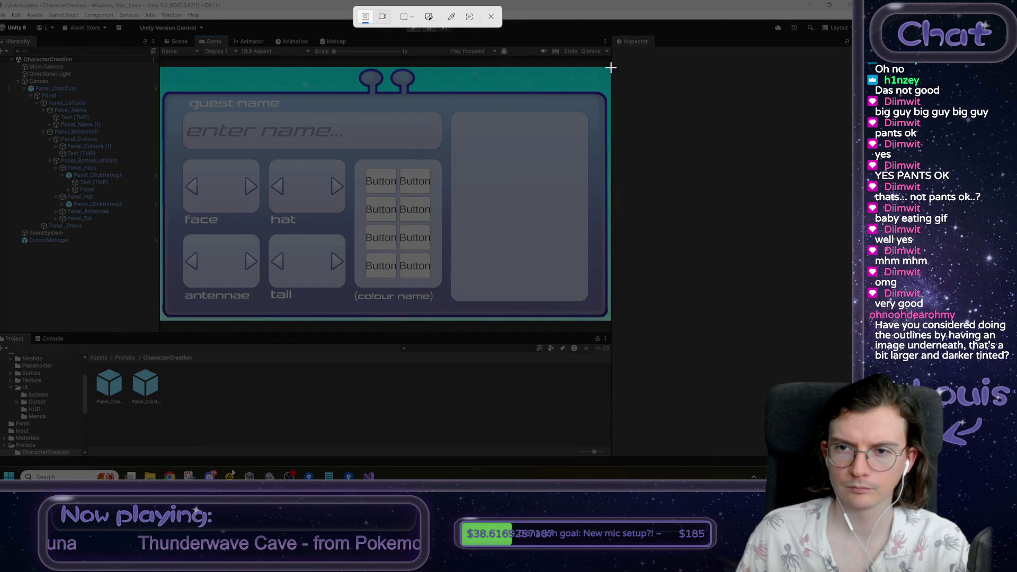
# - Capture the Game view region showing the name field, selectors and colour buttons
pyautogui.moveTo(611, 68)
pyautogui.mouseDown()
pyautogui.moveTo(592, 94)
pyautogui.moveTo(181, 299)
pyautogui.moveTo(161, 319)
pyautogui.mouseUp()
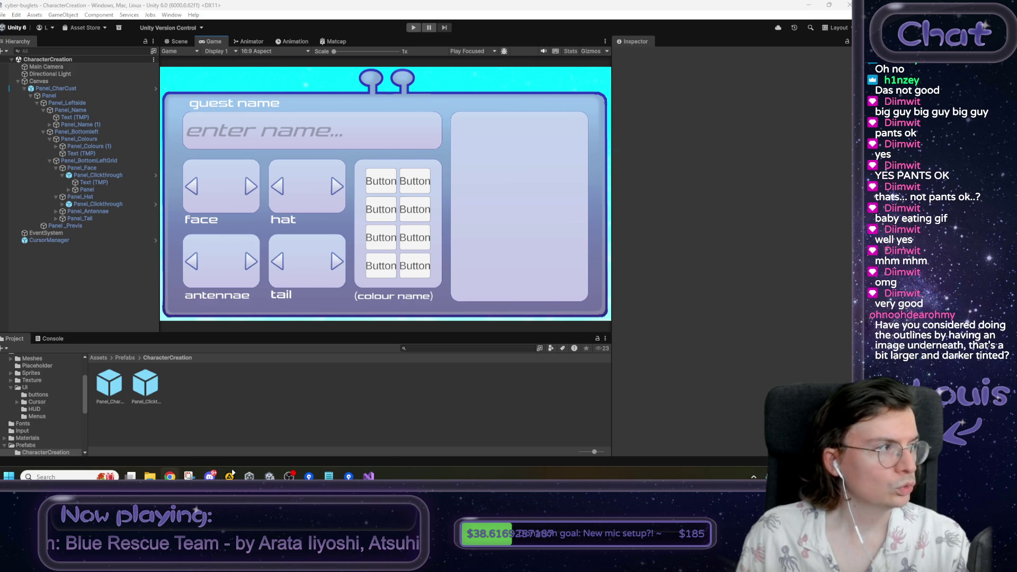
# - Return to the Assets folder and add a '--' separator at the end of the Notepad notes
pyautogui.click(98, 358)
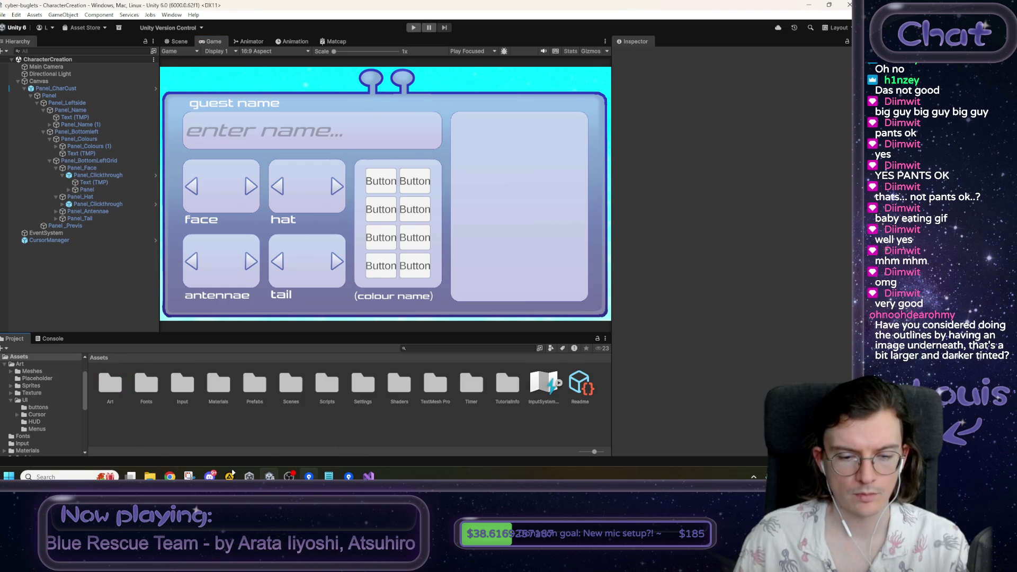
pyautogui.click(328, 476)
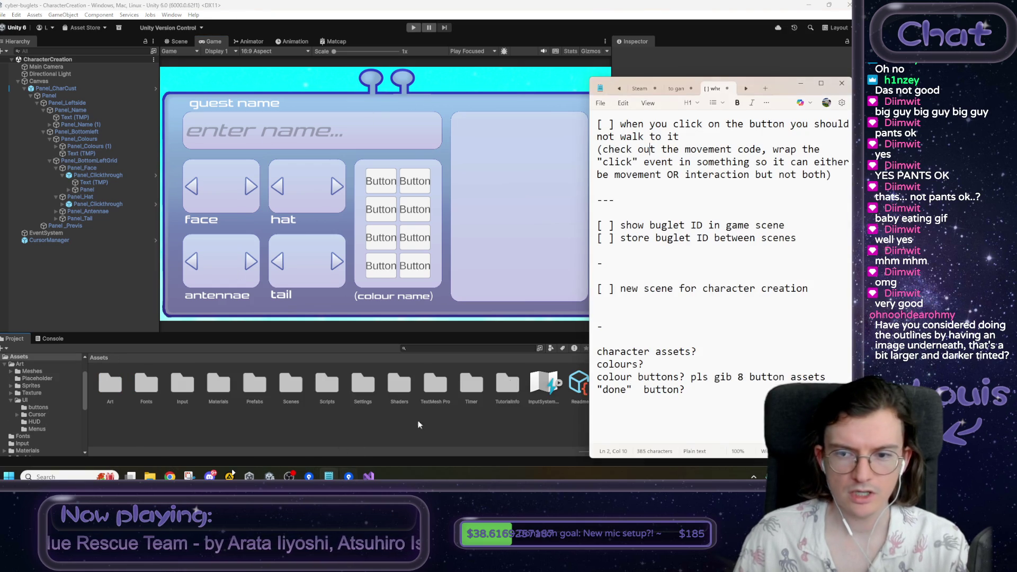
pyautogui.click(709, 393)
pyautogui.press('Return')
pyautogui.press('Return')
pyautogui.write('--')
pyautogui.press('Return')
pyautogui.press('Return')
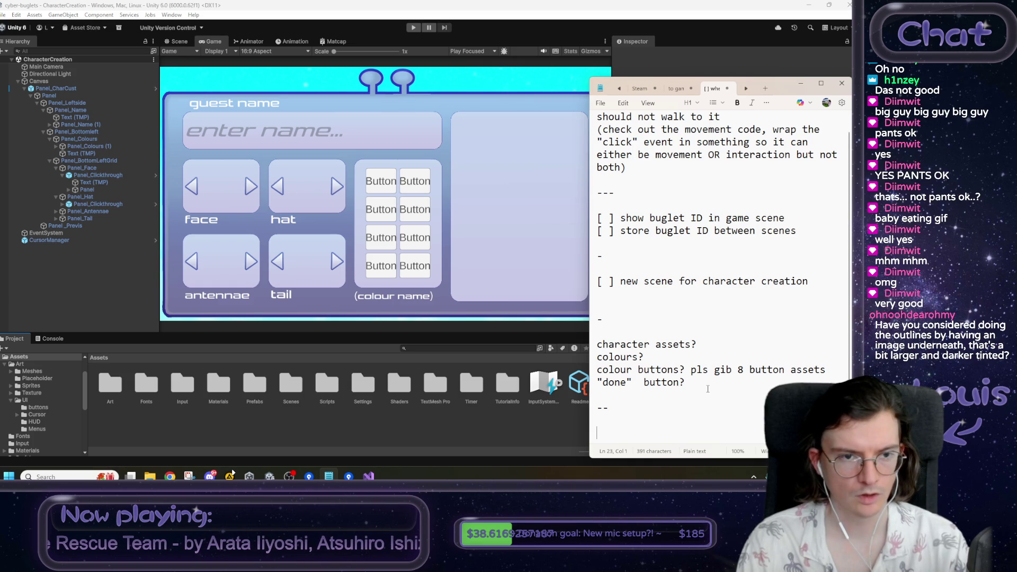
# - Write the note 'New scene with Character Creation skeleton set up…', select it, and cancel the GitHub login
pyautogui.write('New scene')
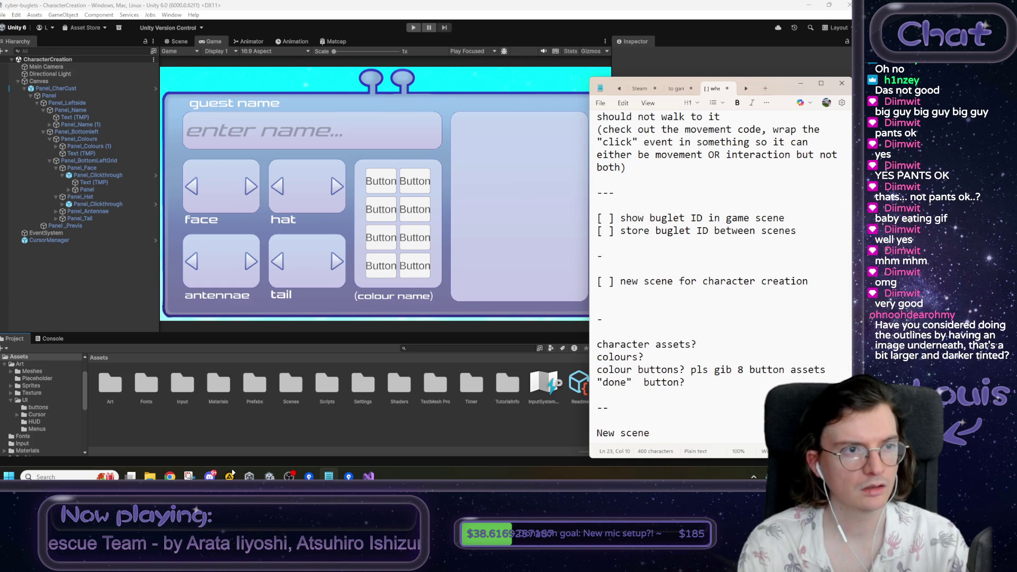
pyautogui.write(' with Character ')
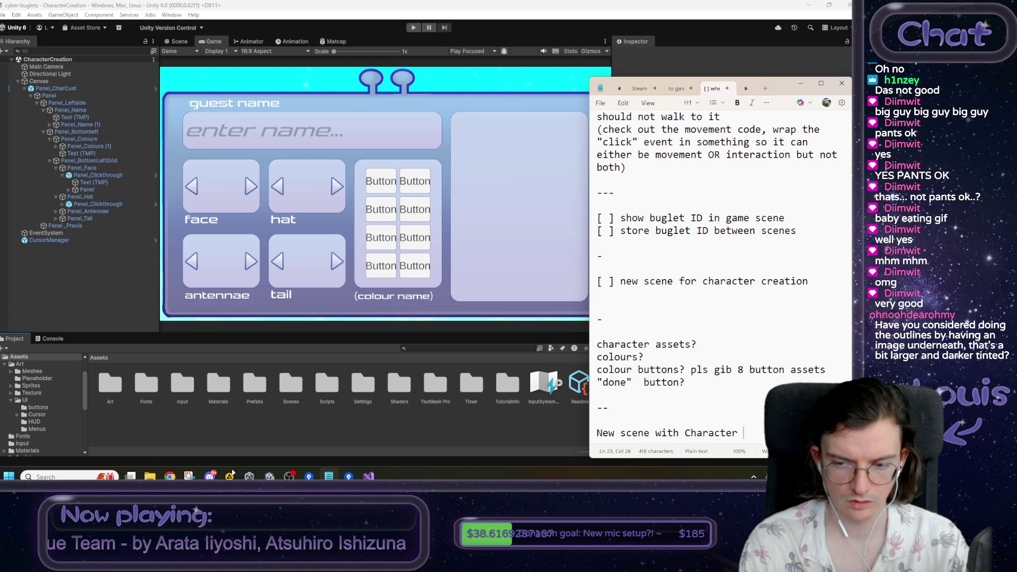
pyautogui.write('Crea')
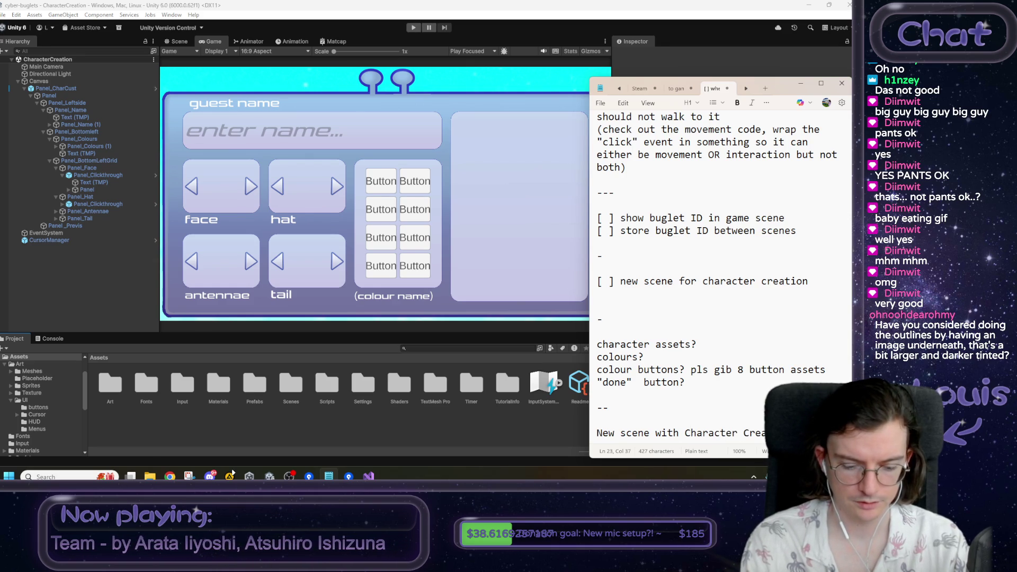
pyautogui.write('tiokeleton')
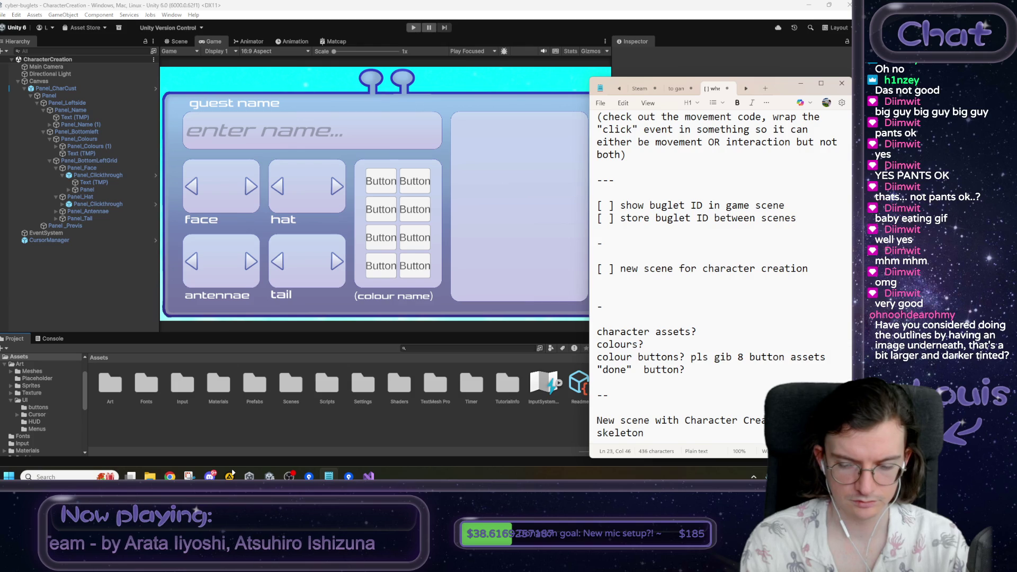
pyautogui.write(' set up')
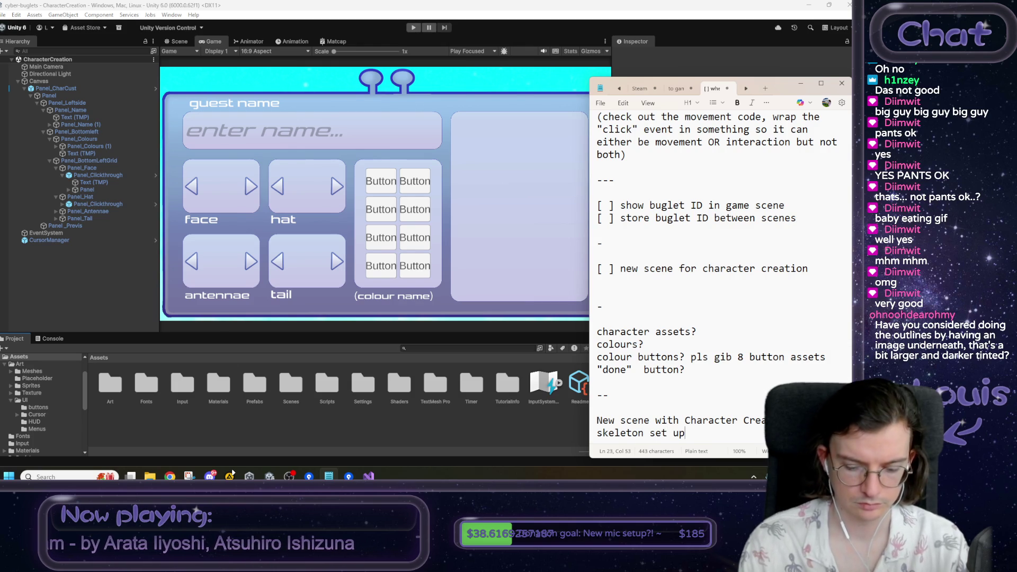
pyautogui.write('.')
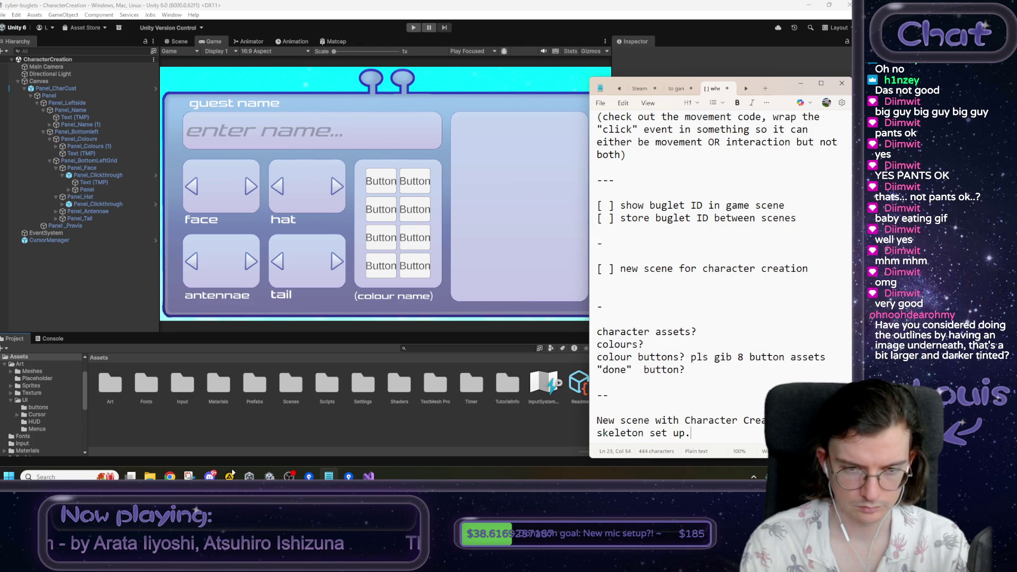
pyautogui.write(' couple new')
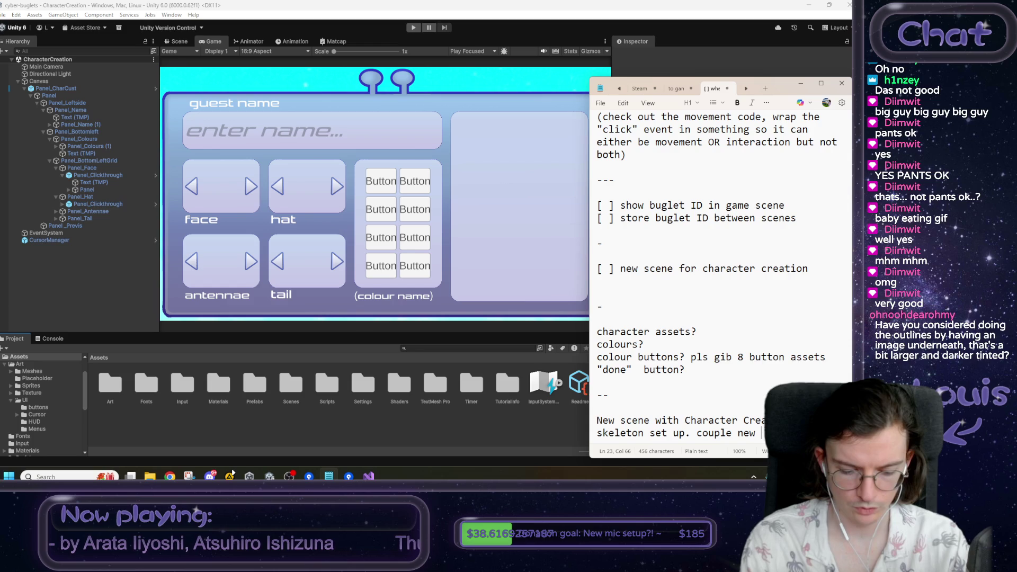
pyautogui.write(' eleme')
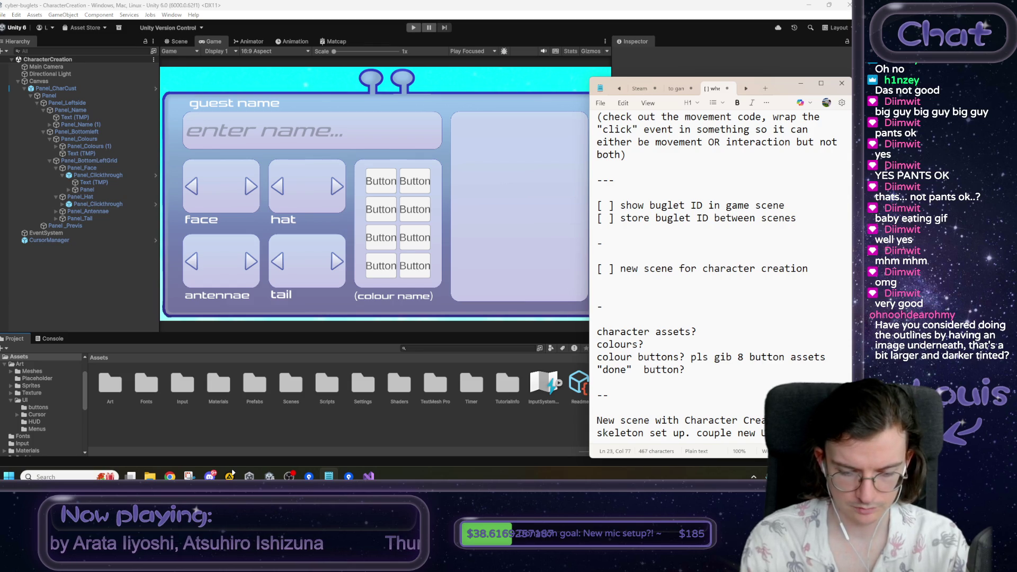
pyautogui.write('o it')
pyautogui.hotkey('shift', 'Up')
pyautogui.hotkey('shift', 'Up')
pyautogui.hotkey('shift', 'Home')
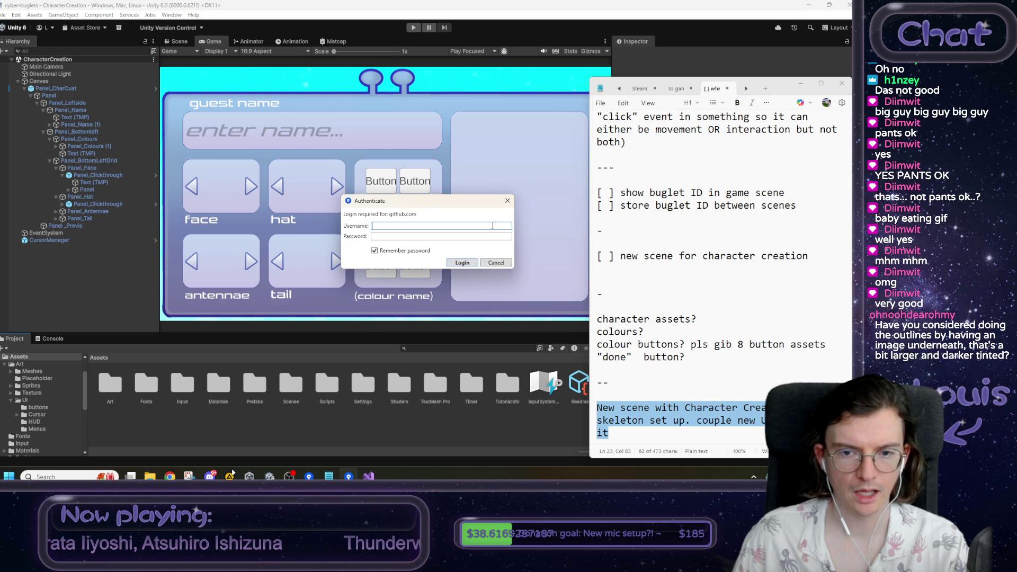
pyautogui.click(488, 264)
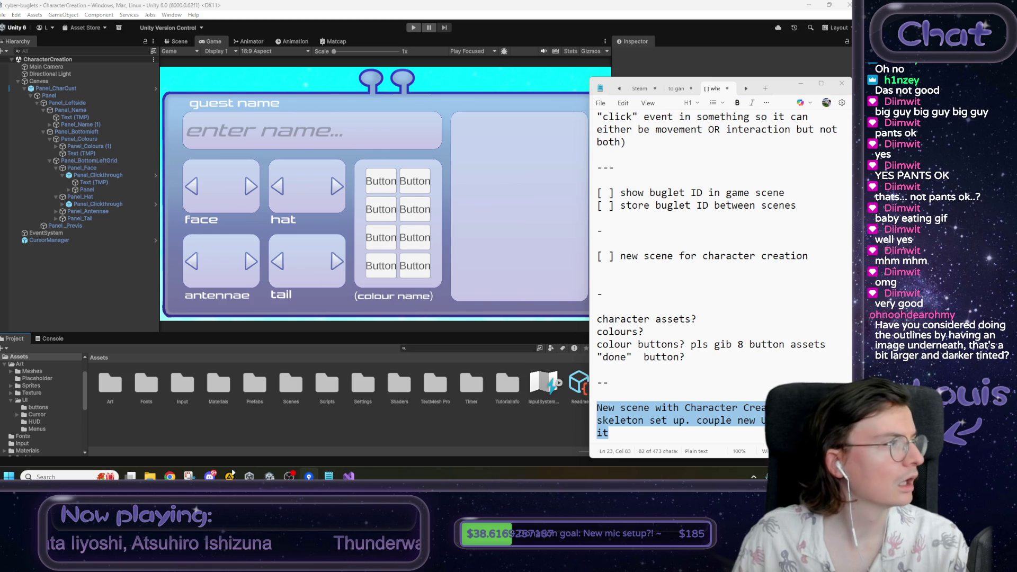